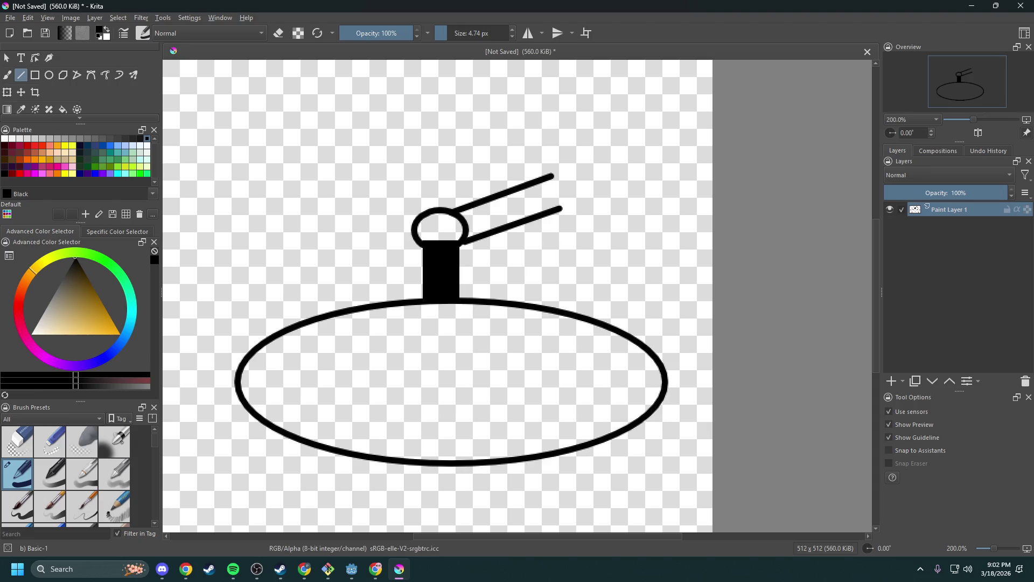
- Switch to the Chrome browser and drag its window across the Krita drawing
key(alt+Tab)
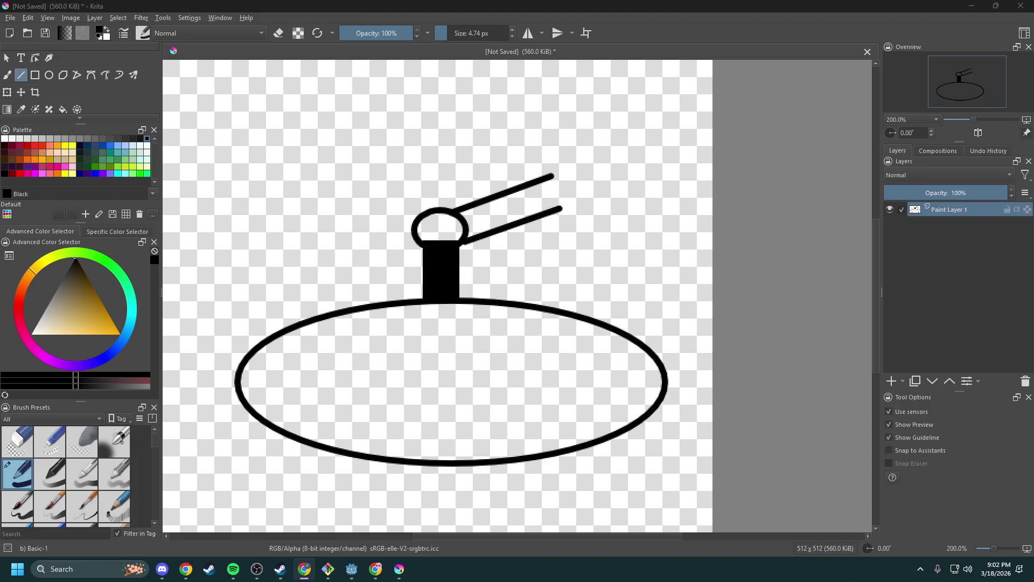
key(alt+Tab)
mouse_move(1033, 138)
mouse_down()
mouse_move(806, 134)
mouse_move(405, 101)
mouse_move(762, 129)
mouse_move(1033, 135)
mouse_up()
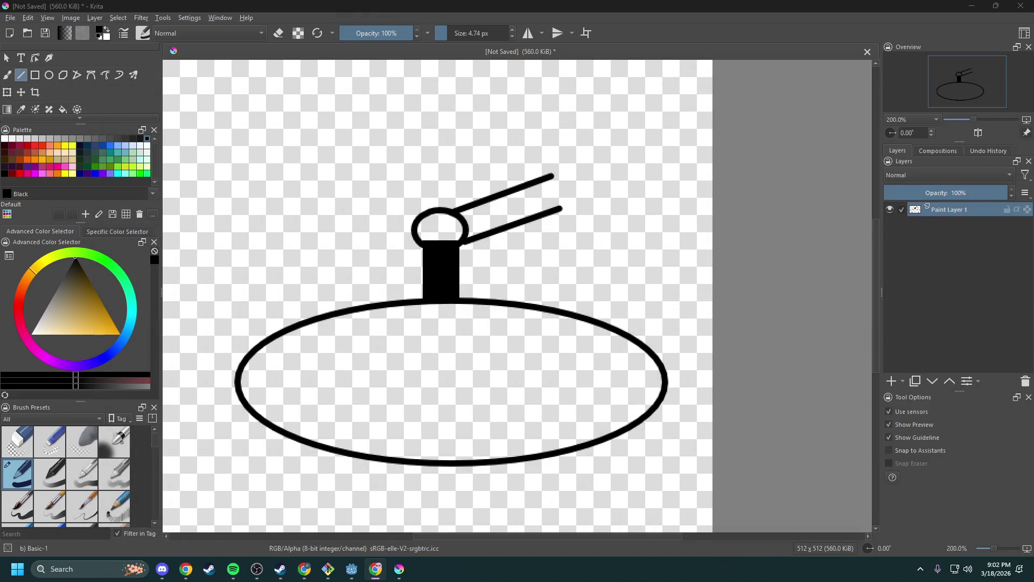
drag(1033, 69, 447, 63)
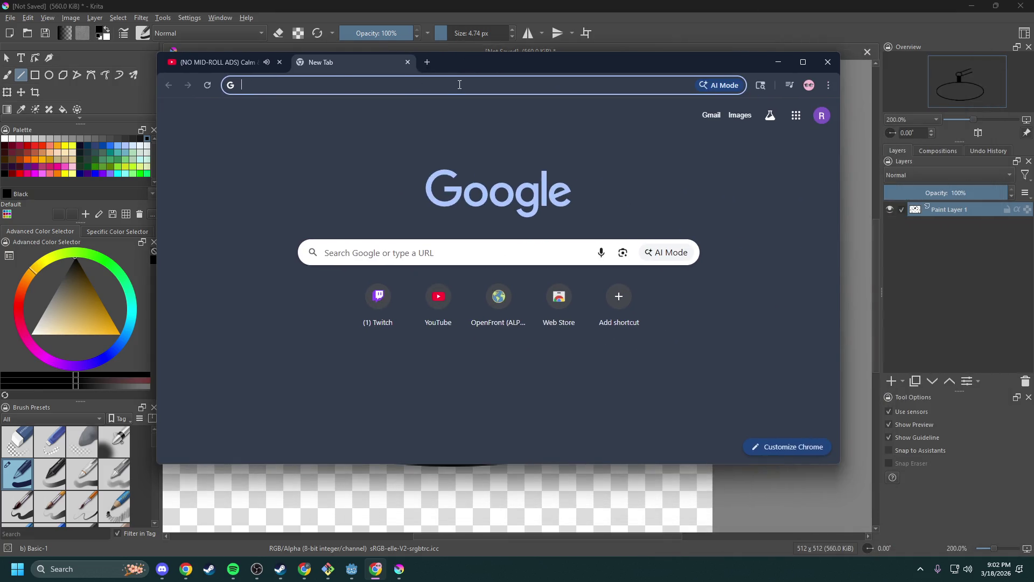
- Search the web for 'water cannon', fixing the typos first
click(460, 84)
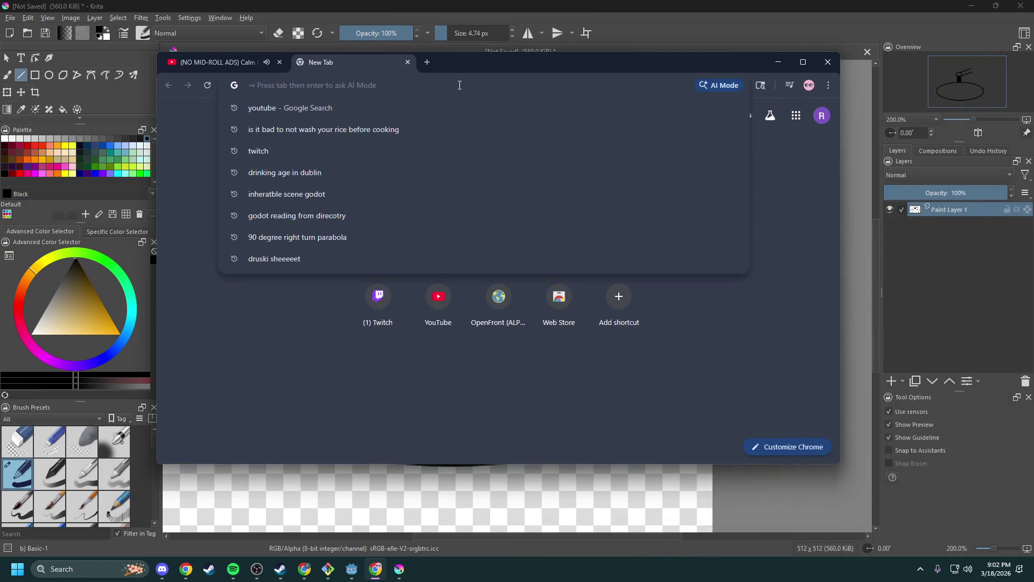
text(water cannno)
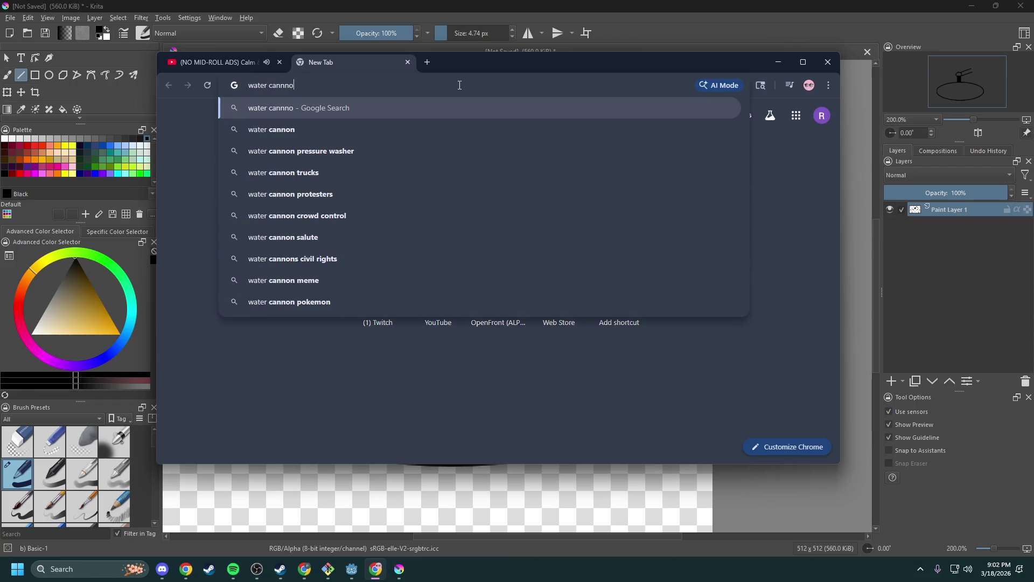
key(BackSpace)
key(BackSpace)
text(on )
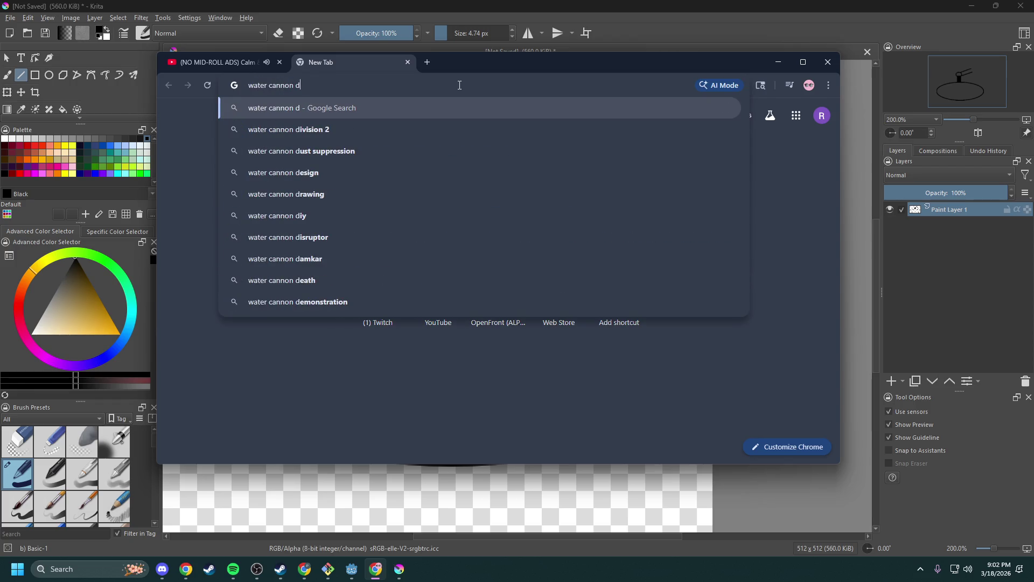
text(dra)
key(BackSpace)
key(BackSpace)
key(BackSpace)
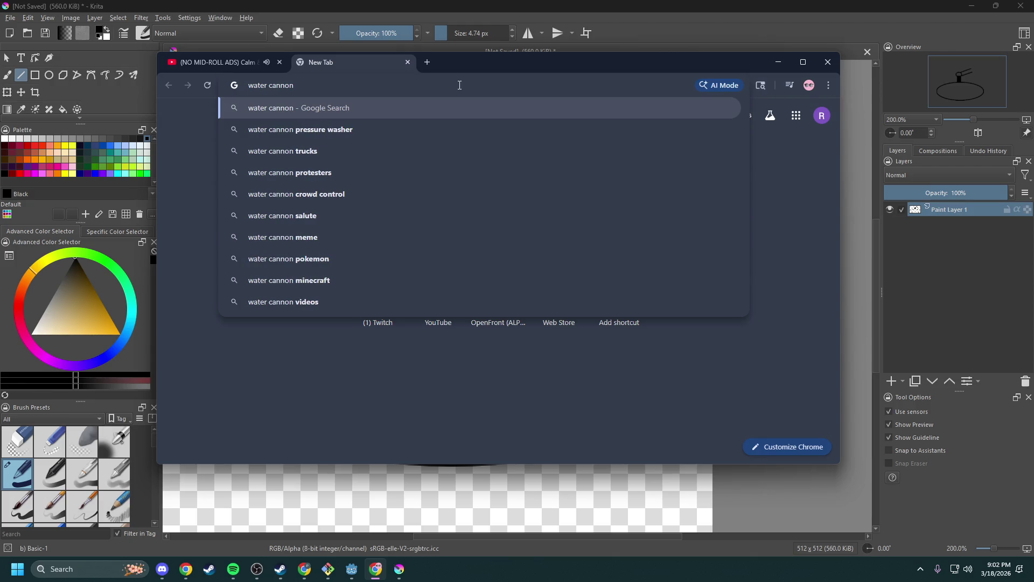
key(Return)
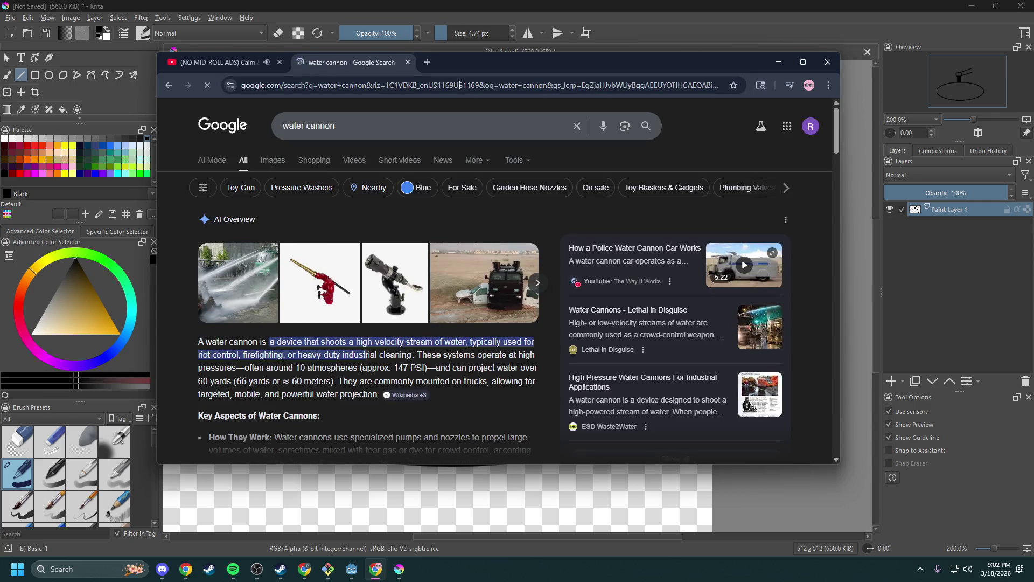
- Refine the search to 'water cannon robot'
click(392, 123)
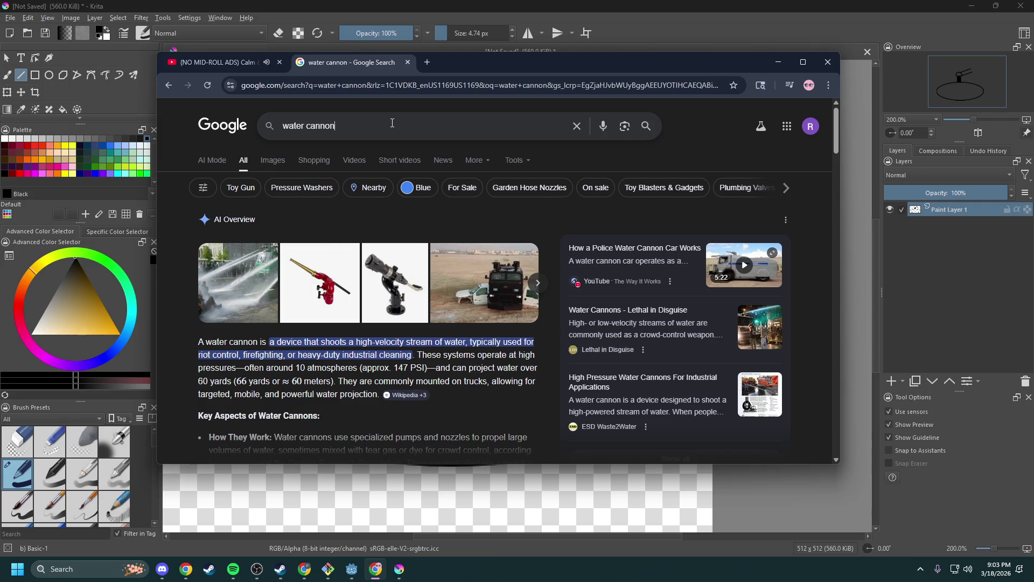
text( robot)
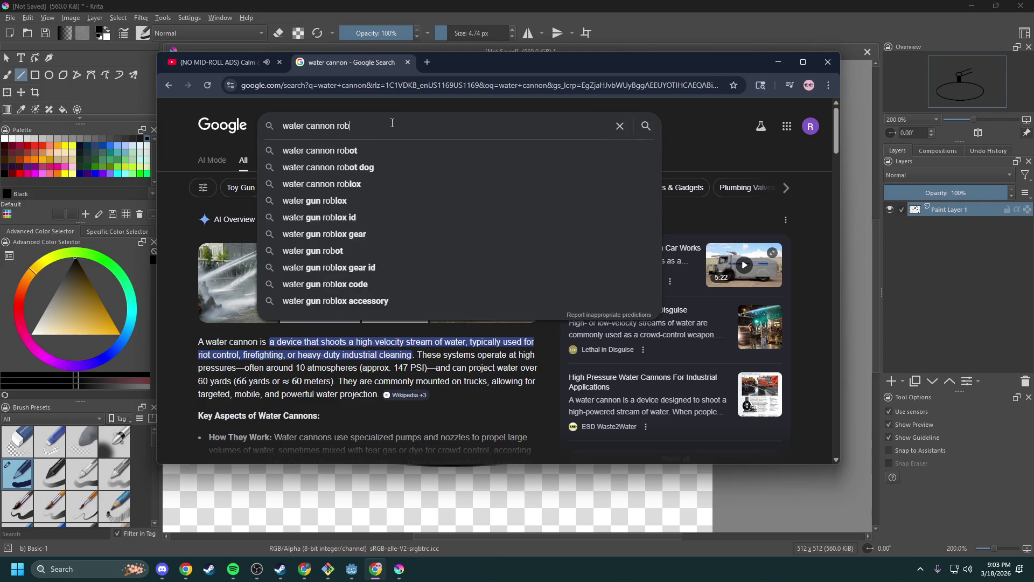
key(Return)
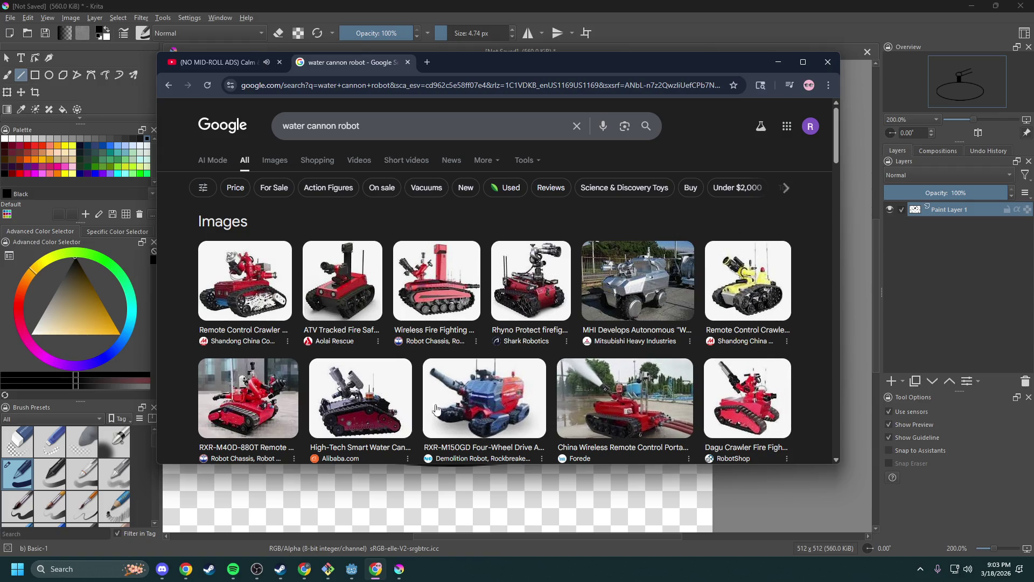
- Switch to image results and browse the water cannon robot pictures
scroll(264, 389, down, 5)
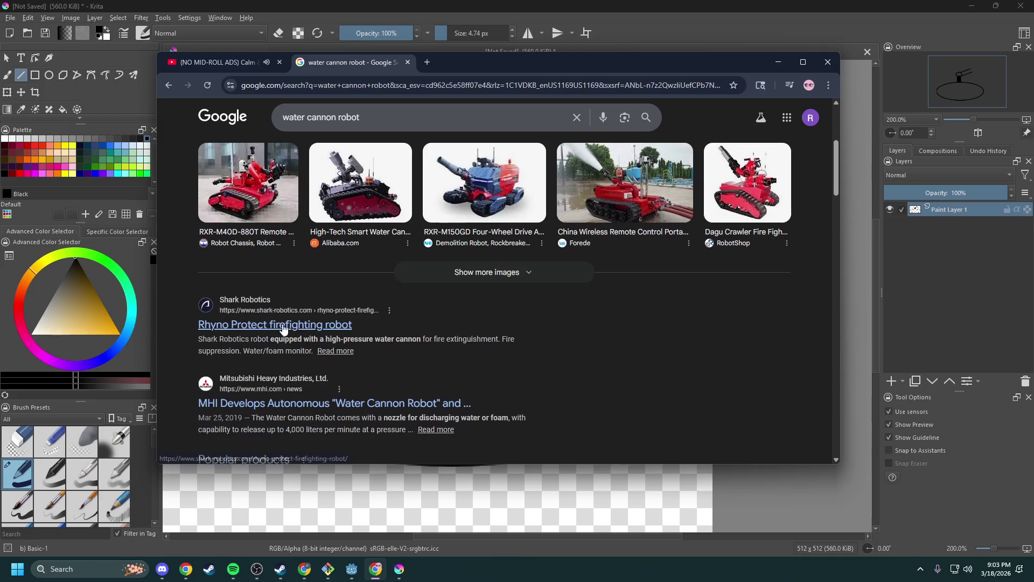
scroll(284, 176, up, 5)
click(275, 160)
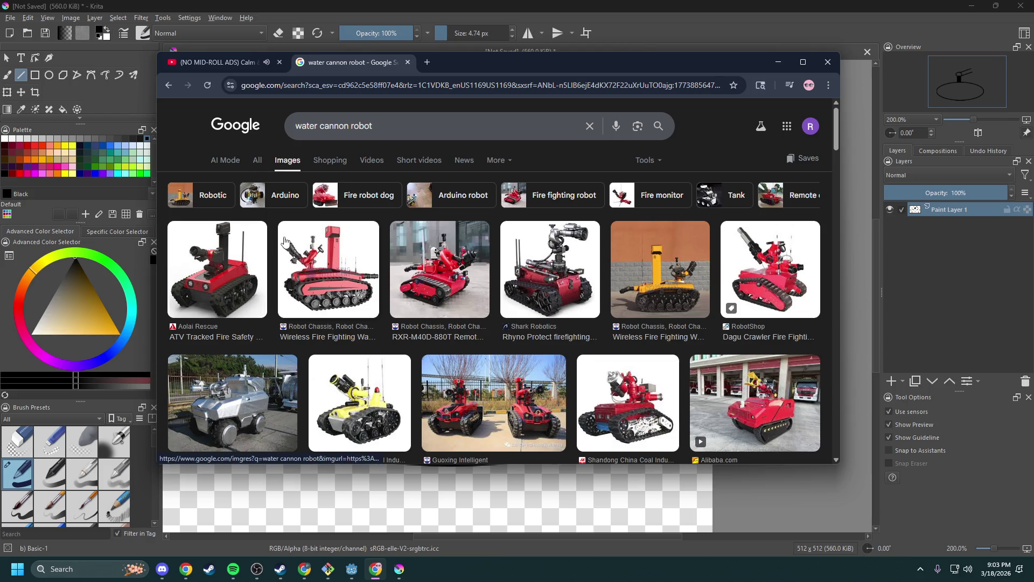
scroll(357, 284, down, 4)
scroll(356, 284, up, 4)
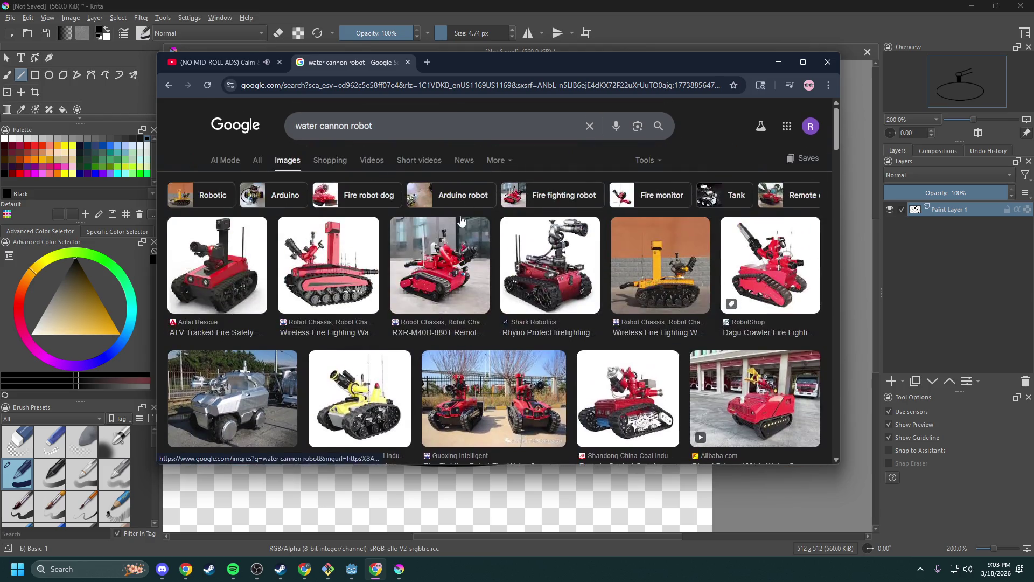
scroll(296, 338, down, 4)
scroll(224, 328, down, 2)
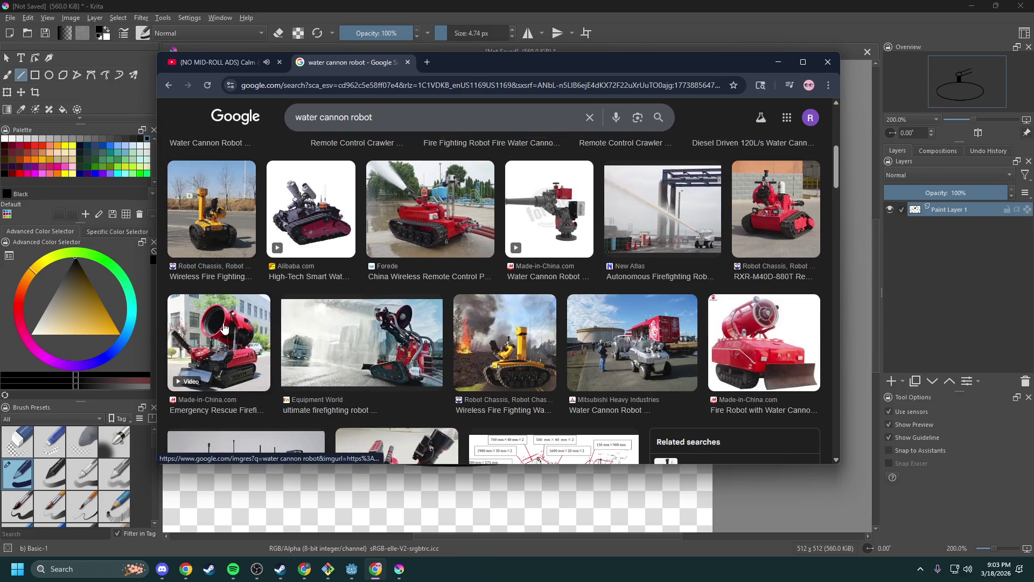
scroll(225, 328, down, 2)
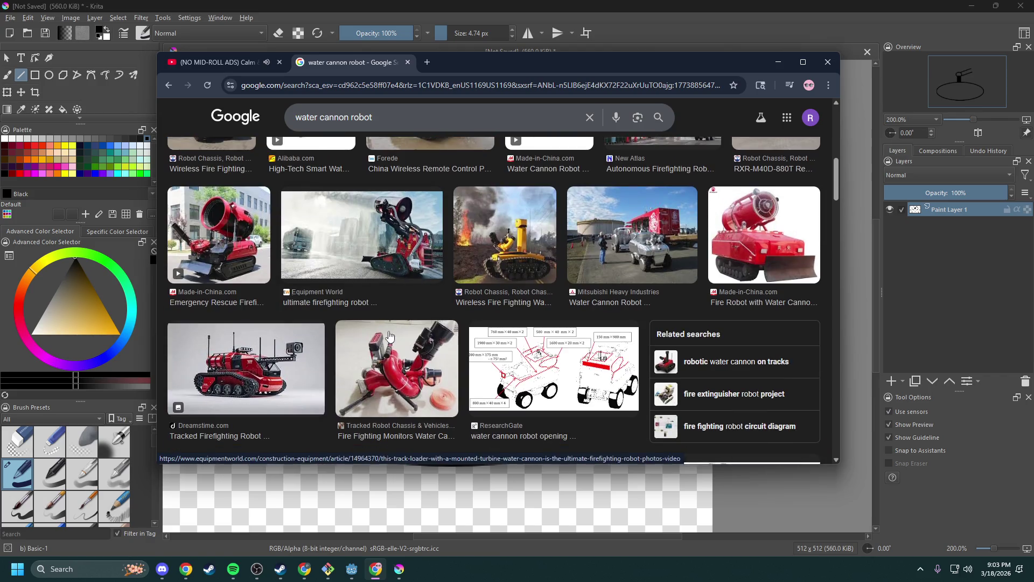
scroll(390, 332, down, 3)
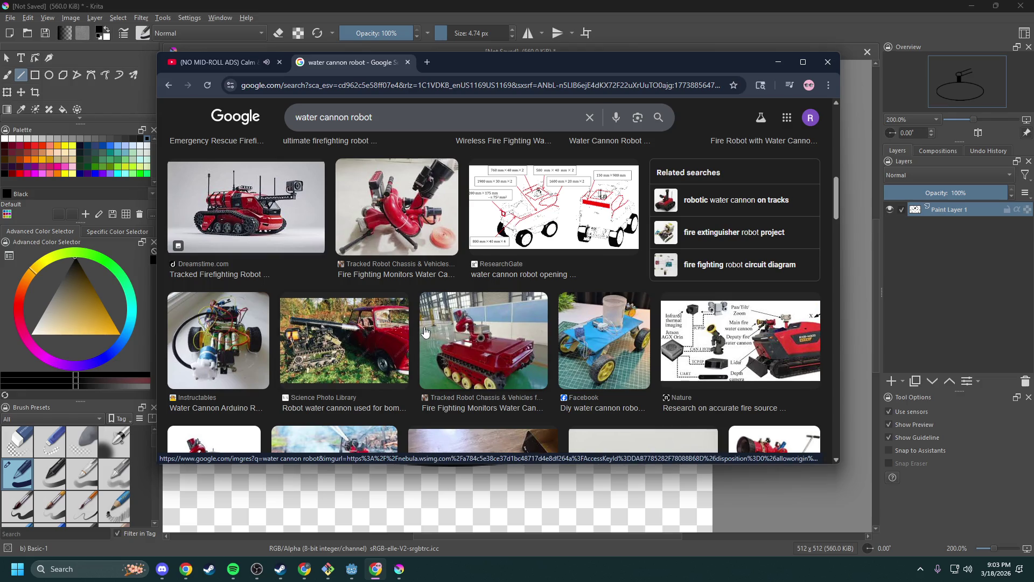
scroll(425, 331, down, 3)
scroll(425, 331, up, 4)
- Refine the image search to 'water cannon robot side profile'
click(387, 118)
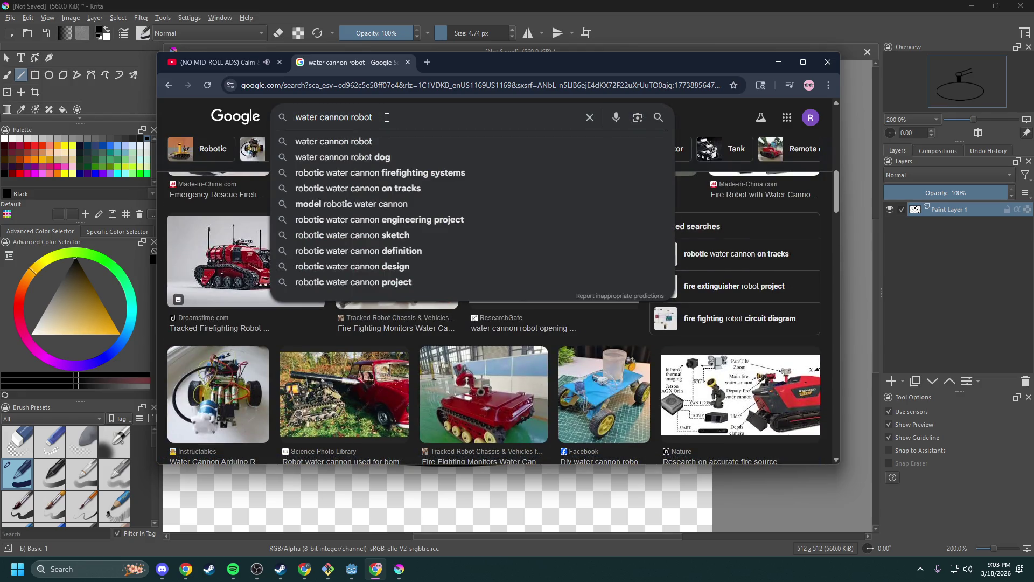
text(side profile)
key(Return)
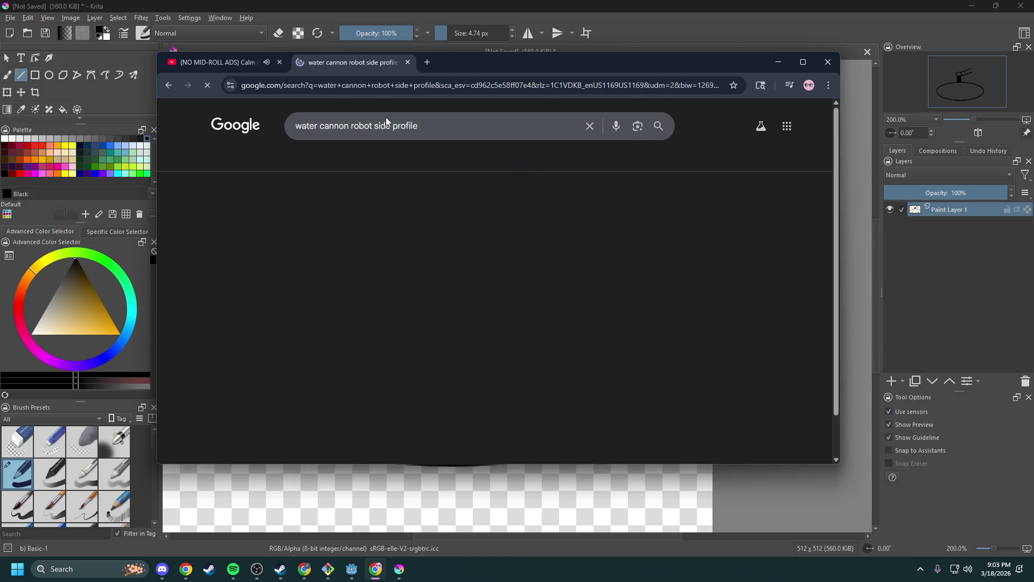
- Scroll the side-profile results and open a larger preview of the Alibaba fire robot
scroll(427, 265, down, 2)
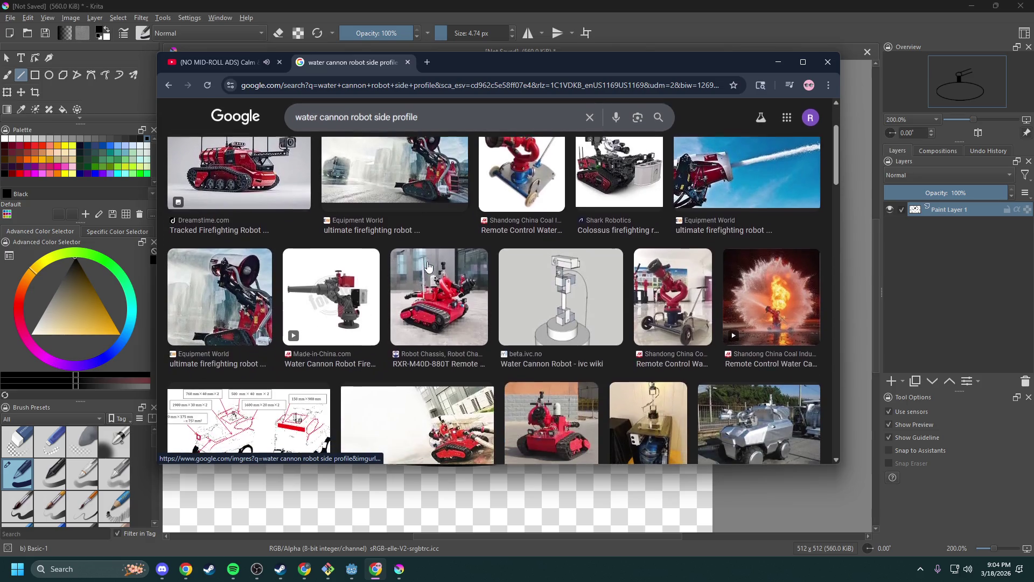
scroll(428, 265, down, 3)
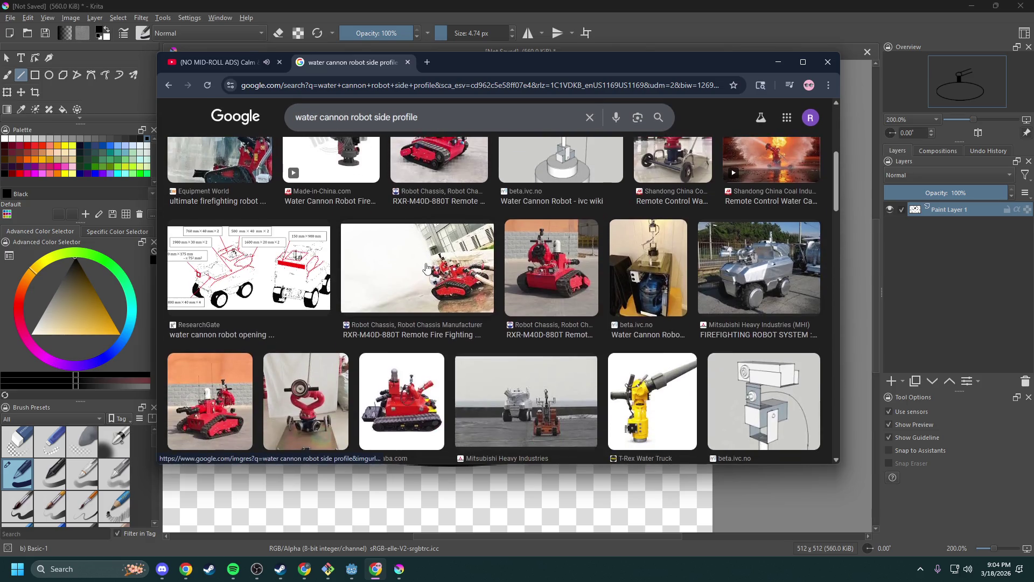
scroll(426, 268, down, 1)
click(426, 307)
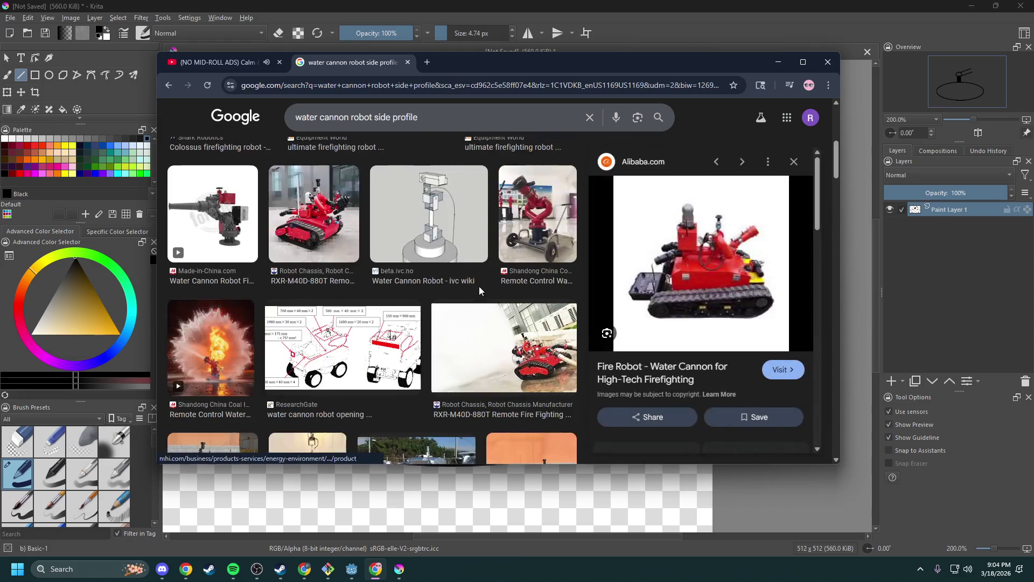
- Look over the fire robot preview, then minimize the browser to reveal Krita
scroll(481, 283, down, 3)
scroll(740, 290, down, 2)
scroll(741, 290, down, 5)
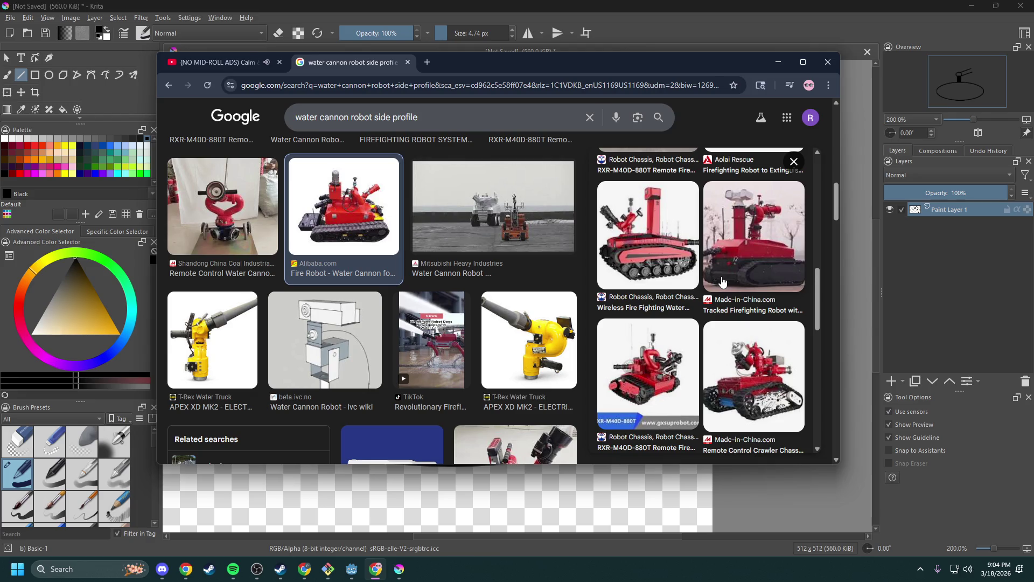
scroll(722, 281, down, 10)
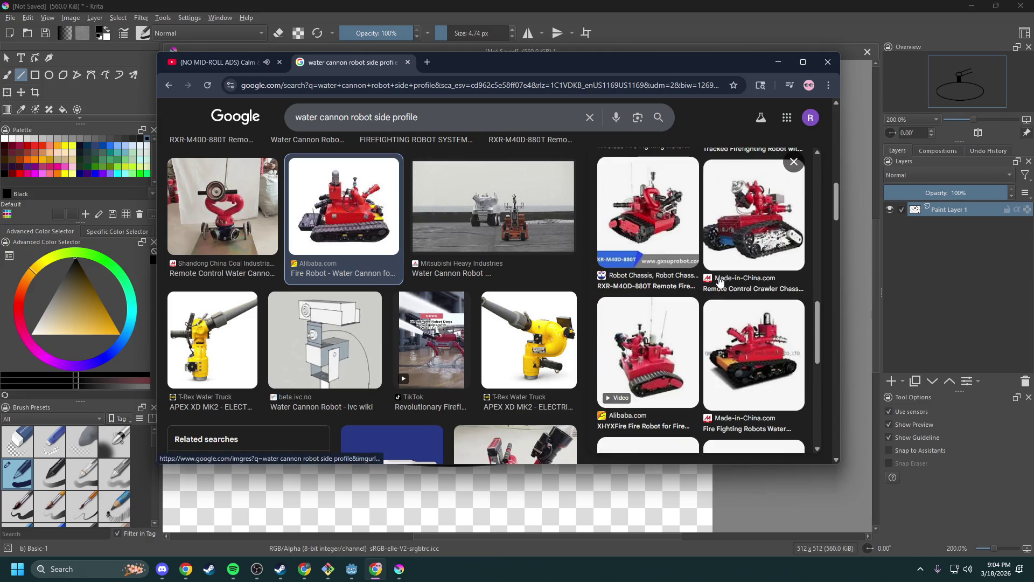
scroll(670, 306, up, 7)
scroll(670, 306, up, 5)
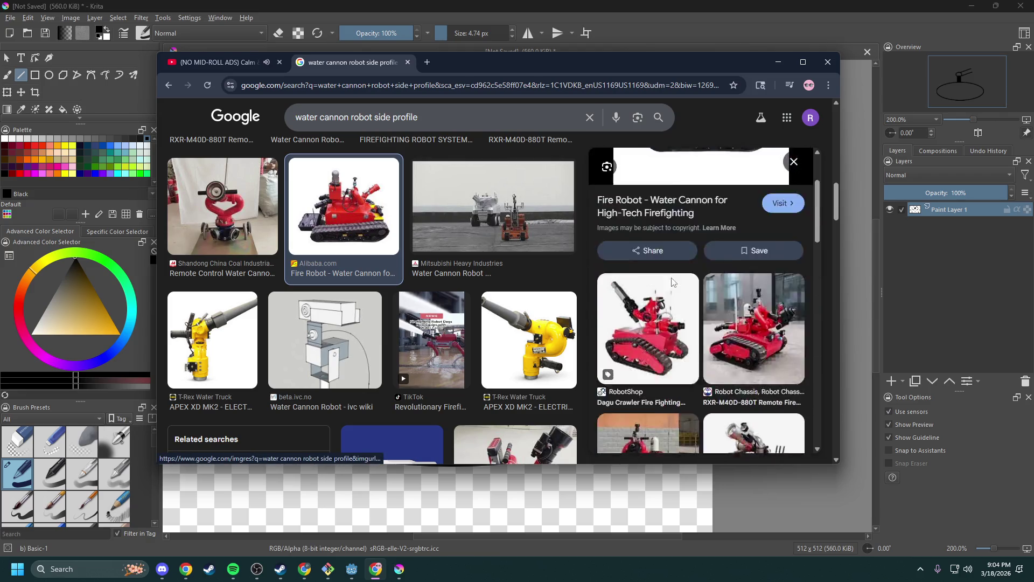
click(780, 63)
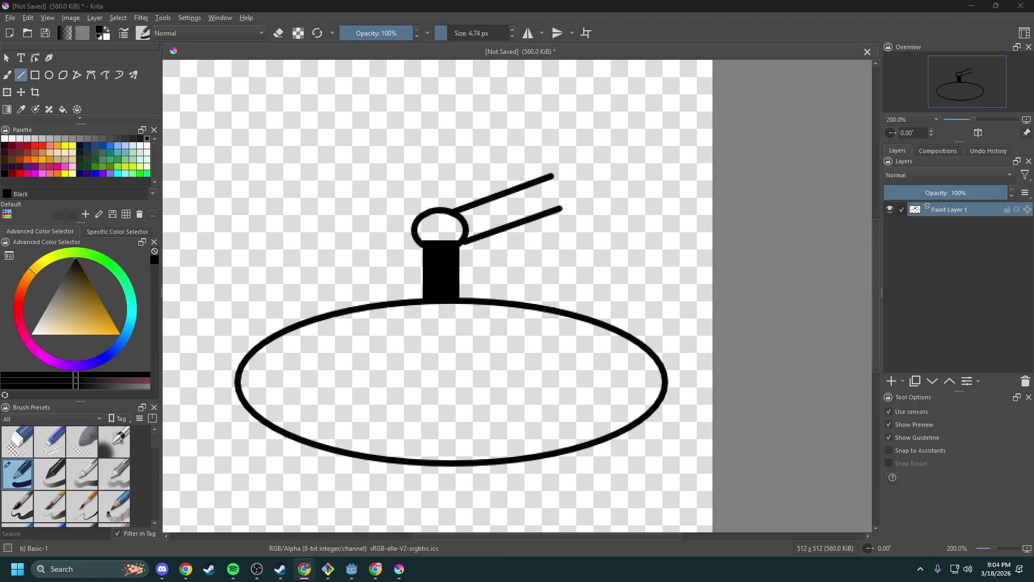
- Bring the image results back and try grabbing the fire robot picture
click(375, 569)
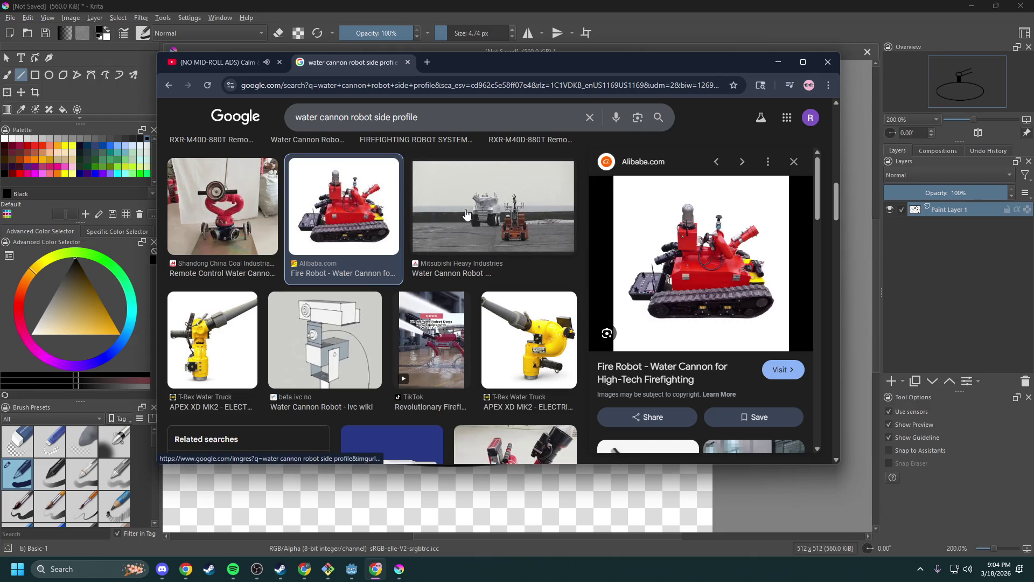
scroll(467, 242, up, 1)
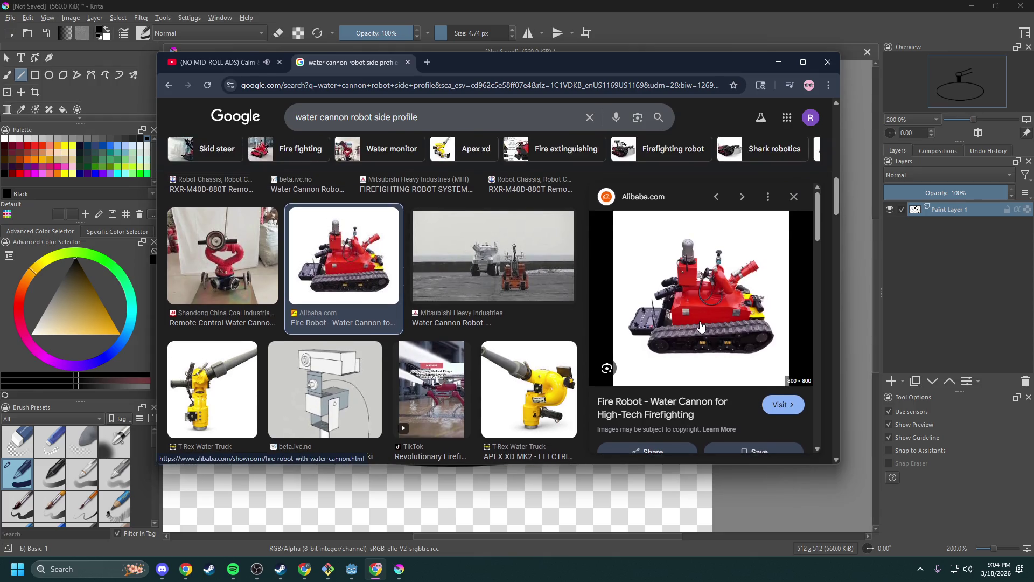
mouse_move(727, 323)
mouse_down()
mouse_move(954, 262)
mouse_move(861, 291)
mouse_move(757, 299)
mouse_up()
right_click(713, 296)
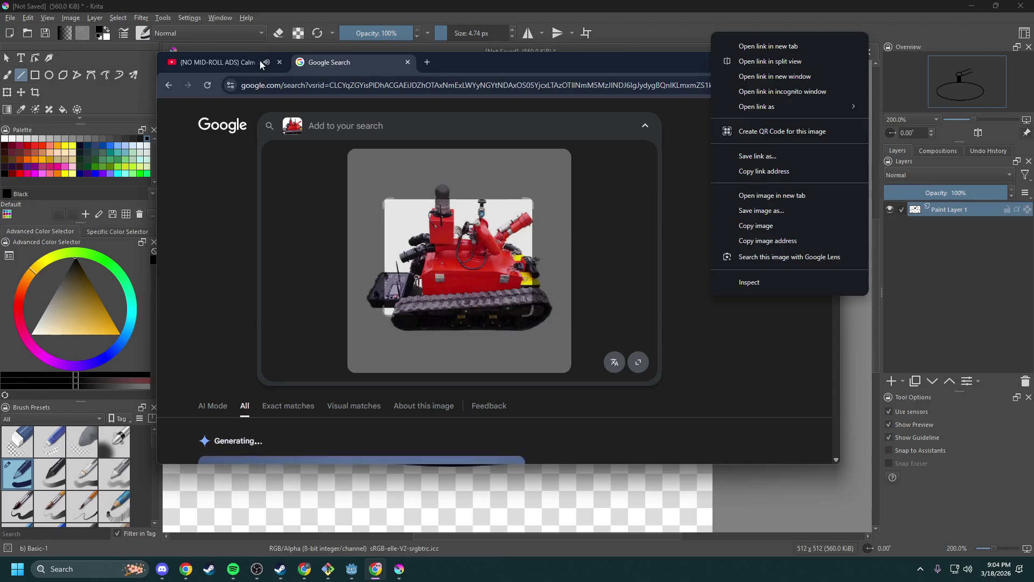
key(Escape)
- Copy the Alibaba fire robot preview image and return to Krita
click(168, 86)
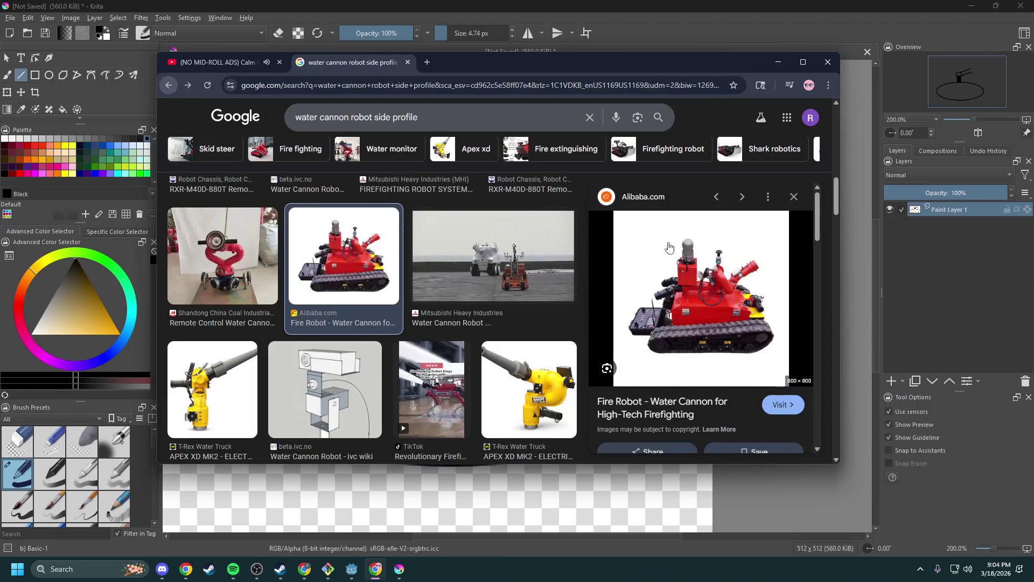
right_click(684, 251)
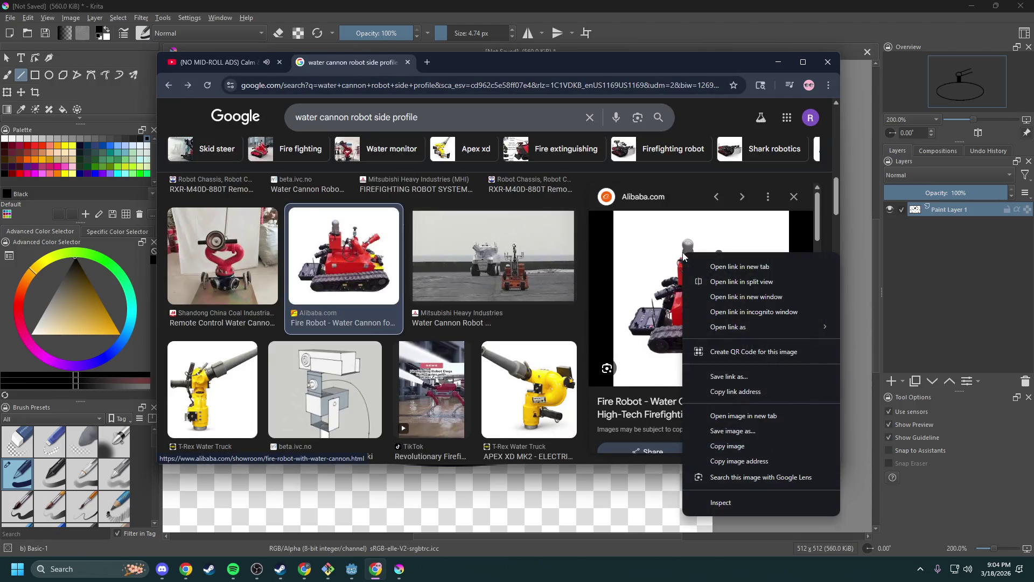
click(740, 445)
click(929, 254)
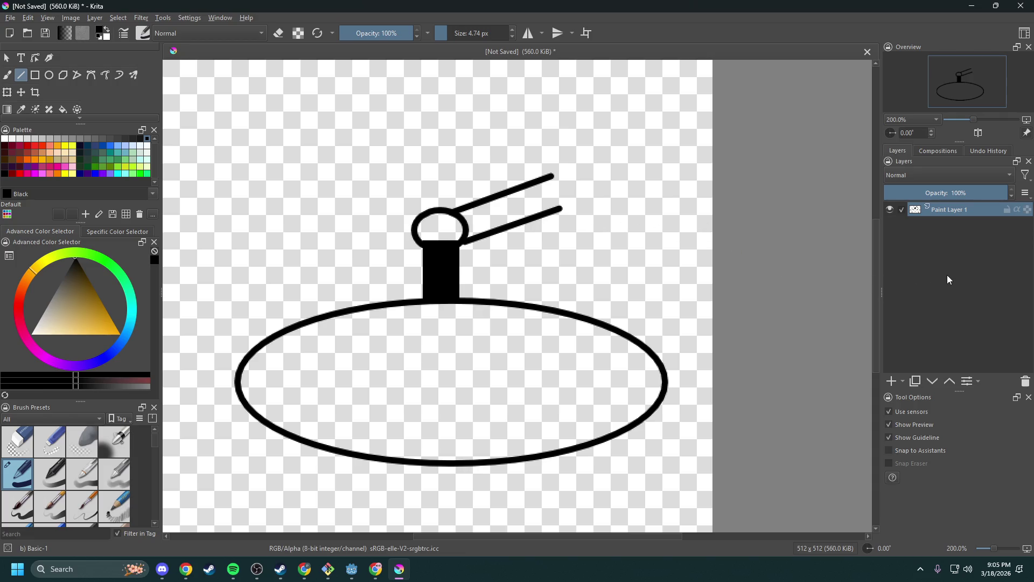
- Paste the fire robot photo into Krita as a new layer, downloading it from its source
key(ctrl+v)
click(487, 237)
click(518, 360)
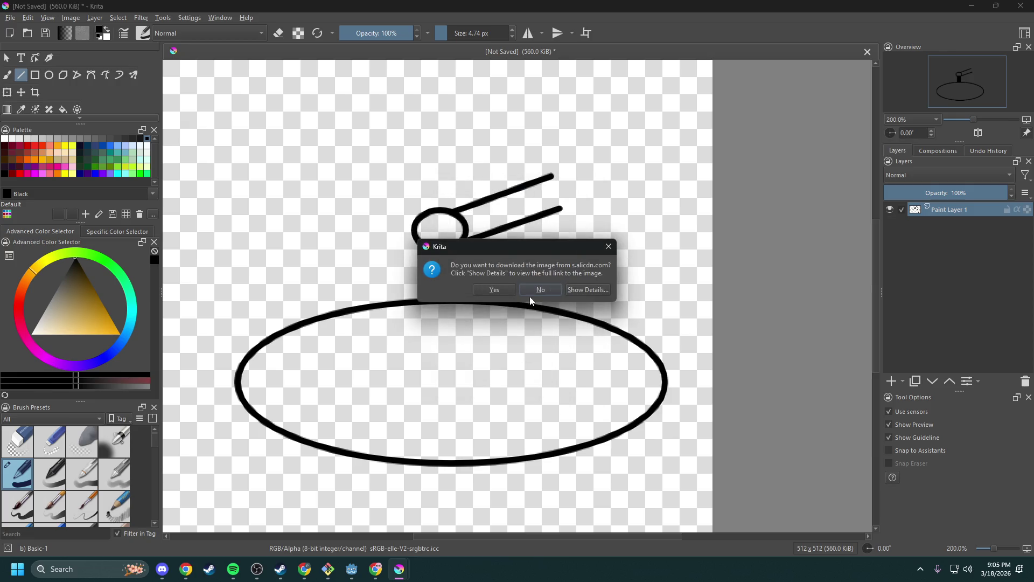
click(494, 289)
scroll(579, 302, down, 1)
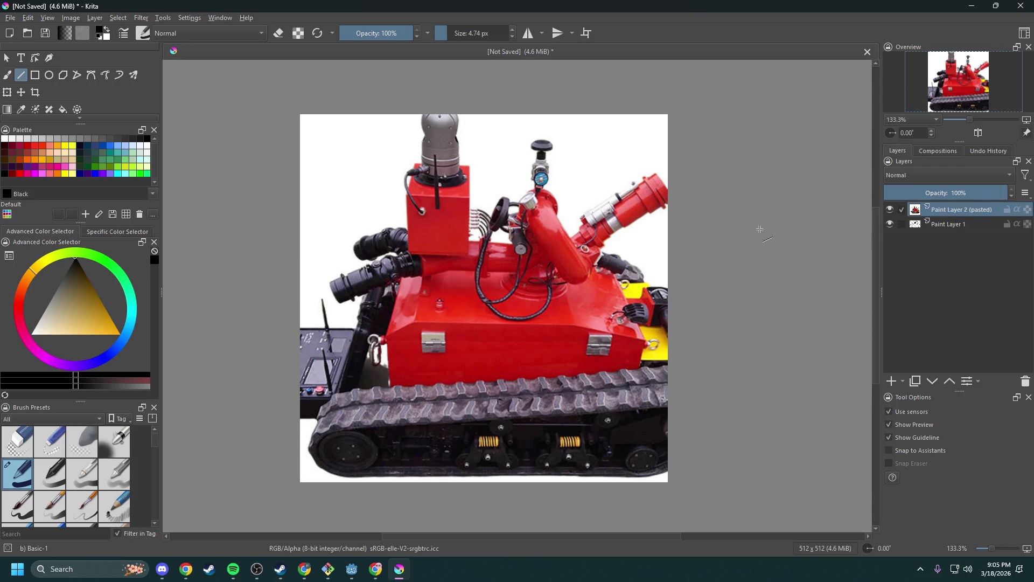
click(7, 92)
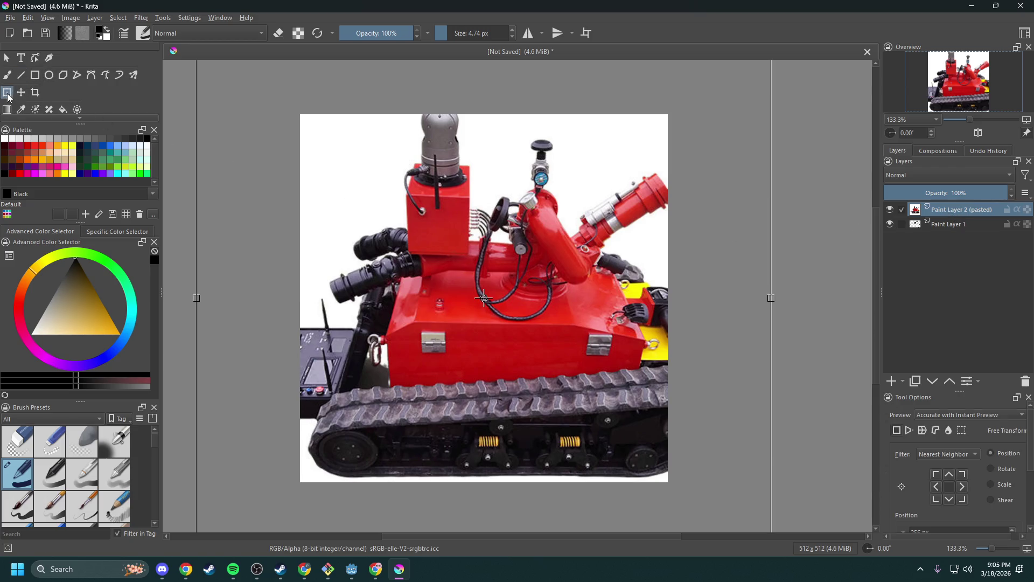
- Shrink the robot photo, center it on the ellipse, and move its layer beneath the sketch
scroll(337, 148, down, 2)
drag(268, 81, 420, 239)
drag(554, 366, 503, 316)
scroll(456, 268, up, 3)
scroll(499, 281, down, 2)
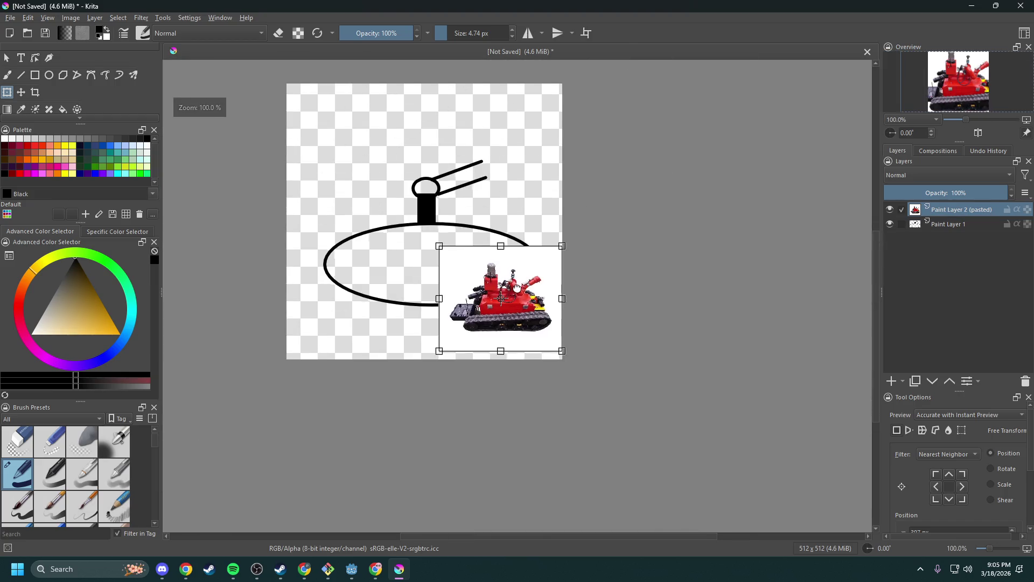
drag(575, 353, 470, 297)
drag(946, 212, 951, 232)
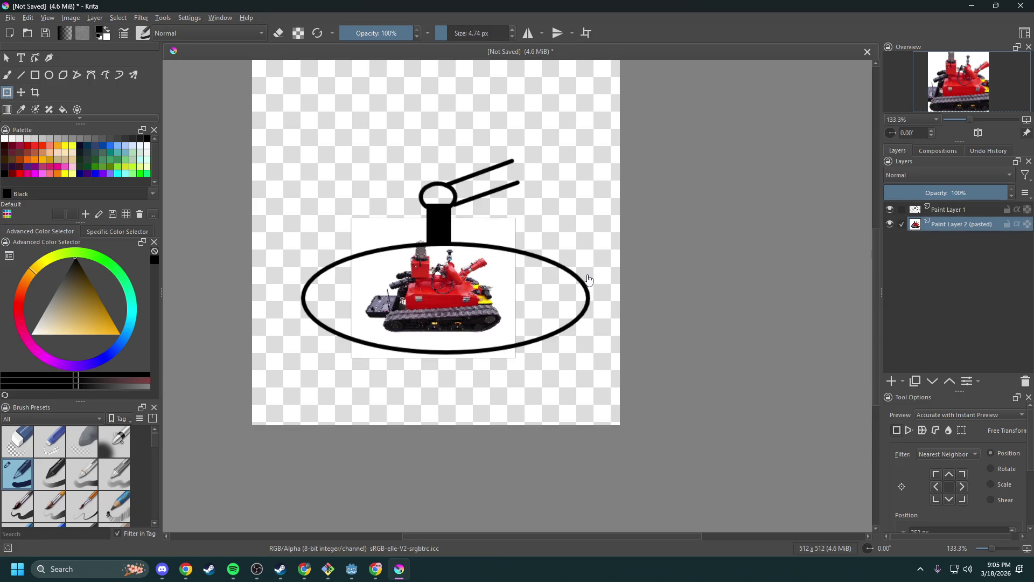
- Enlarge and stretch the robot photo to fill the canvas, then apply the transform
scroll(467, 267, up, 2)
scroll(467, 267, down, 1)
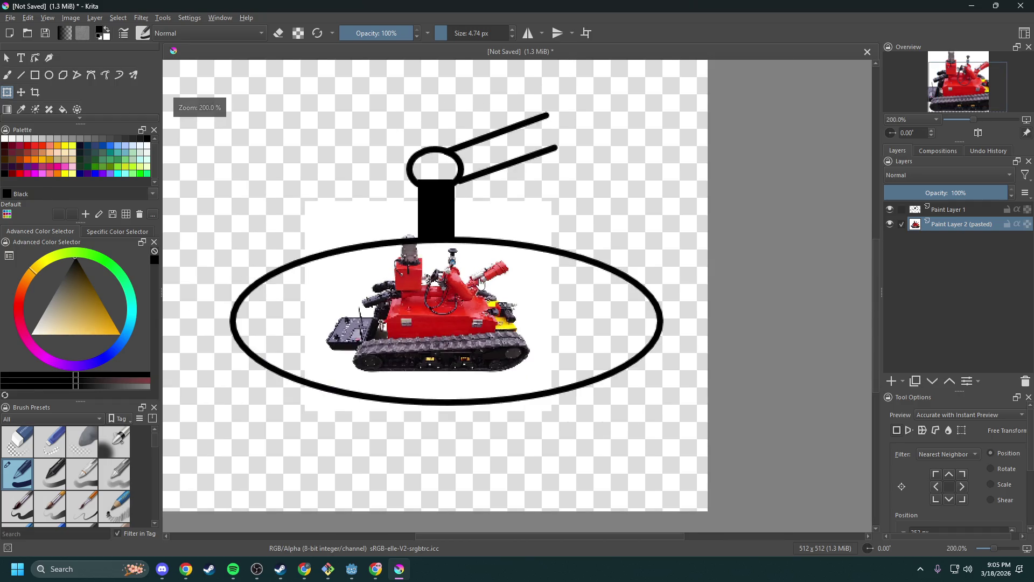
drag(481, 281, 505, 281)
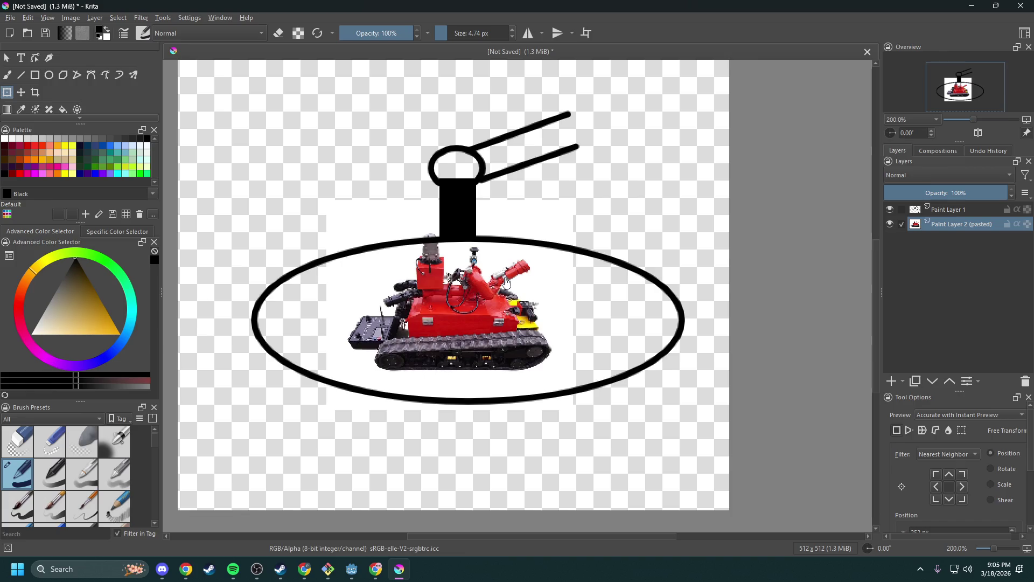
scroll(459, 294, down, 3)
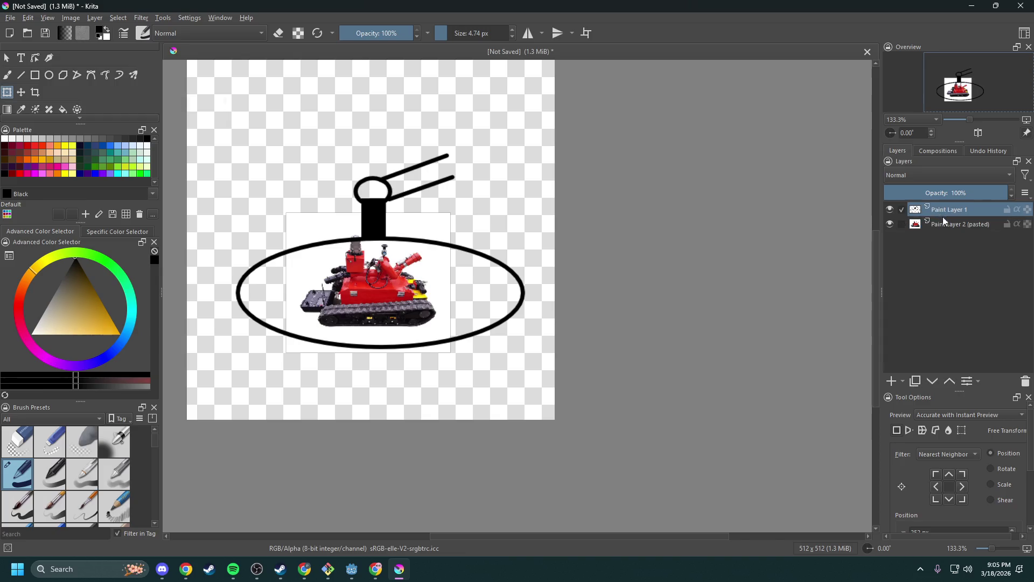
scroll(251, 236, up, 3)
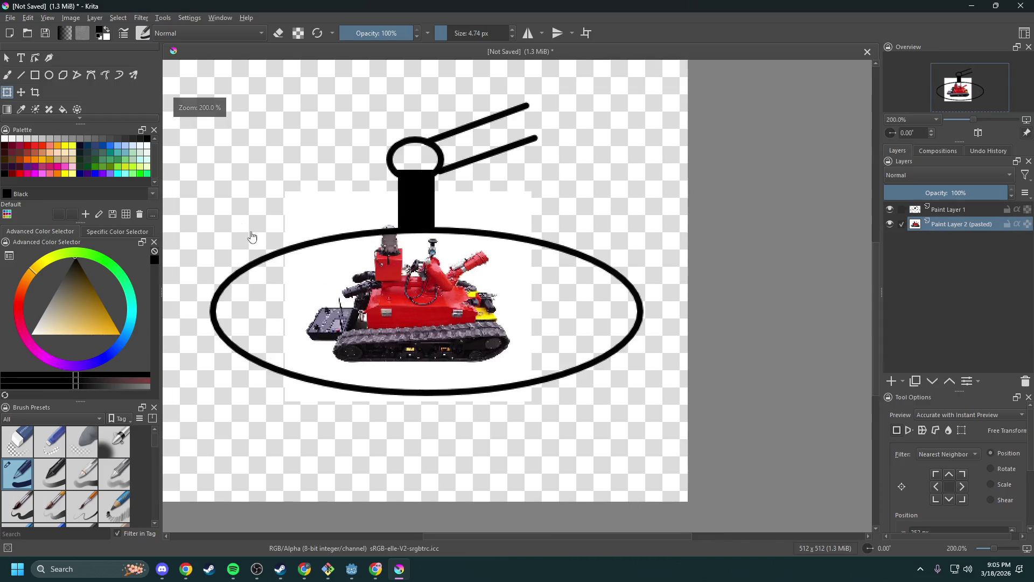
click(34, 93)
click(9, 92)
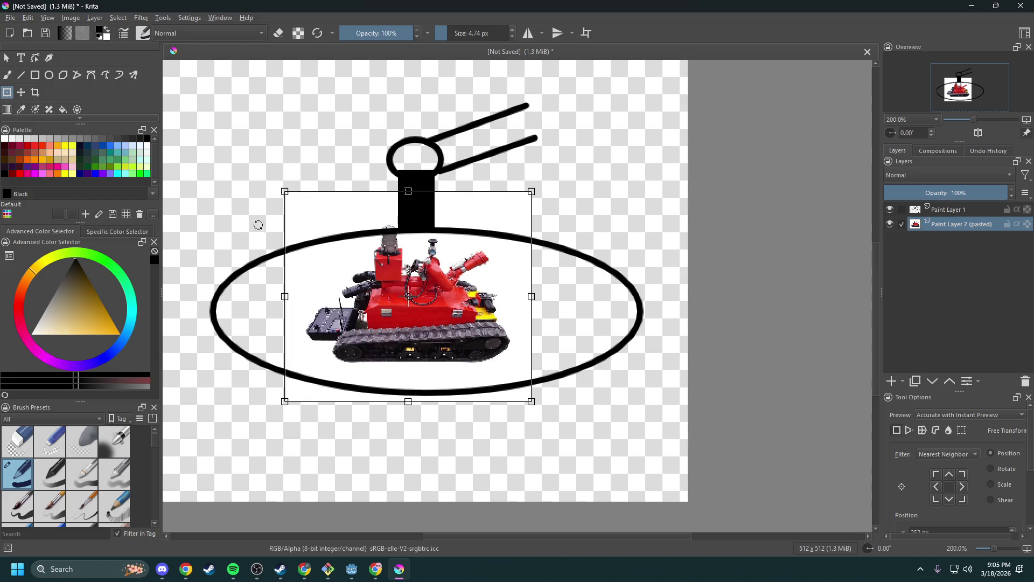
scroll(333, 256, down, 3)
scroll(333, 257, up, 1)
drag(342, 233, 269, 157)
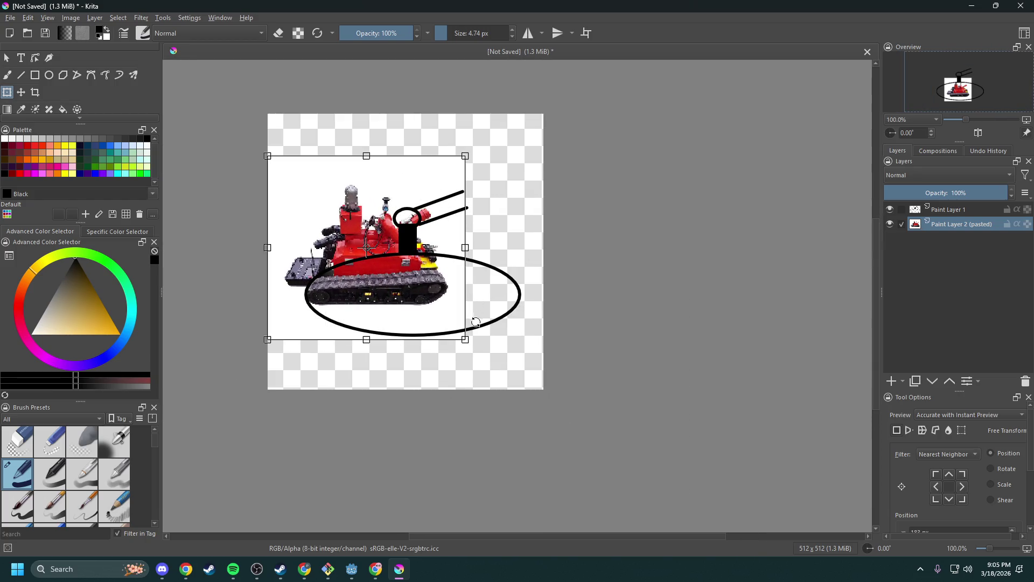
mouse_move(467, 339)
mouse_down()
mouse_move(529, 369)
mouse_move(543, 389)
mouse_up()
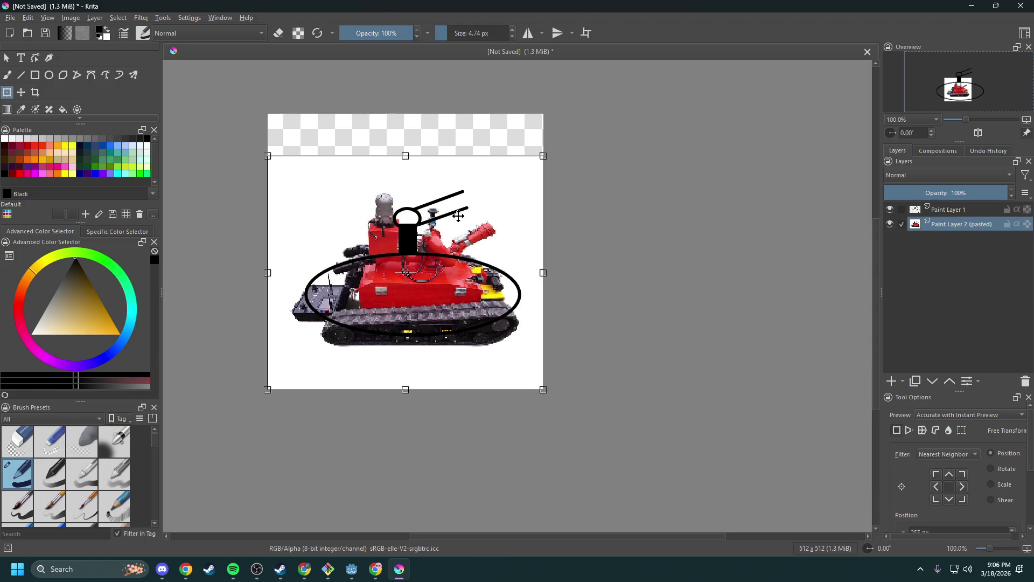
scroll(426, 194, up, 2)
scroll(414, 178, down, 1)
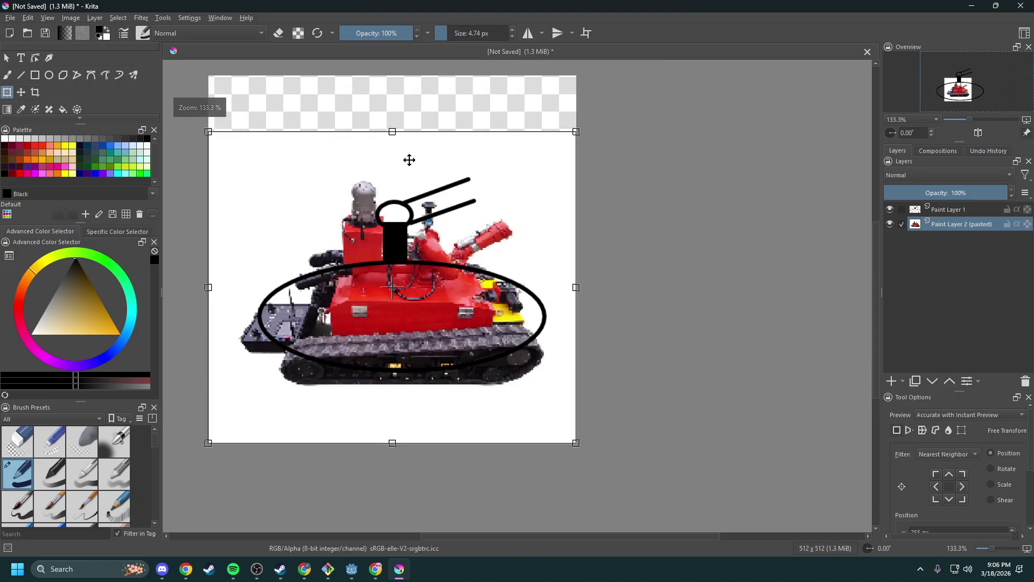
scroll(420, 199, up, 1)
scroll(420, 194, down, 1)
drag(413, 162, 415, 106)
key(Return)
- Switch to the sketch layer and move its strokes up over the robot hull
scroll(396, 344, up, 1)
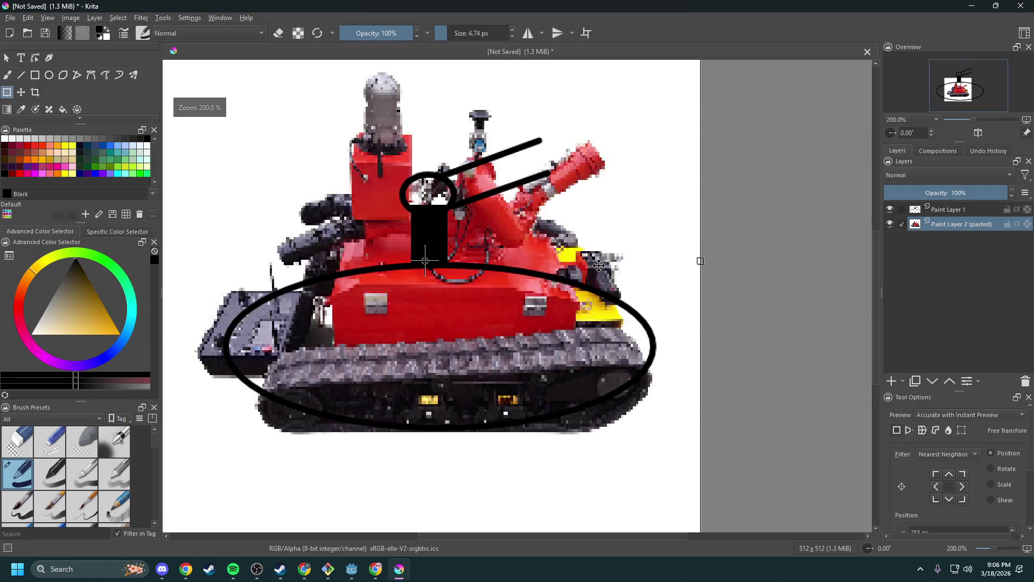
key(Page_Up)
scroll(345, 236, down, 2)
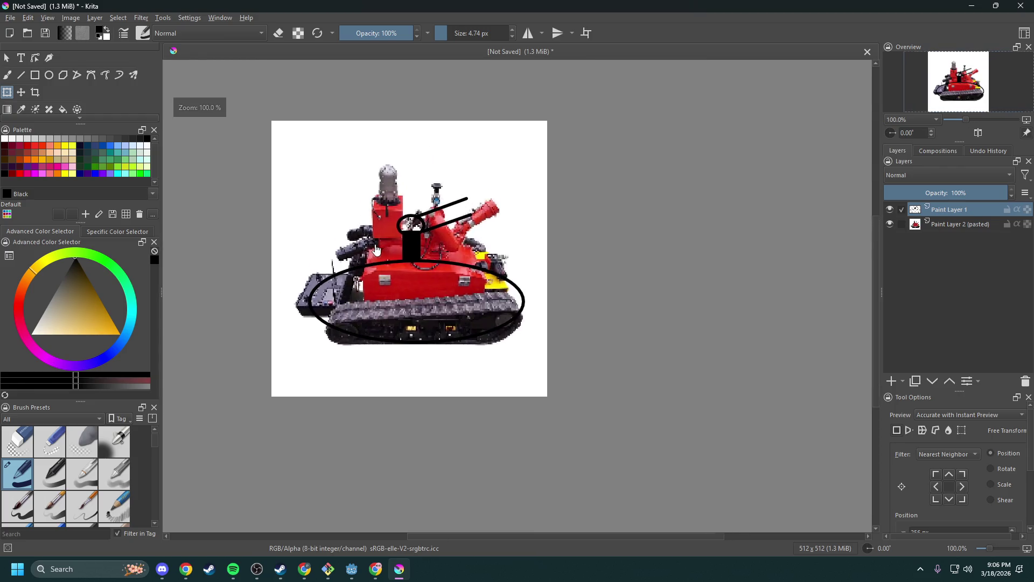
scroll(209, 191, up, 1)
mouse_move(429, 255)
mouse_down()
mouse_move(419, 242)
mouse_move(447, 194)
mouse_move(442, 218)
mouse_move(434, 211)
mouse_up()
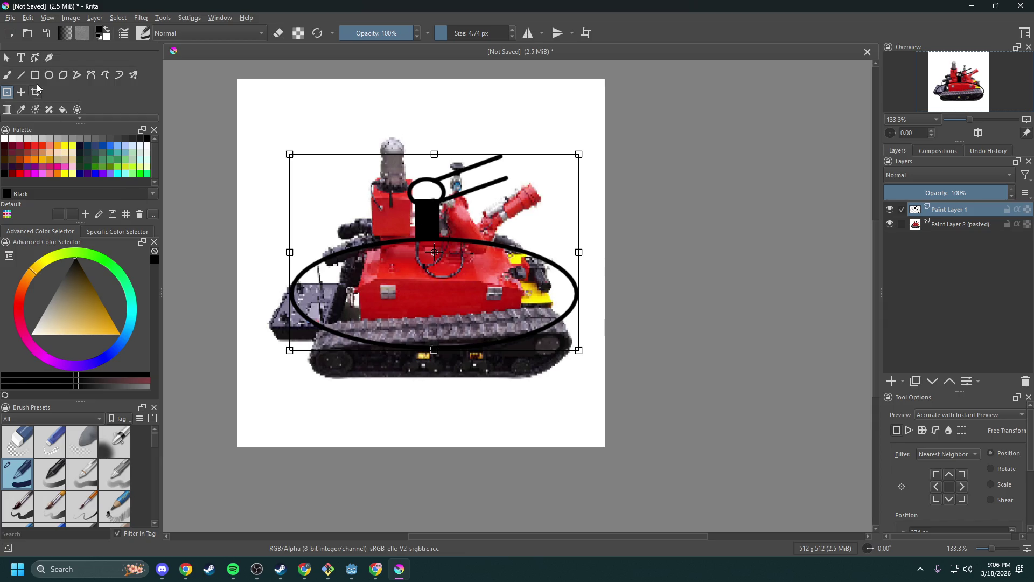
click(35, 76)
- Set rectangles to Not Filled, trying out test rectangles on the robot
mouse_move(375, 281)
mouse_down()
mouse_move(483, 288)
mouse_move(519, 333)
mouse_up()
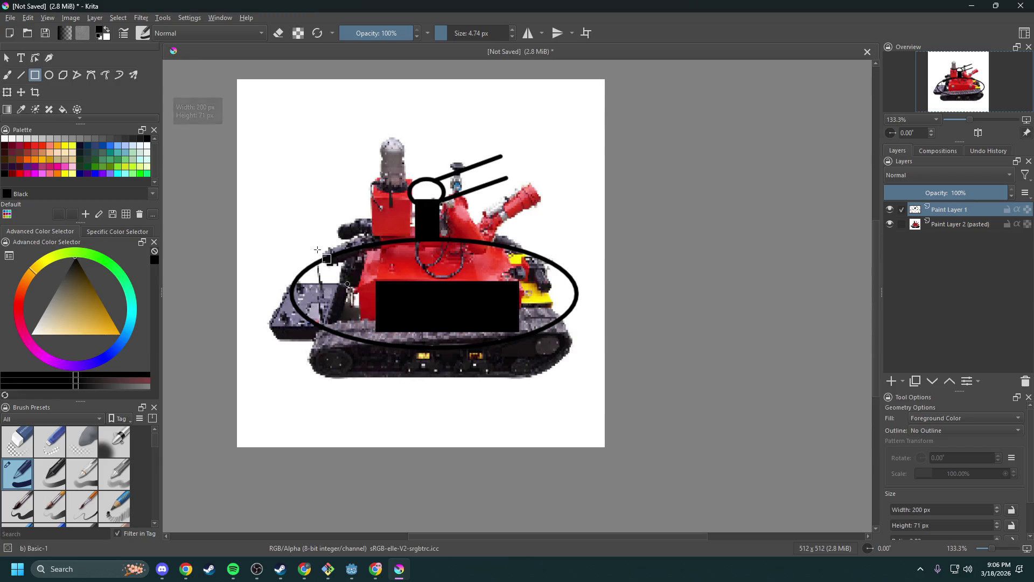
key(ctrl+z)
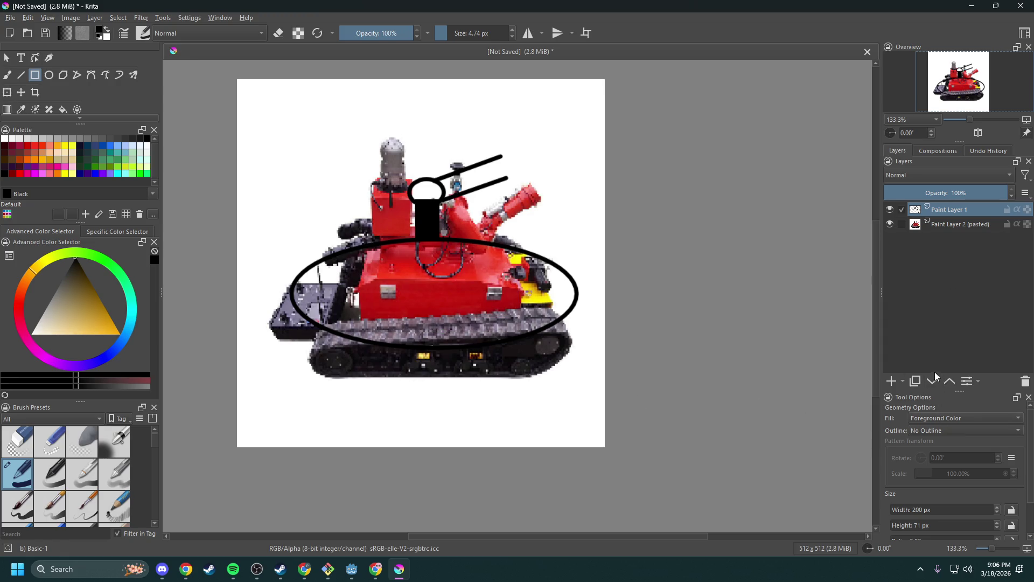
click(945, 421)
click(936, 409)
drag(350, 254, 520, 327)
drag(462, 295, 381, 323)
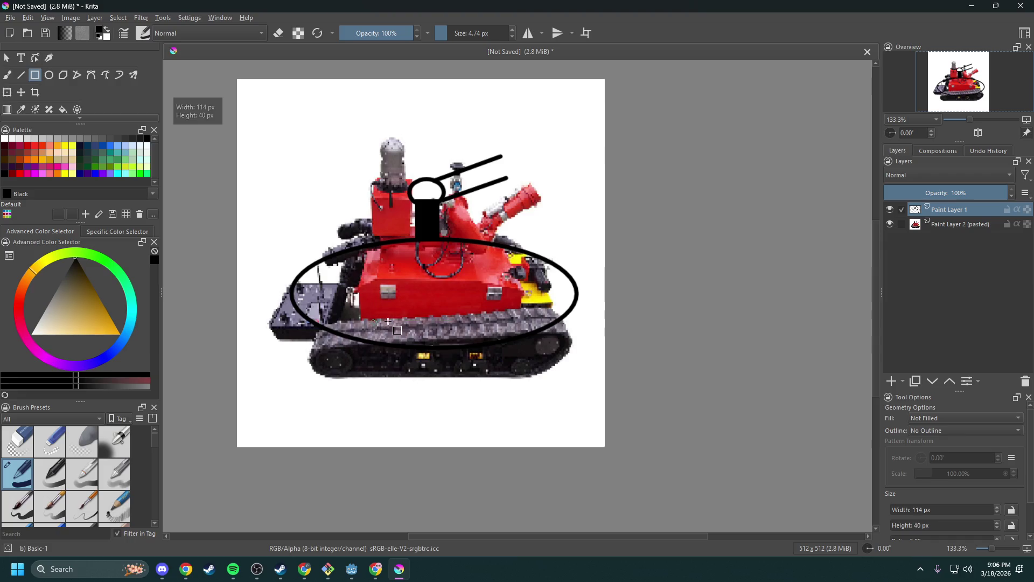
drag(442, 276, 472, 302)
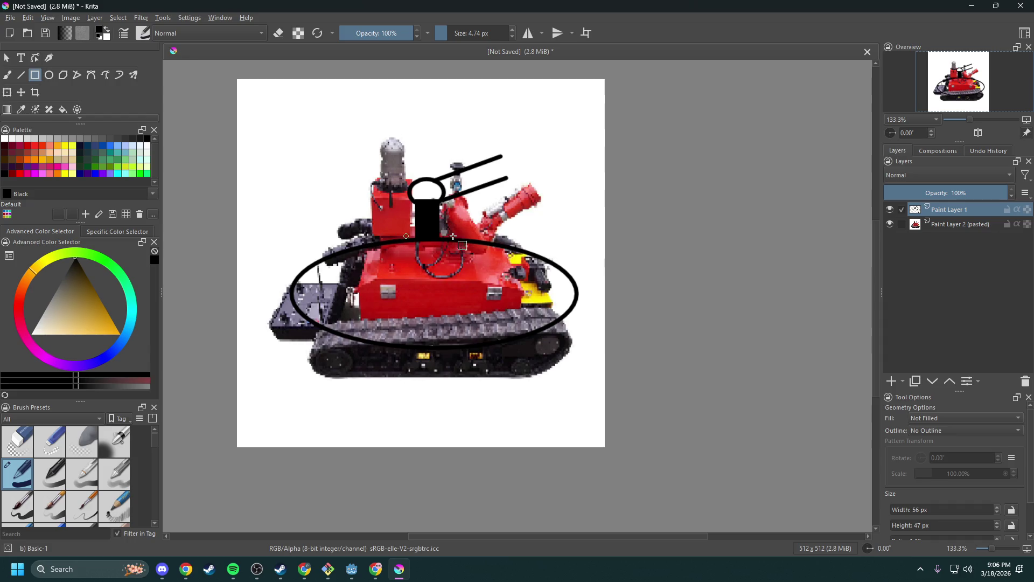
drag(589, 169, 591, 171)
drag(372, 166, 487, 297)
right_click(34, 76)
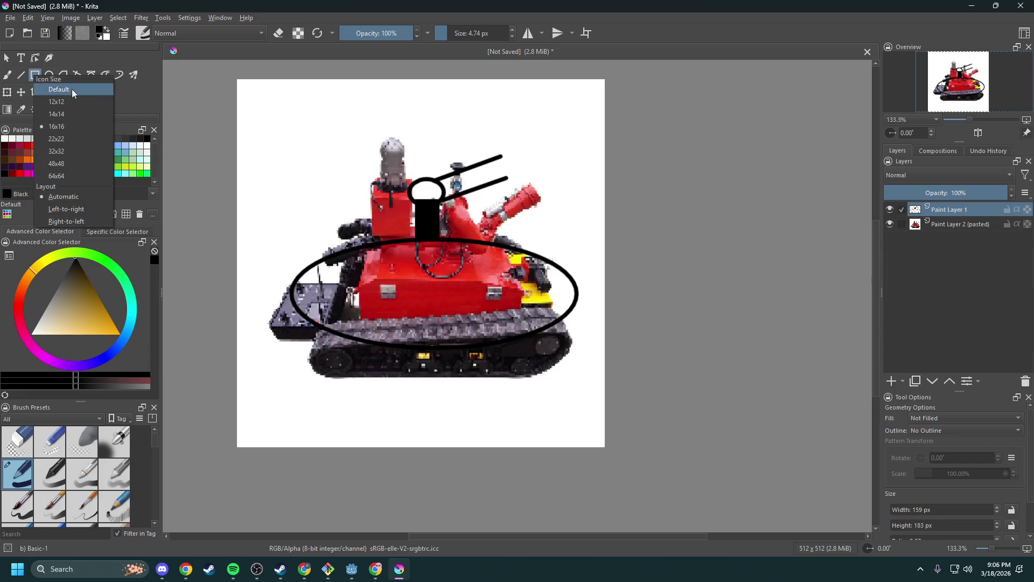
click(326, 133)
drag(324, 131, 399, 227)
- Keep rectangles Not Filled with a Brush outline, undoing the test rectangle
click(939, 419)
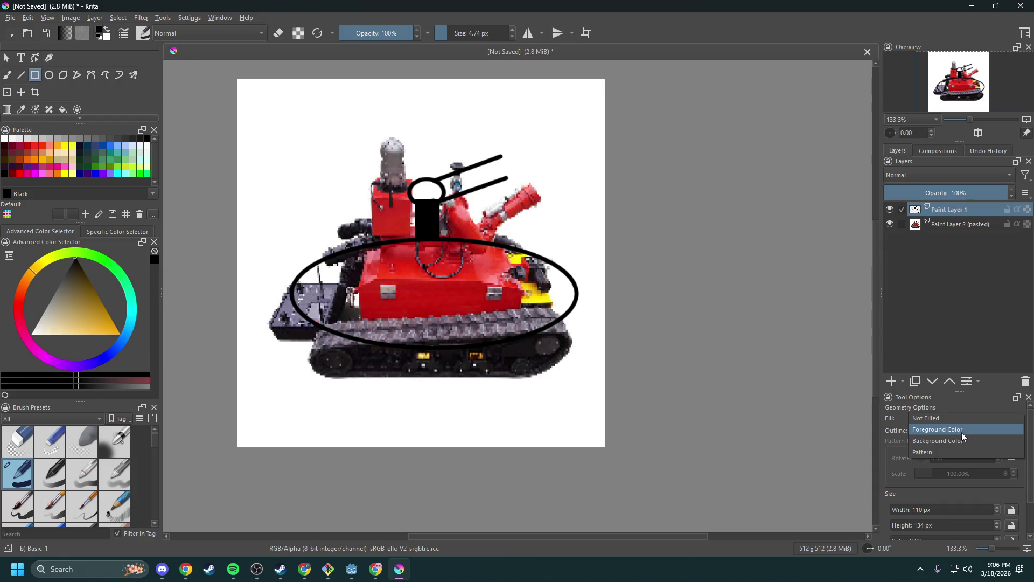
click(937, 419)
click(946, 430)
click(950, 442)
mouse_move(576, 196)
mouse_down()
mouse_move(557, 234)
mouse_move(472, 305)
mouse_up()
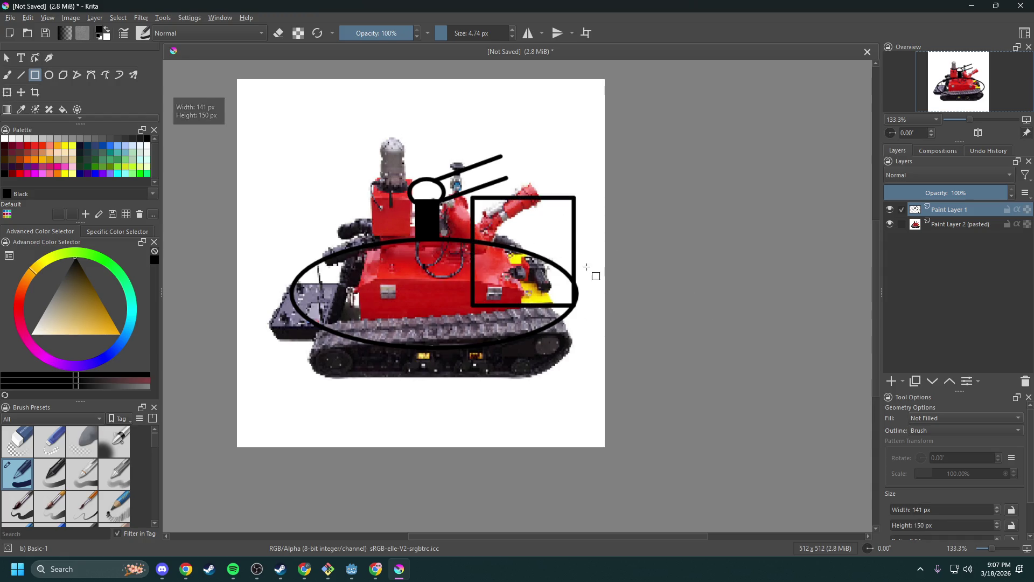
key(ctrl+z)
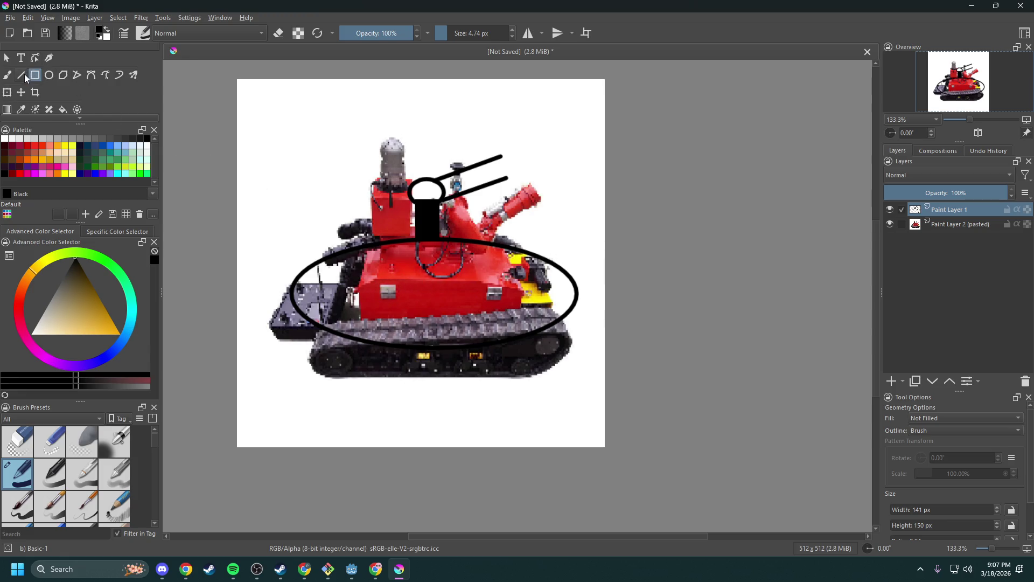
- Trace the hull panel outline with straight lines, then set the freehand brush to erase
click(22, 76)
mouse_move(356, 289)
mouse_down()
mouse_move(475, 279)
mouse_move(520, 289)
mouse_move(522, 306)
mouse_up()
drag(462, 315, 360, 319)
drag(360, 319, 357, 294)
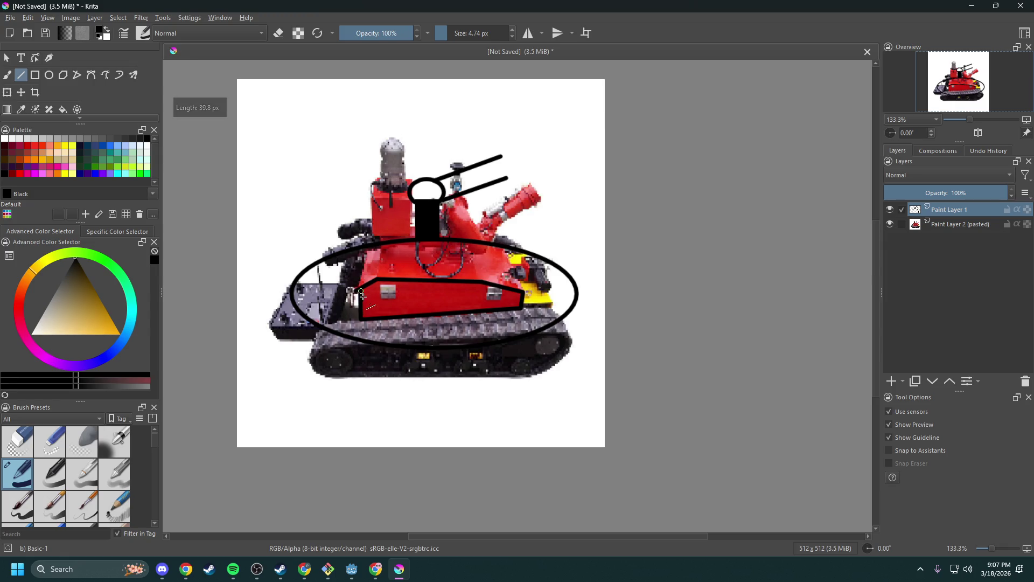
drag(391, 319, 368, 251)
drag(368, 251, 381, 248)
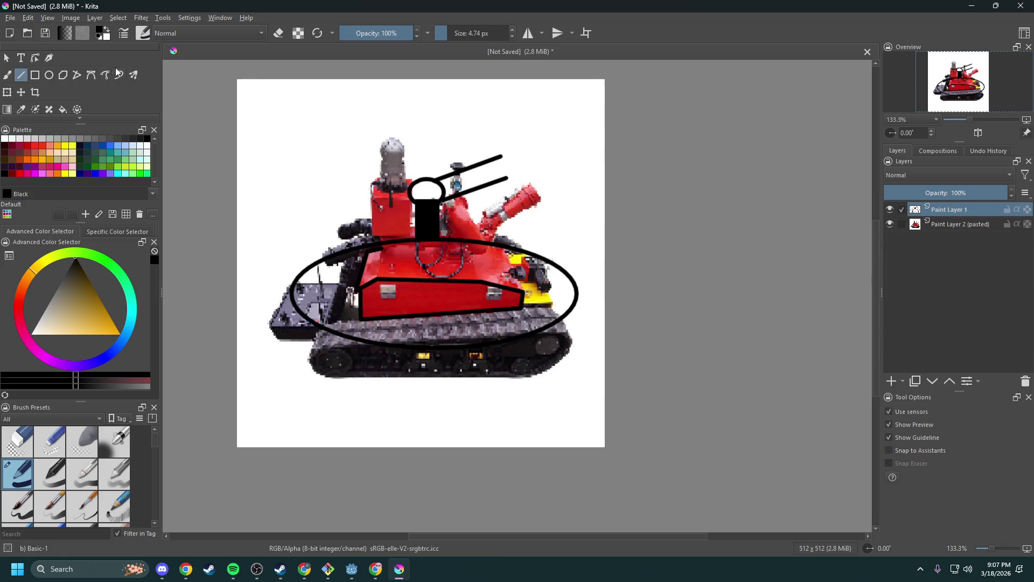
key(b)
click(279, 33)
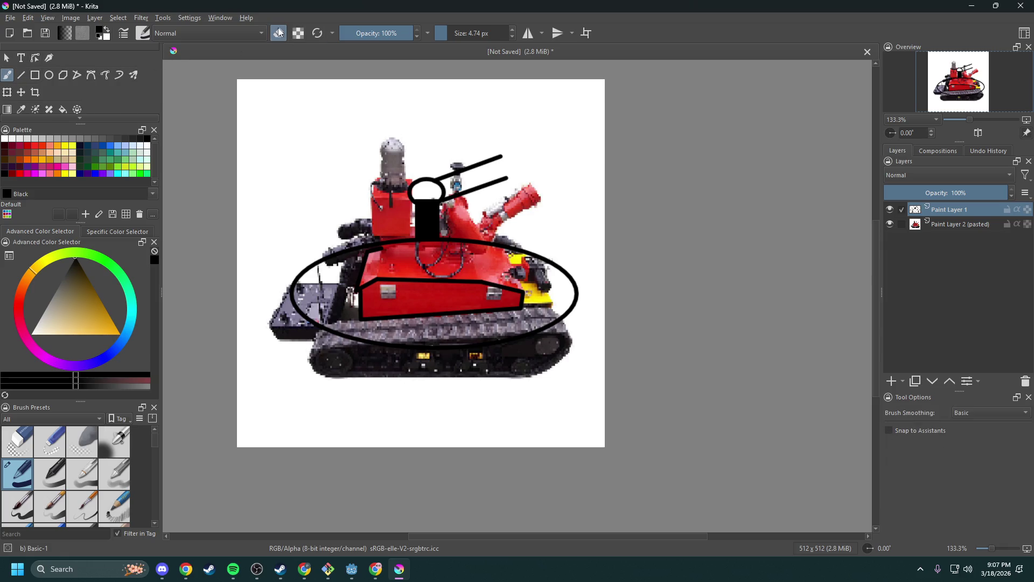
- Erase the round head, barrel lines and large ellipse with a ~21 px eraser
click(455, 34)
mouse_move(441, 162)
mouse_down()
mouse_move(423, 188)
mouse_move(451, 167)
mouse_move(503, 155)
mouse_move(475, 196)
mouse_move(496, 176)
mouse_move(429, 216)
mouse_move(426, 232)
mouse_move(396, 235)
mouse_up()
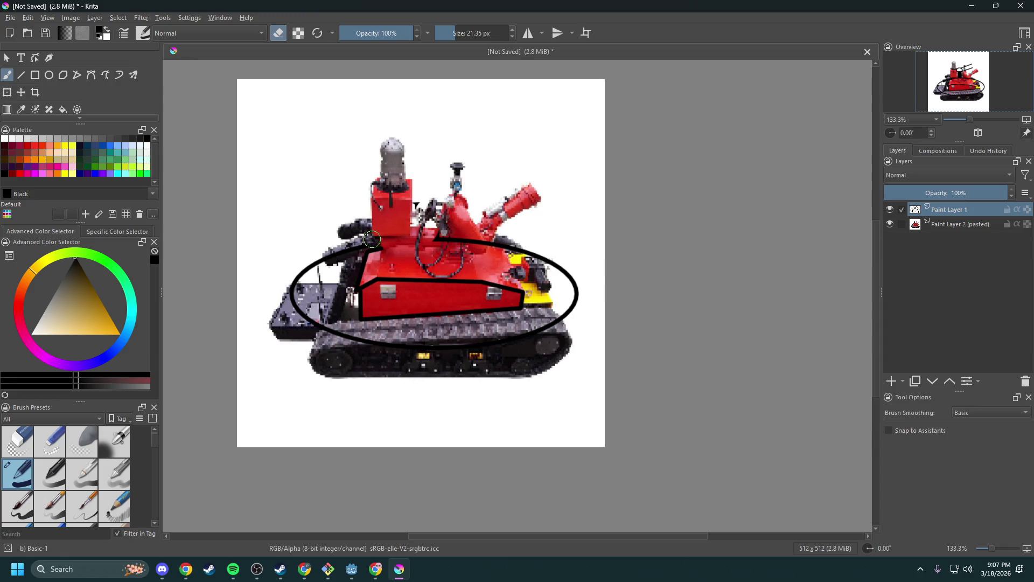
drag(360, 242, 289, 290)
mouse_move(345, 333)
mouse_down()
mouse_move(463, 347)
mouse_move(560, 318)
mouse_move(574, 280)
mouse_move(526, 246)
mouse_move(430, 237)
mouse_up()
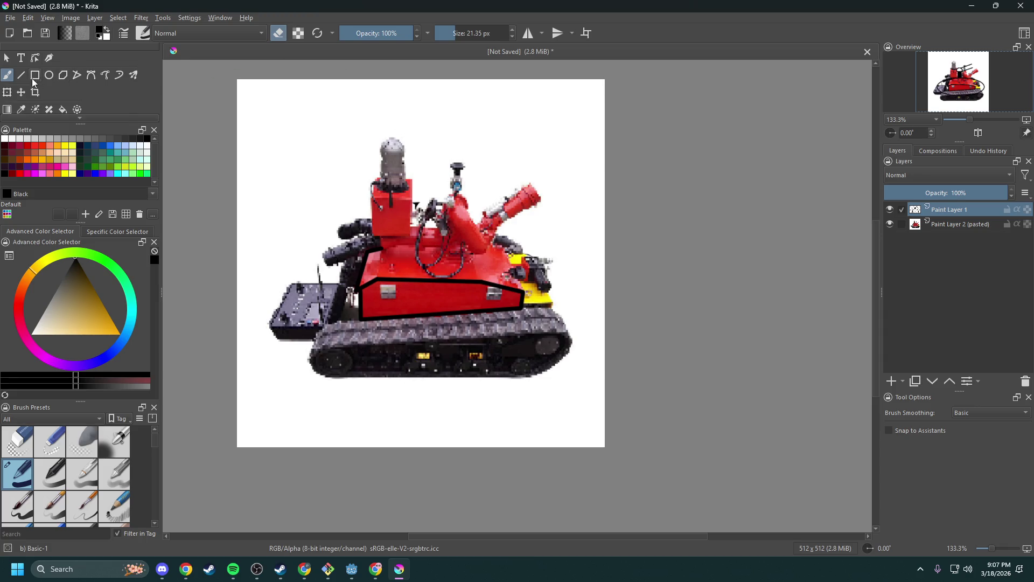
click(21, 75)
- With a 3 px black brush, trace the top-deck edges as straight lines and add a small unfilled oval
key(e)
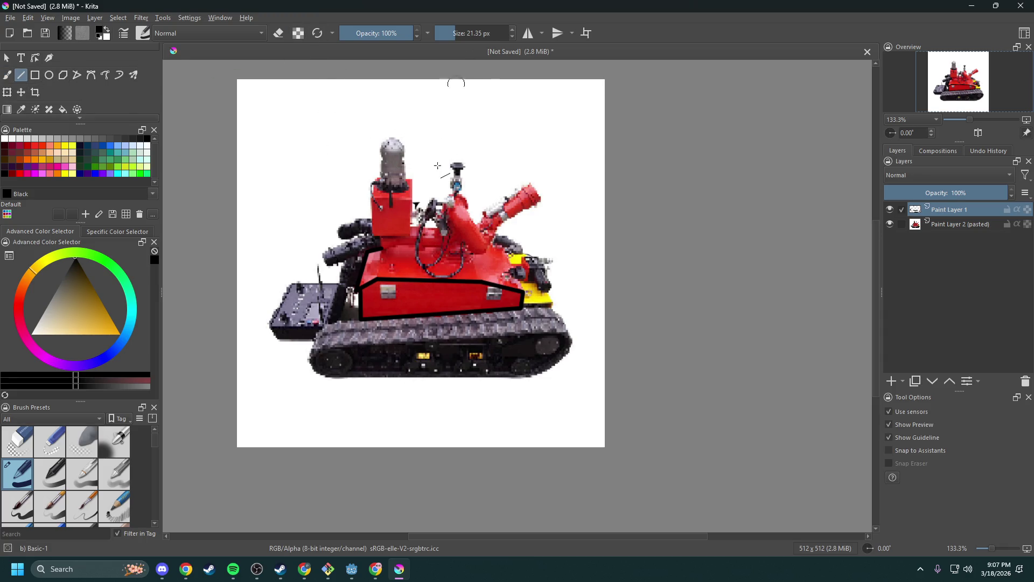
click(444, 34)
mouse_move(383, 250)
mouse_down()
mouse_move(503, 248)
mouse_move(523, 294)
mouse_move(480, 270)
mouse_move(471, 250)
mouse_up()
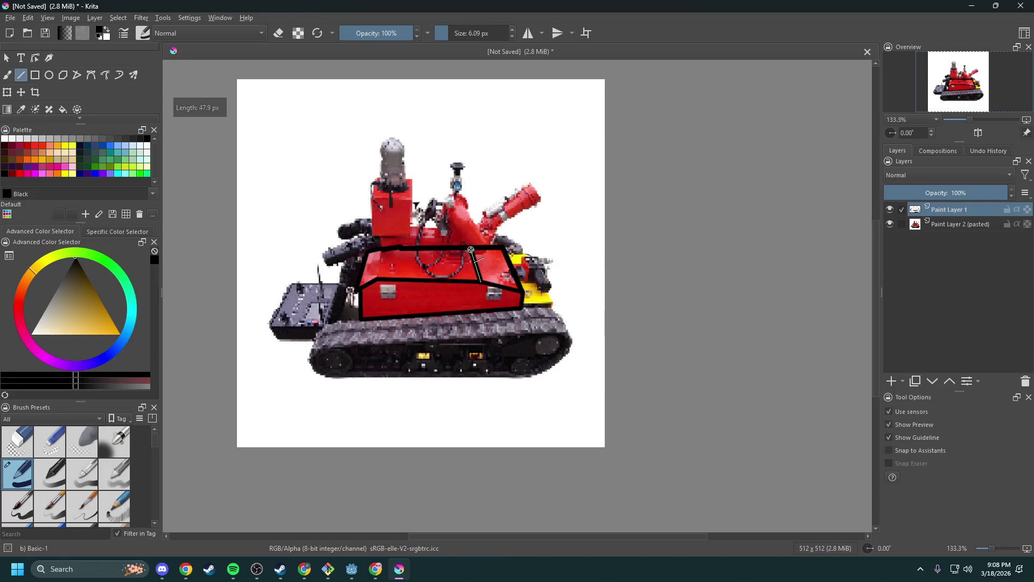
drag(376, 280, 383, 254)
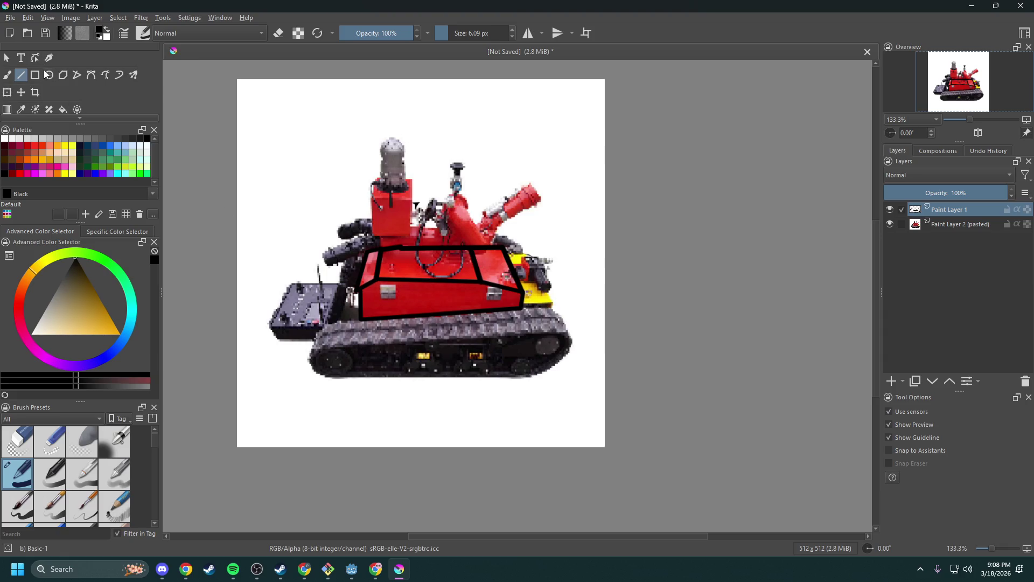
click(48, 75)
drag(435, 256, 467, 274)
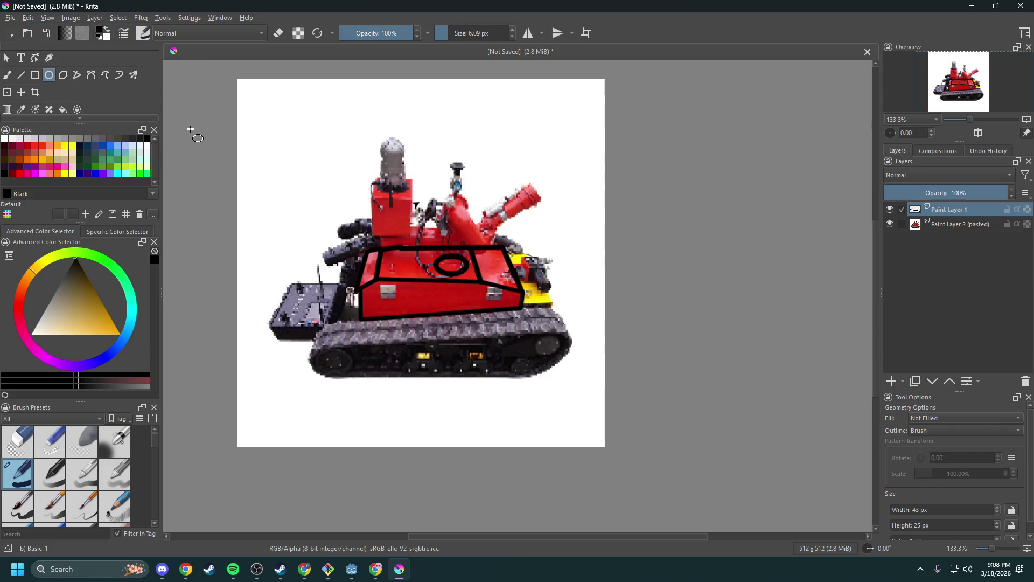
- Draw a tall rectangle rising from the oval, then erase a thin sliver of its outline
click(34, 75)
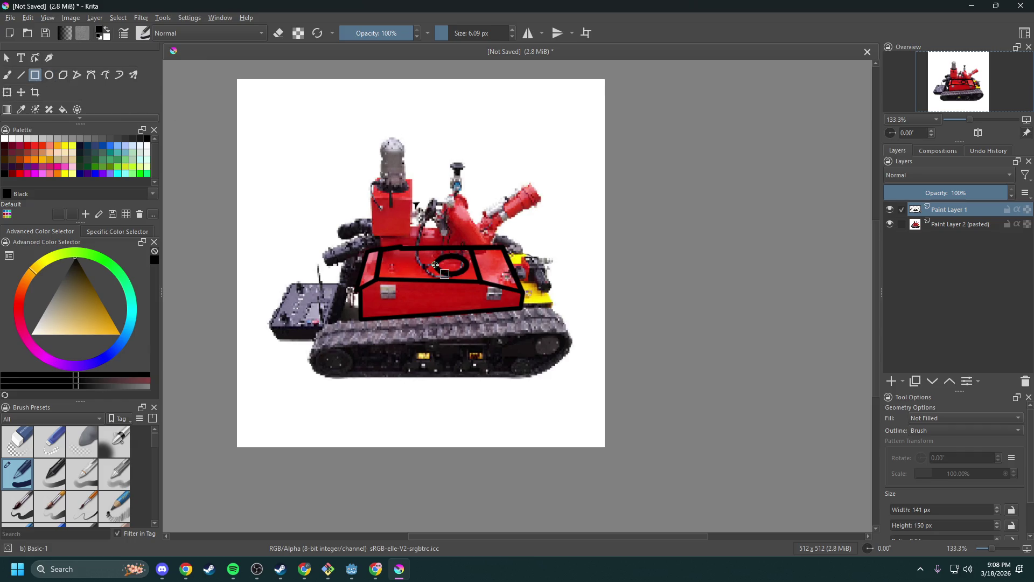
mouse_move(436, 265)
mouse_down()
mouse_move(446, 264)
mouse_move(468, 202)
mouse_move(467, 211)
mouse_up()
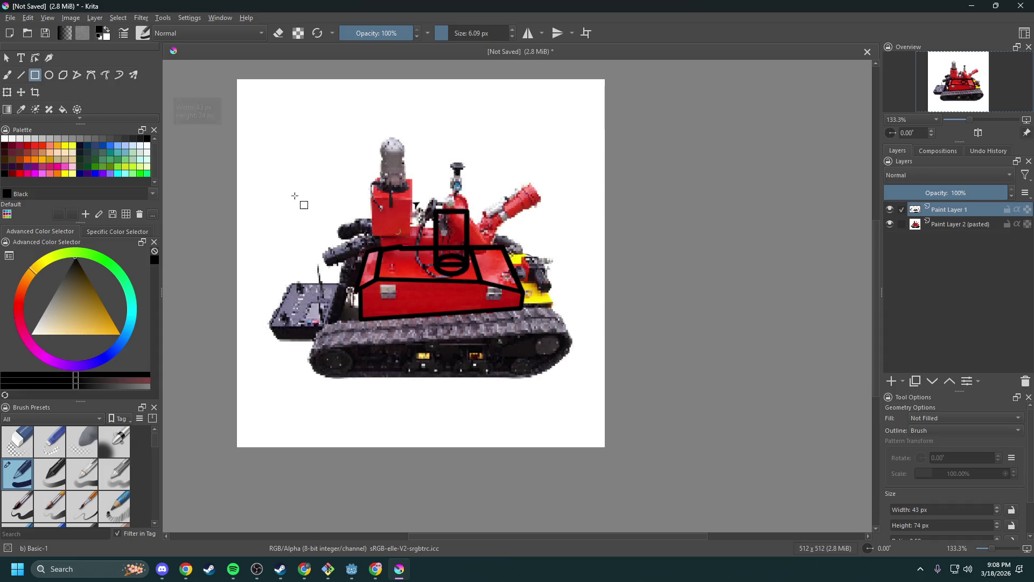
click(279, 33)
scroll(451, 253, up, 6)
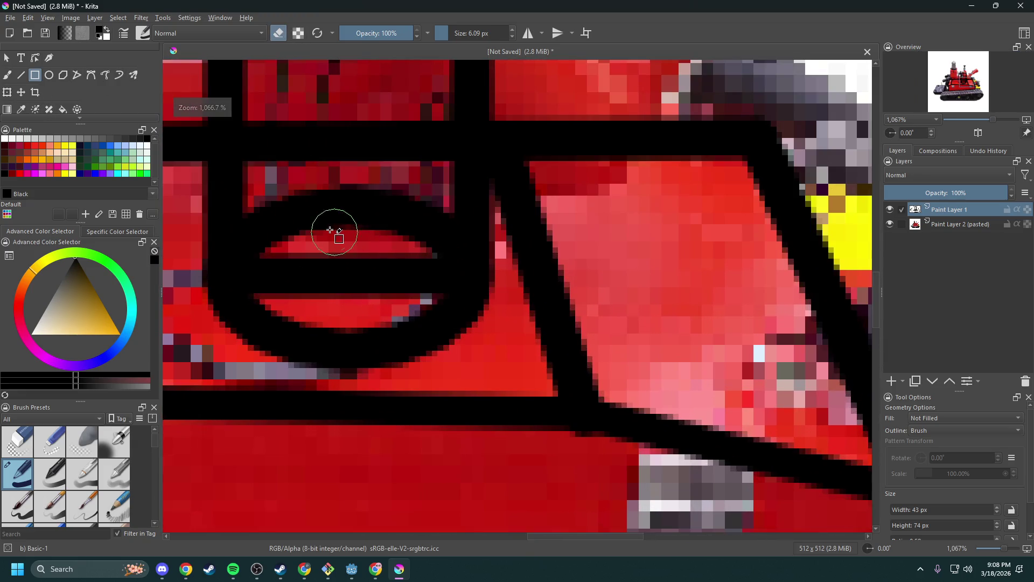
mouse_move(330, 230)
mouse_down()
mouse_move(376, 269)
mouse_move(339, 238)
mouse_move(344, 189)
mouse_move(365, 190)
mouse_up()
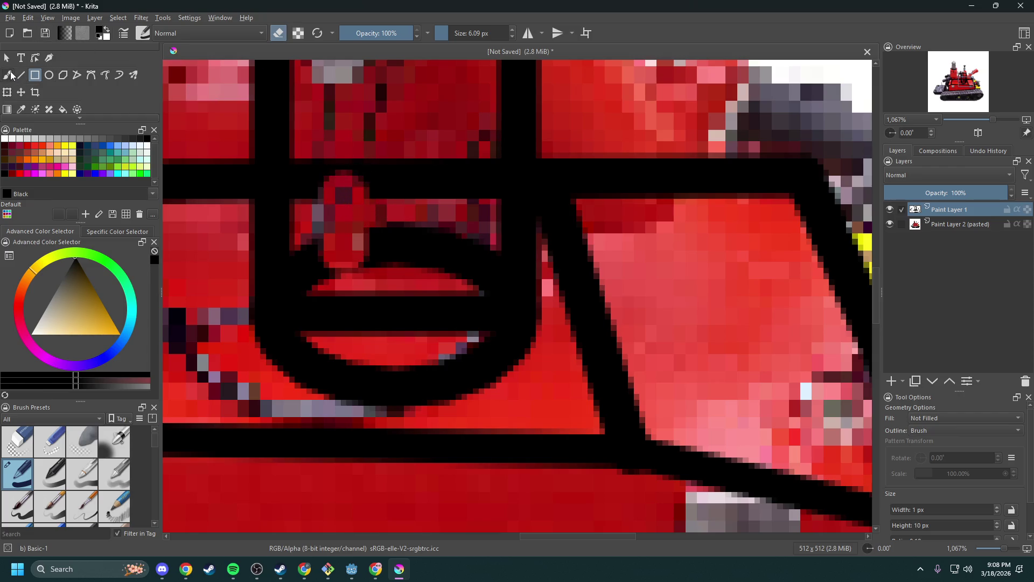
- Erase the lines crossing inside the tube and across its bottom with the freehand eraser
key(b)
mouse_move(302, 187)
mouse_down()
mouse_move(323, 187)
mouse_move(318, 167)
mouse_move(317, 185)
mouse_move(310, 167)
mouse_move(322, 237)
mouse_move(307, 270)
mouse_move(321, 275)
mouse_move(379, 239)
mouse_move(393, 258)
mouse_move(450, 256)
mouse_move(478, 273)
mouse_move(480, 166)
mouse_move(376, 167)
mouse_move(390, 158)
mouse_up()
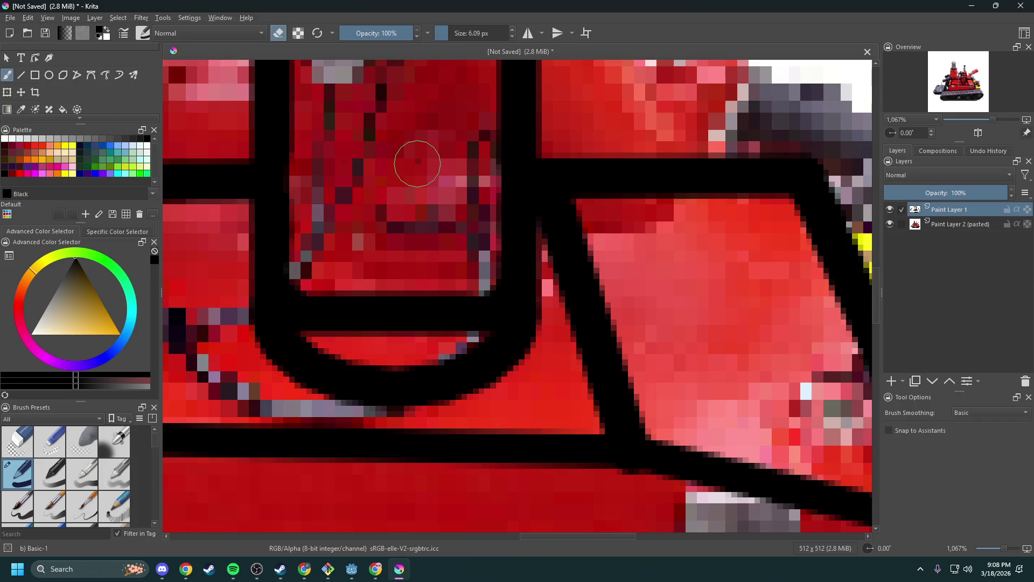
scroll(369, 204, down, 6)
drag(435, 225, 487, 291)
scroll(459, 278, up, 2)
scroll(460, 277, up, 1)
mouse_move(415, 266)
mouse_down()
mouse_move(428, 289)
mouse_move(416, 283)
mouse_move(423, 307)
mouse_move(421, 291)
mouse_move(431, 307)
mouse_move(496, 299)
mouse_move(534, 276)
mouse_up()
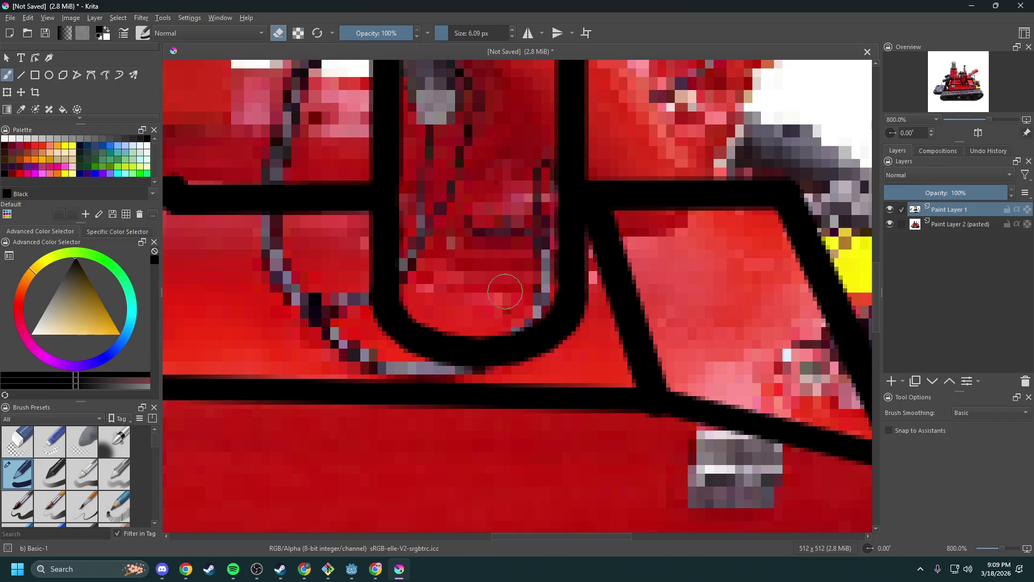
scroll(538, 297, down, 5)
scroll(467, 281, up, 1)
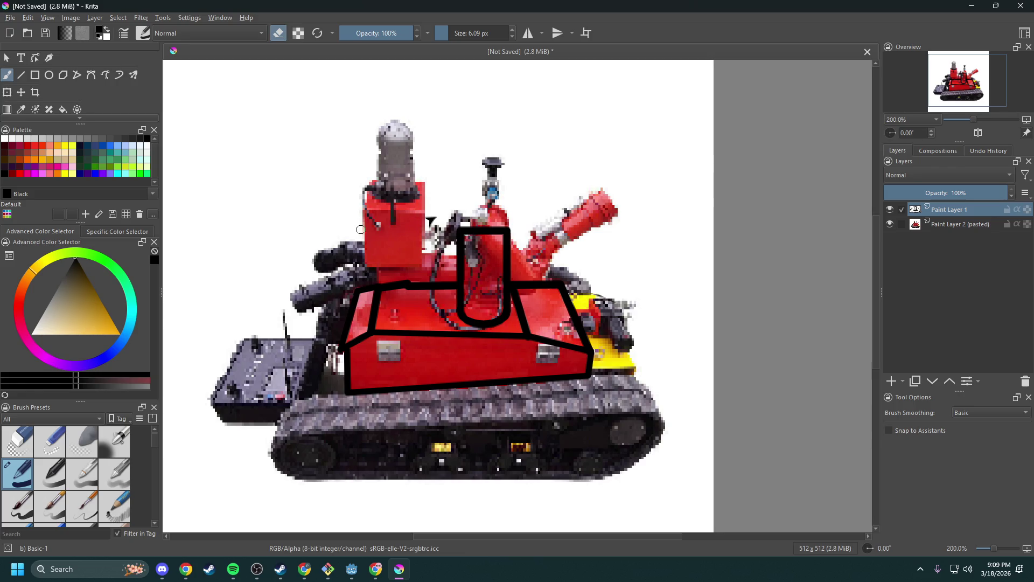
- Draw a flat black ellipse across the tube's top to close it
click(49, 75)
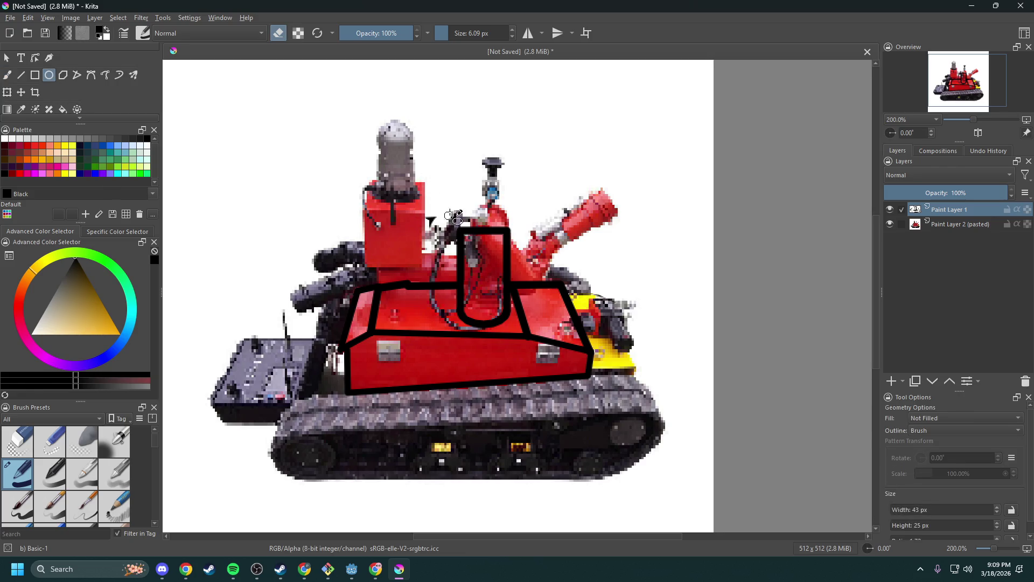
mouse_move(443, 190)
mouse_down()
mouse_move(531, 258)
mouse_move(454, 194)
mouse_up()
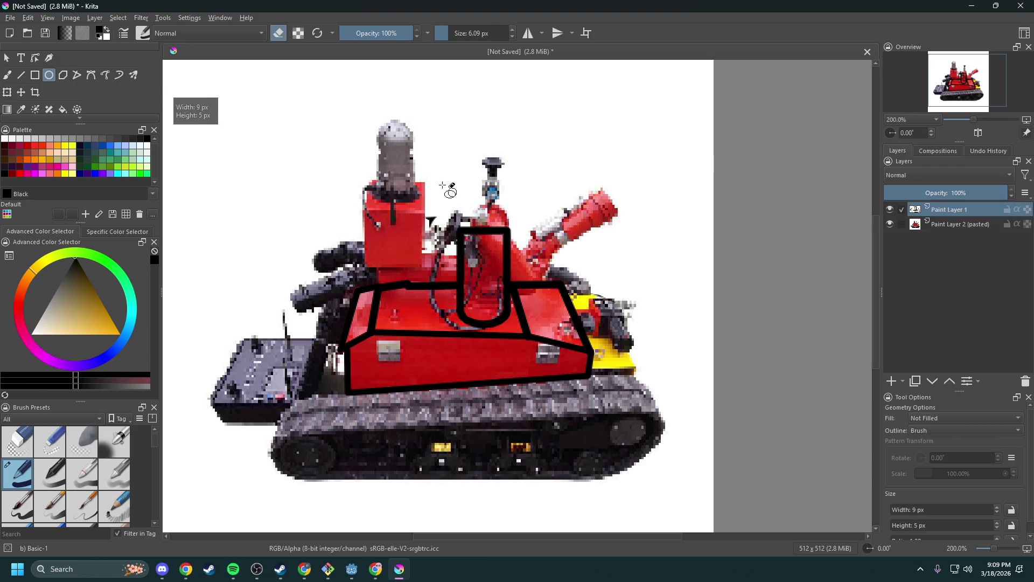
click(279, 33)
mouse_move(460, 232)
mouse_down()
mouse_move(509, 239)
mouse_move(524, 189)
mouse_move(507, 191)
mouse_up()
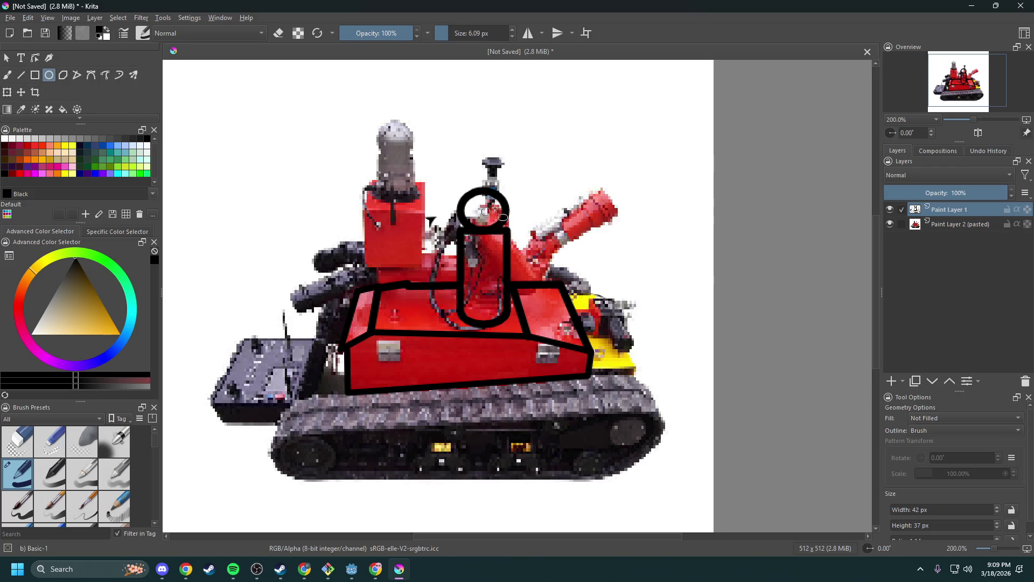
- Shift the view down over the robot and switch to another application
drag(519, 236, 518, 262)
scroll(518, 262, up, 1)
scroll(517, 262, down, 1)
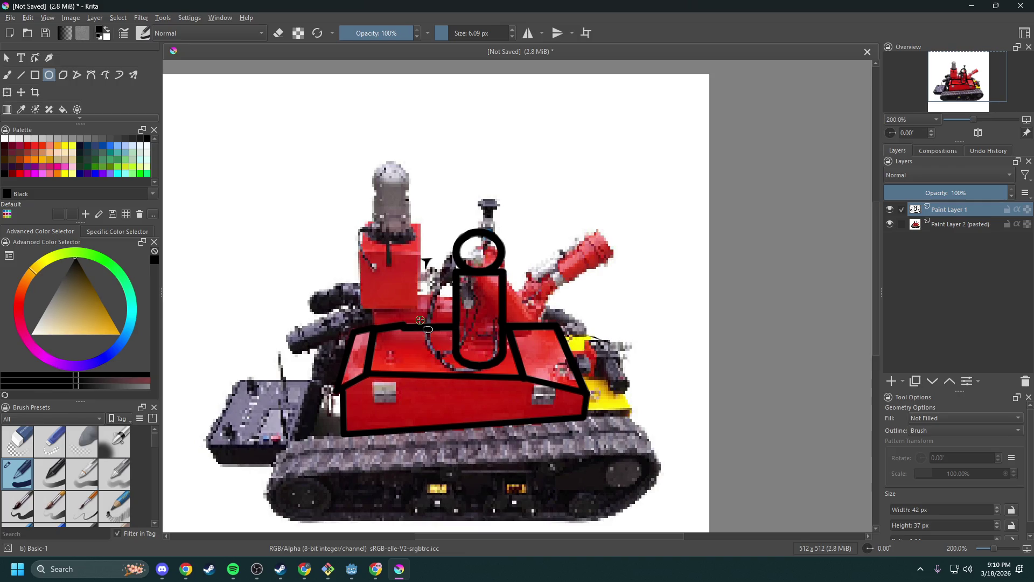
key(alt+Tab)
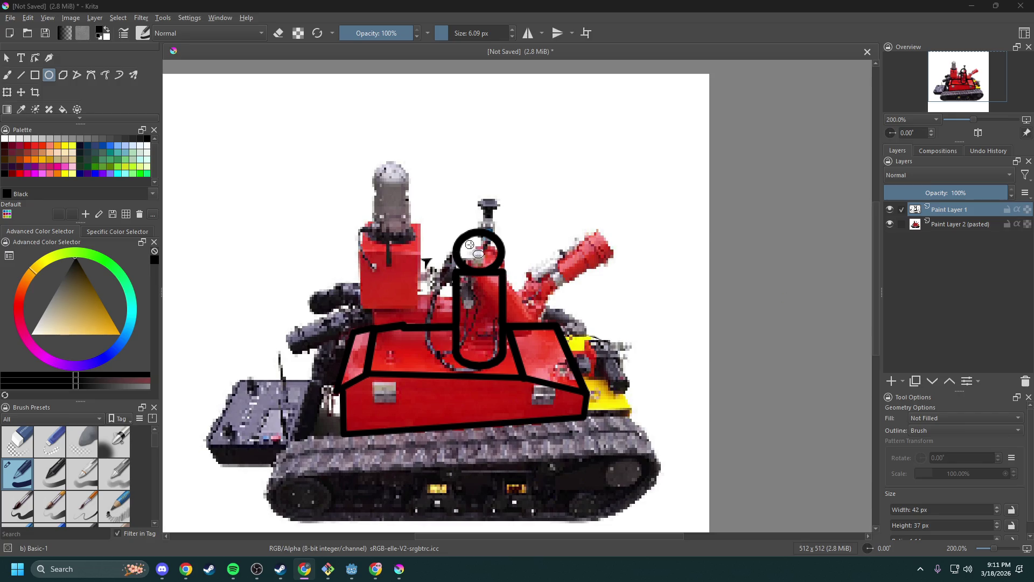
- Pan and zoom the canvas to frame the robot sketch
scroll(477, 249, up, 3)
scroll(479, 251, down, 1)
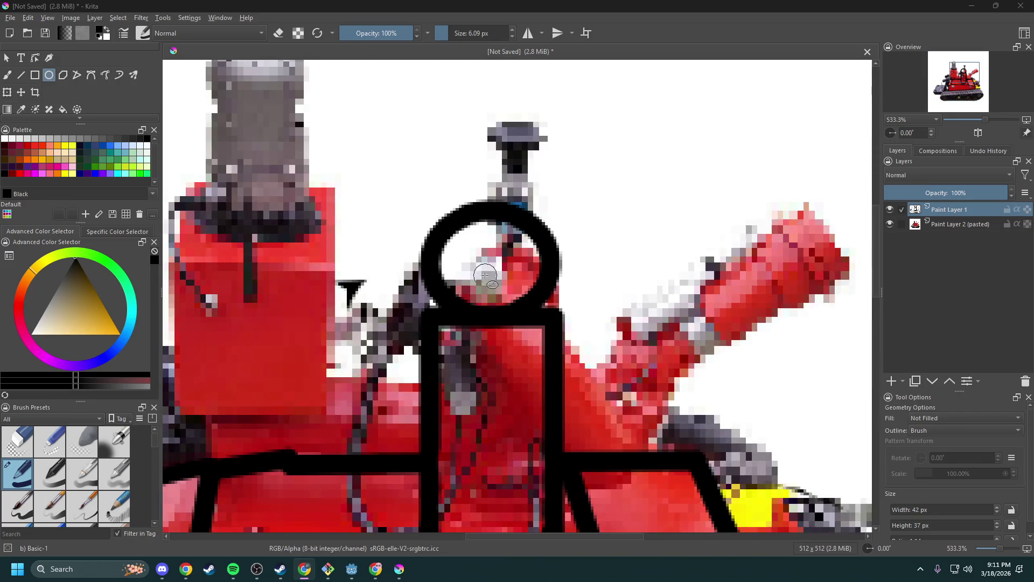
scroll(474, 267, down, 1)
drag(425, 284, 426, 216)
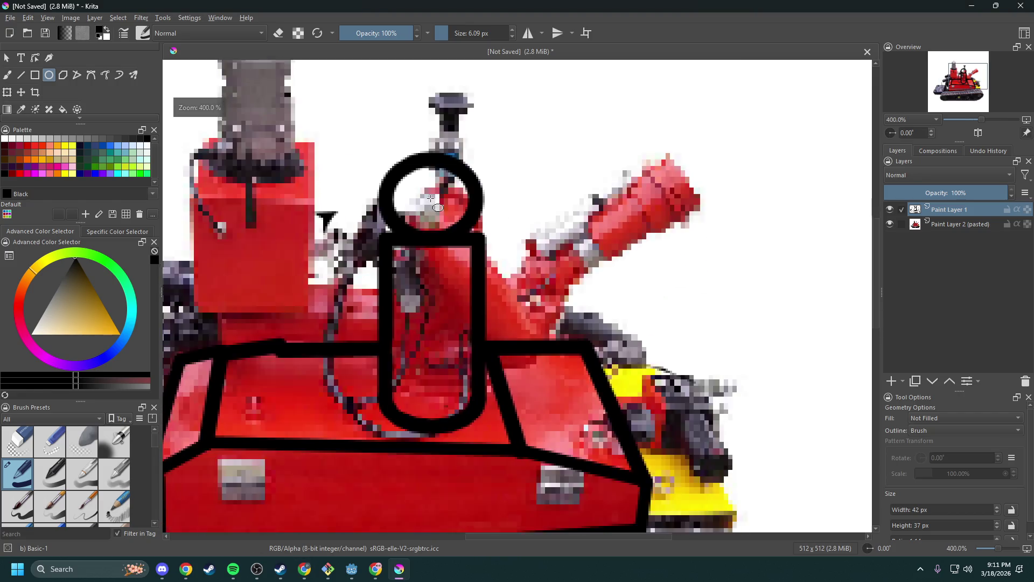
scroll(495, 272, down, 1)
scroll(496, 272, up, 1)
drag(495, 272, 500, 276)
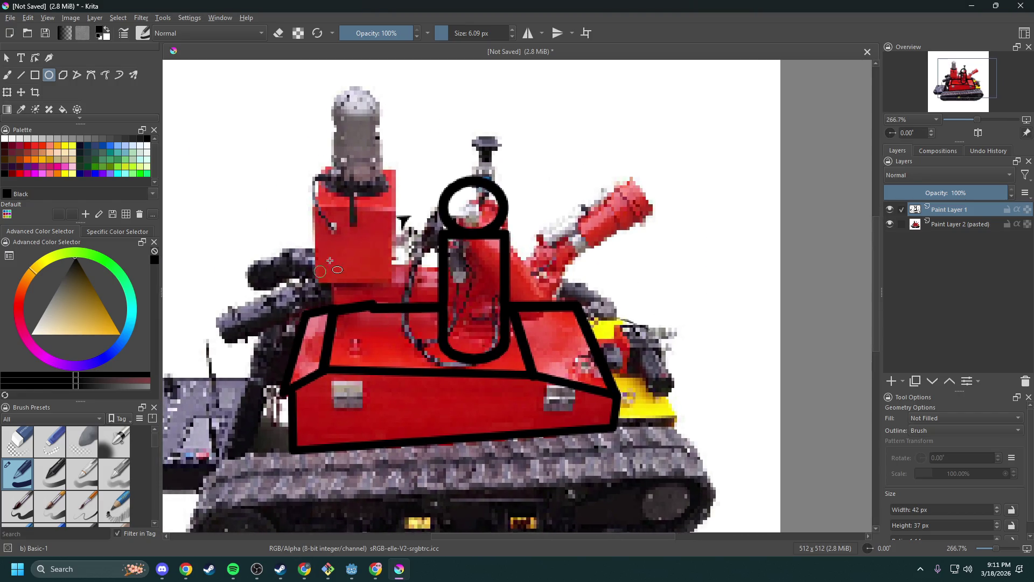
click(21, 75)
drag(270, 272, 335, 183)
drag(608, 220, 587, 230)
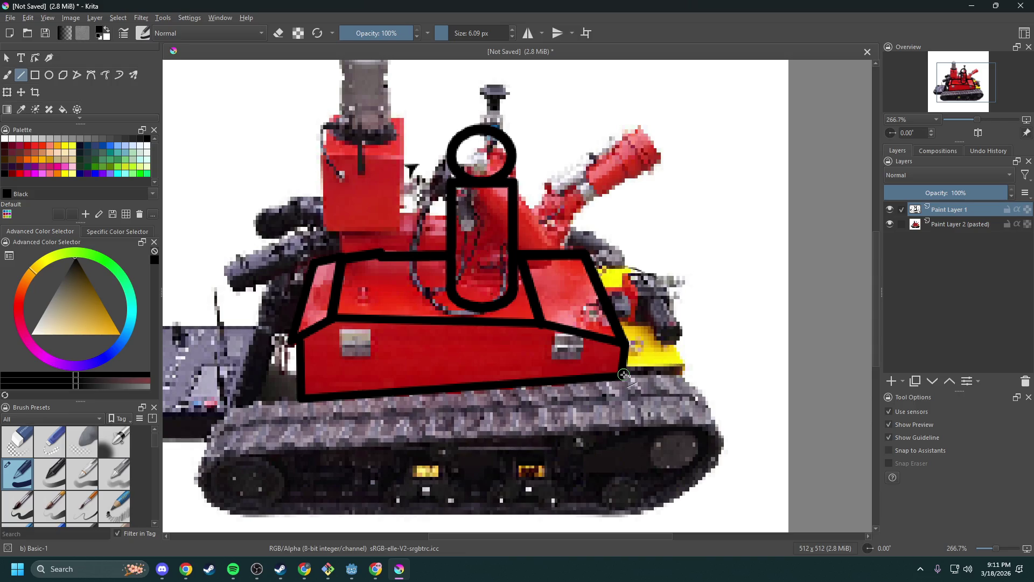
mouse_move(519, 202)
mouse_down()
mouse_move(455, 293)
mouse_move(461, 328)
mouse_move(458, 246)
mouse_up()
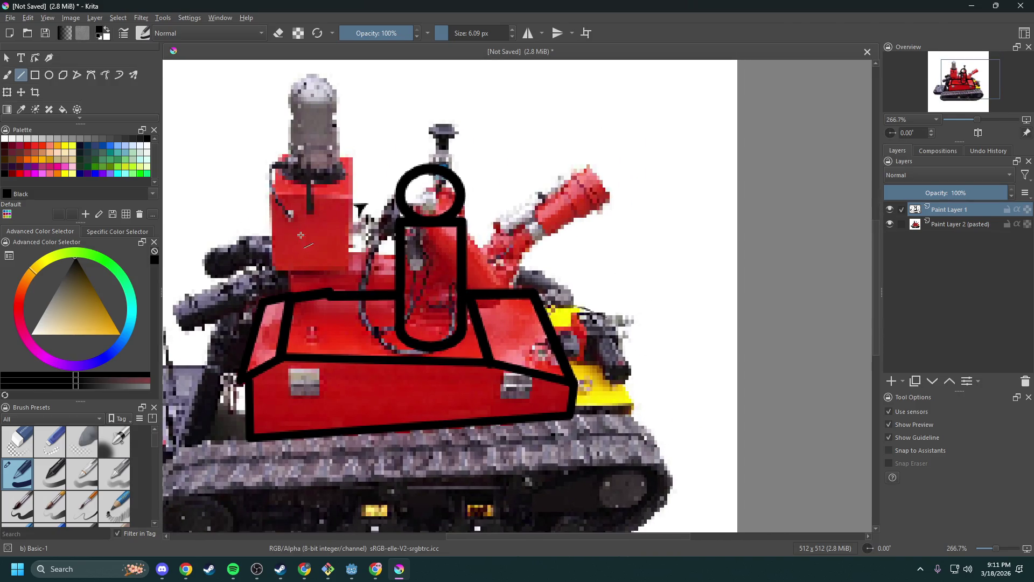
- Choose Grey 76 in the Palette docker and select the Fill tool
click(110, 138)
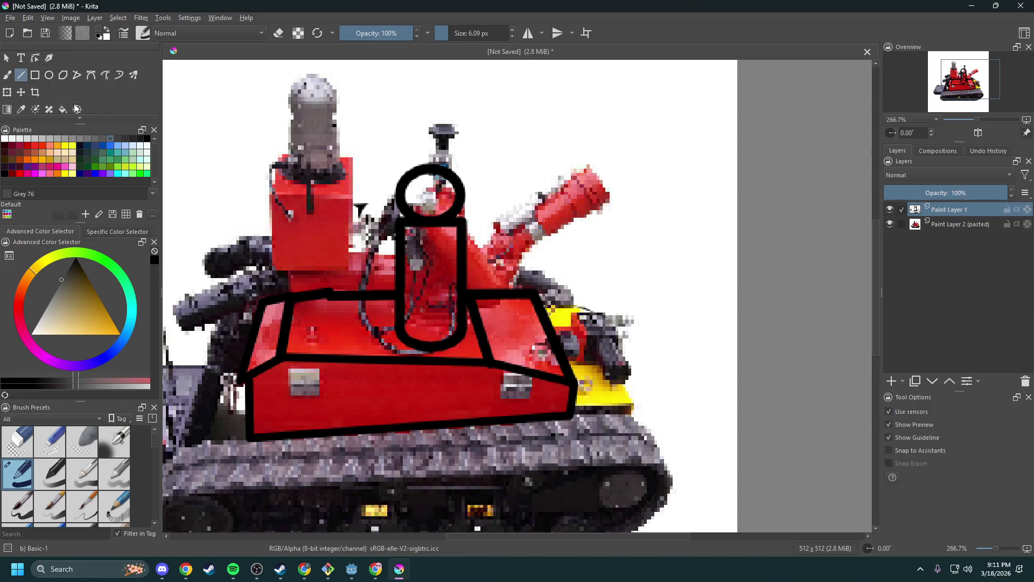
scroll(37, 97, down, 2)
click(63, 77)
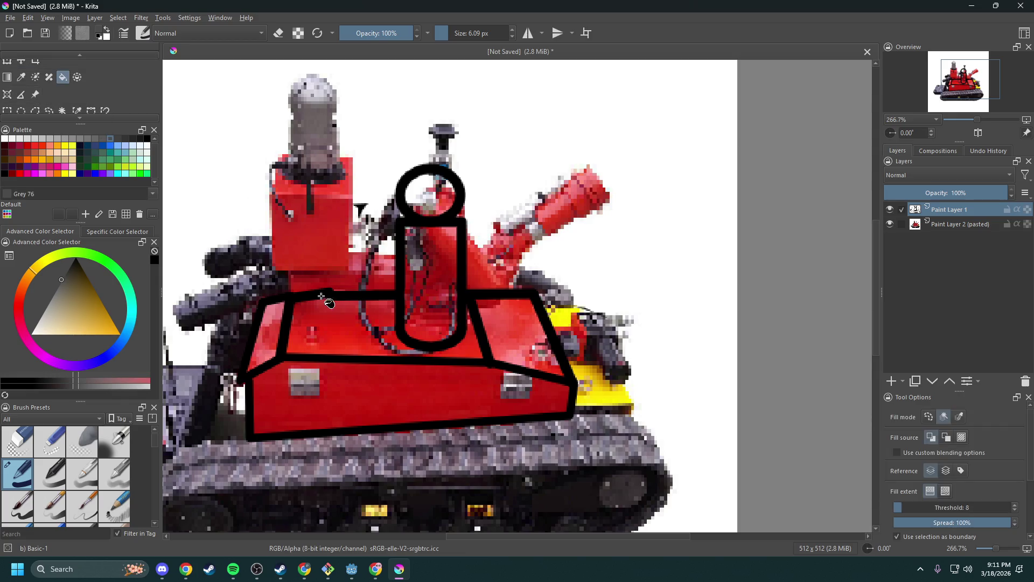
- Fill the tube and the top, left, front and right faces with Grey 76
click(431, 277)
click(335, 334)
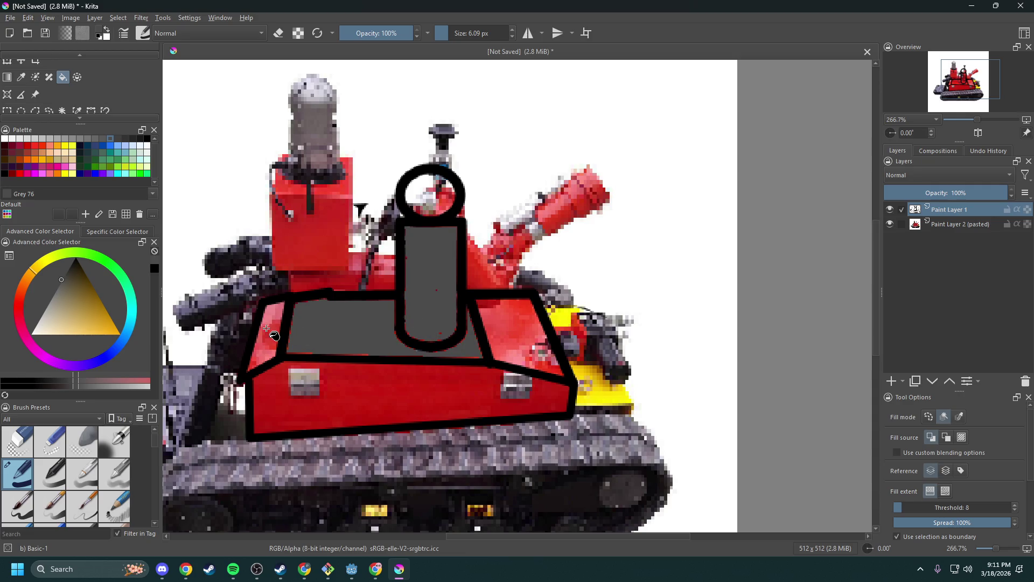
click(270, 332)
click(330, 410)
click(520, 324)
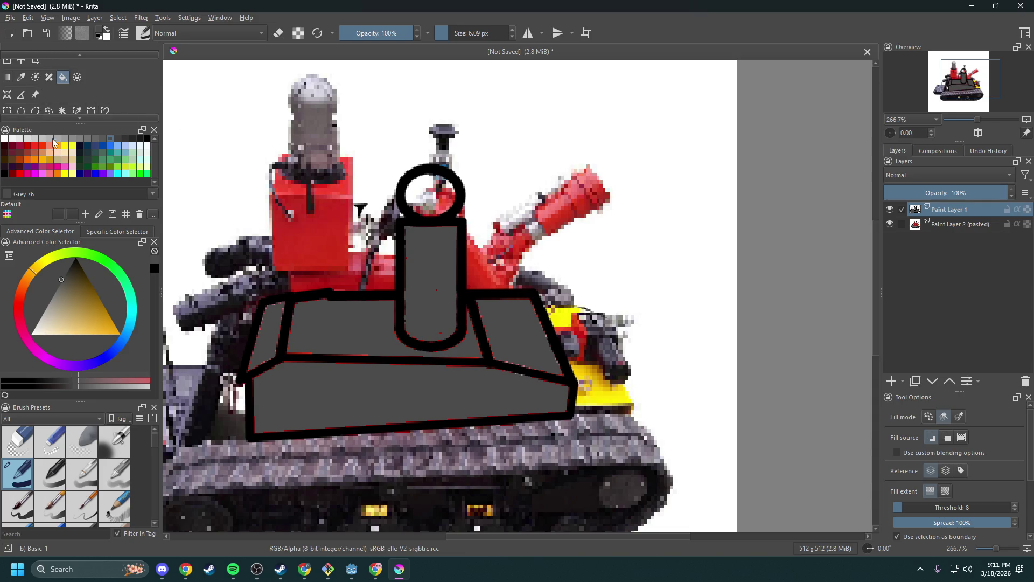
scroll(32, 80, up, 2)
- Draw a smaller black ring inside the circle atop the tube
click(49, 75)
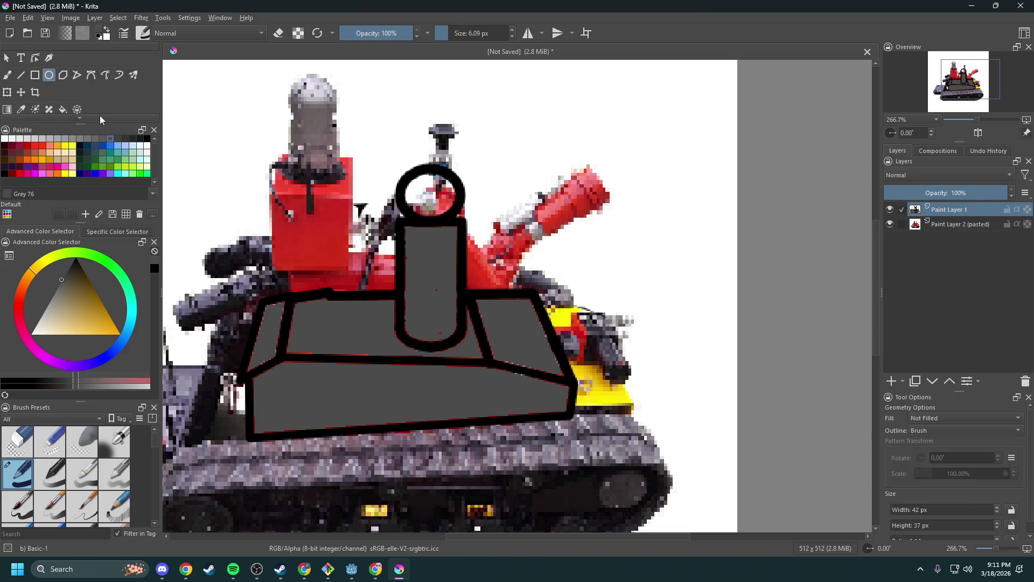
click(147, 138)
scroll(412, 175, up, 6)
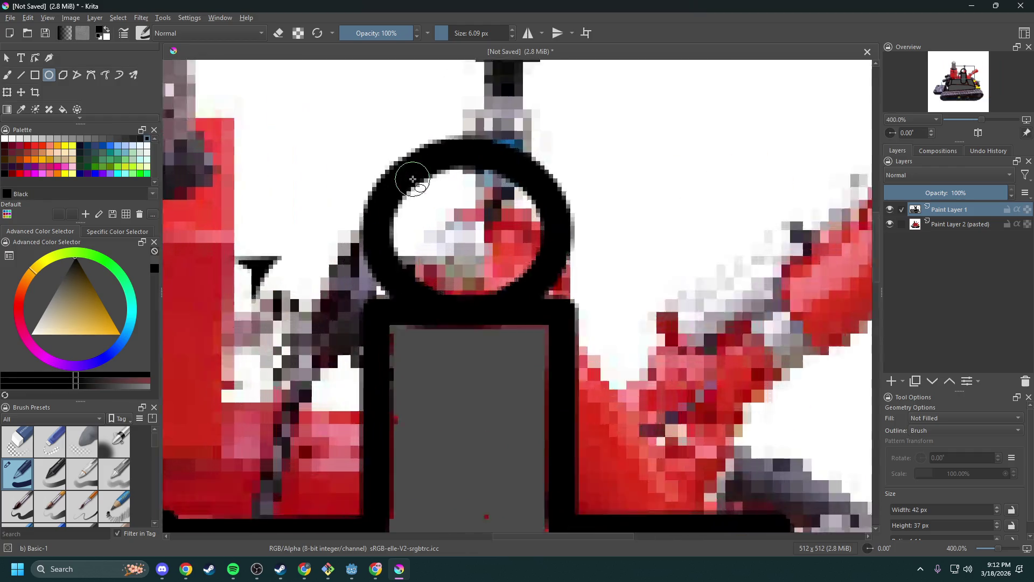
drag(443, 207, 521, 281)
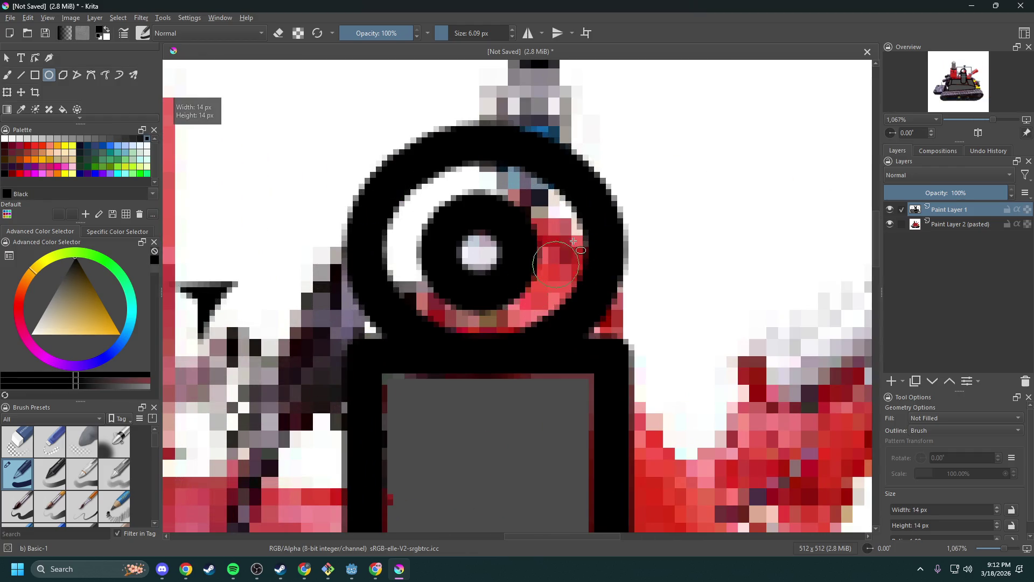
scroll(481, 189, down, 1)
scroll(481, 188, down, 2)
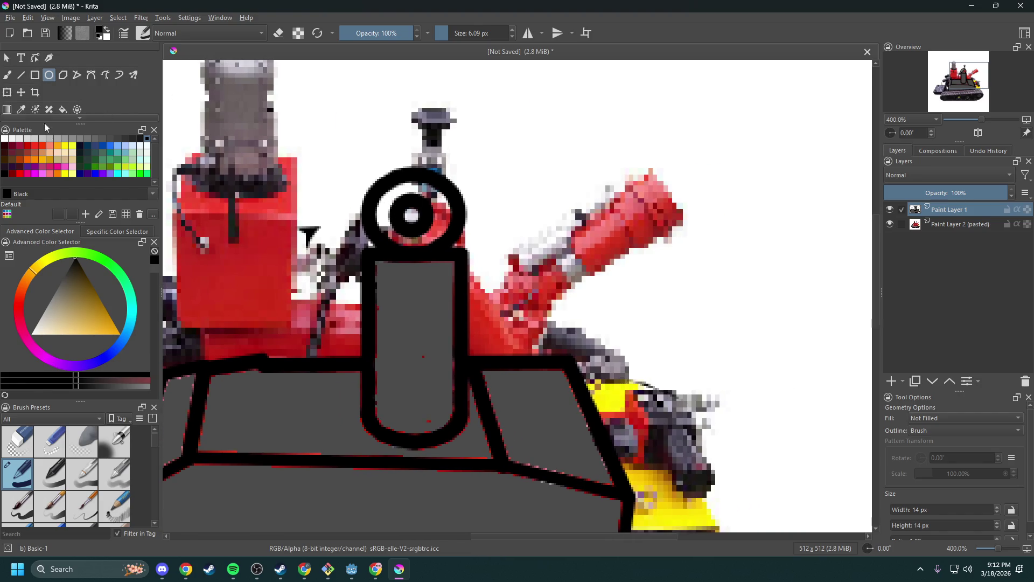
- Fill the band between the rings with Grey 64 and the centre dot with MID-Grey
click(118, 139)
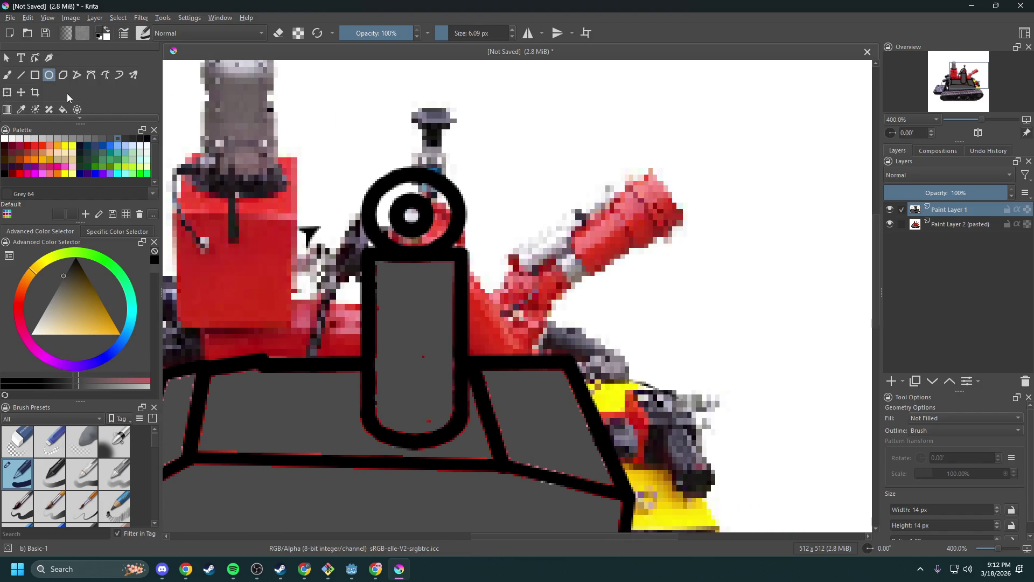
scroll(66, 93, down, 2)
click(62, 63)
key(shift+BackSpace)
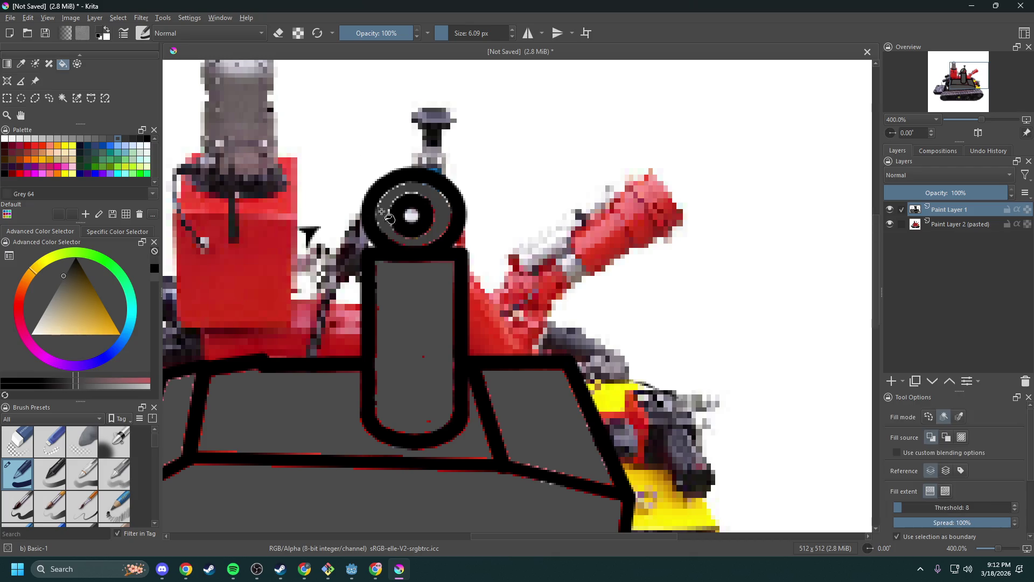
click(81, 139)
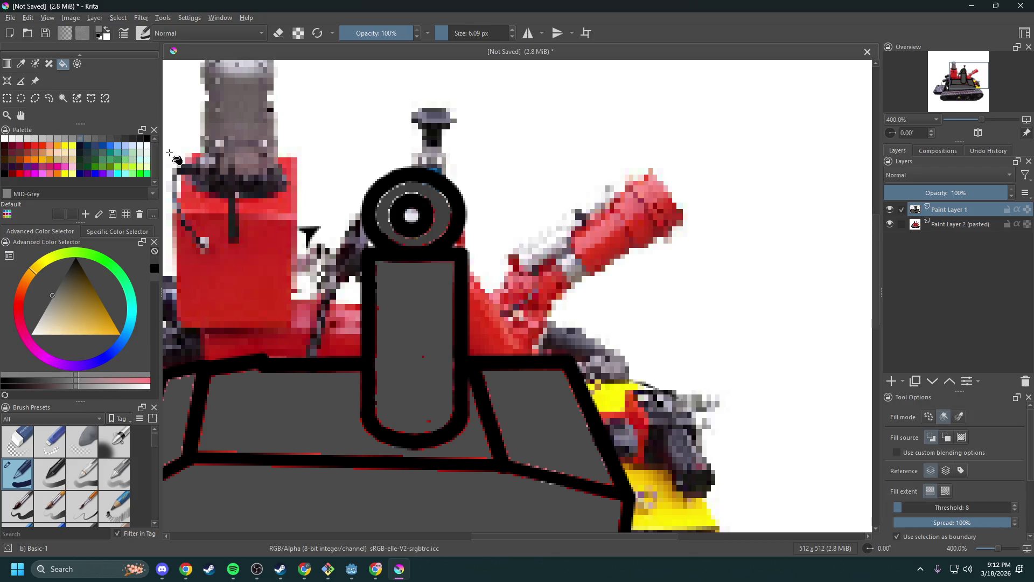
click(413, 217)
scroll(403, 268, down, 2)
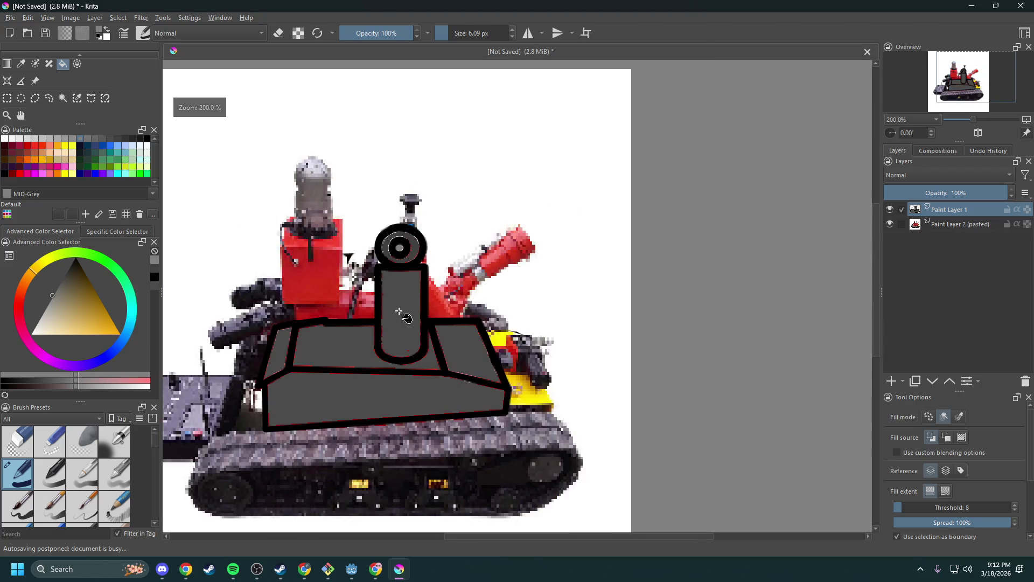
scroll(420, 301, up, 4)
scroll(428, 240, up, 2)
- Use the freehand brush in eraser mode to wipe out the stray grey stroke right of the hull
scroll(457, 298, down, 2)
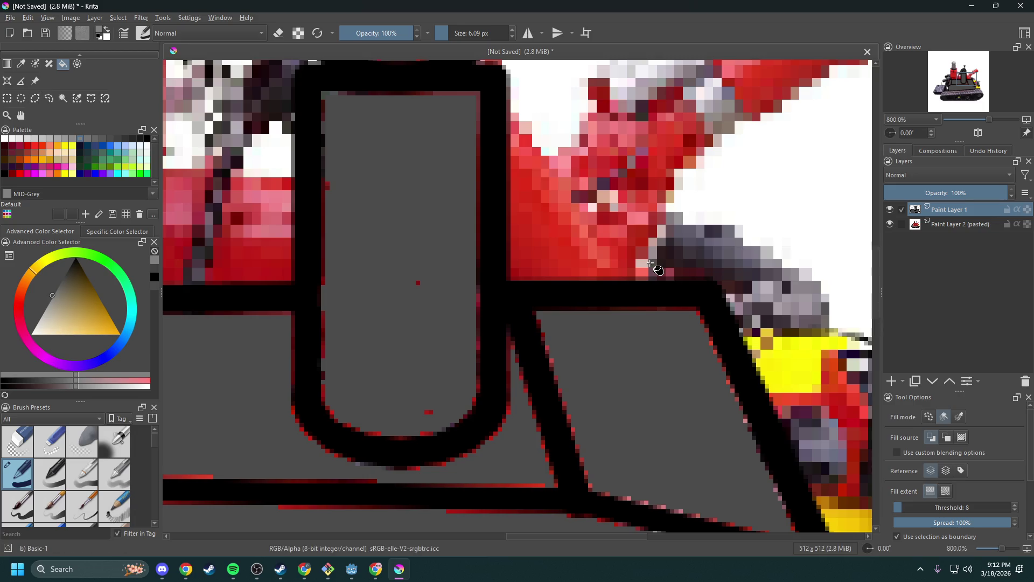
scroll(652, 264, down, 5)
scroll(529, 340, up, 2)
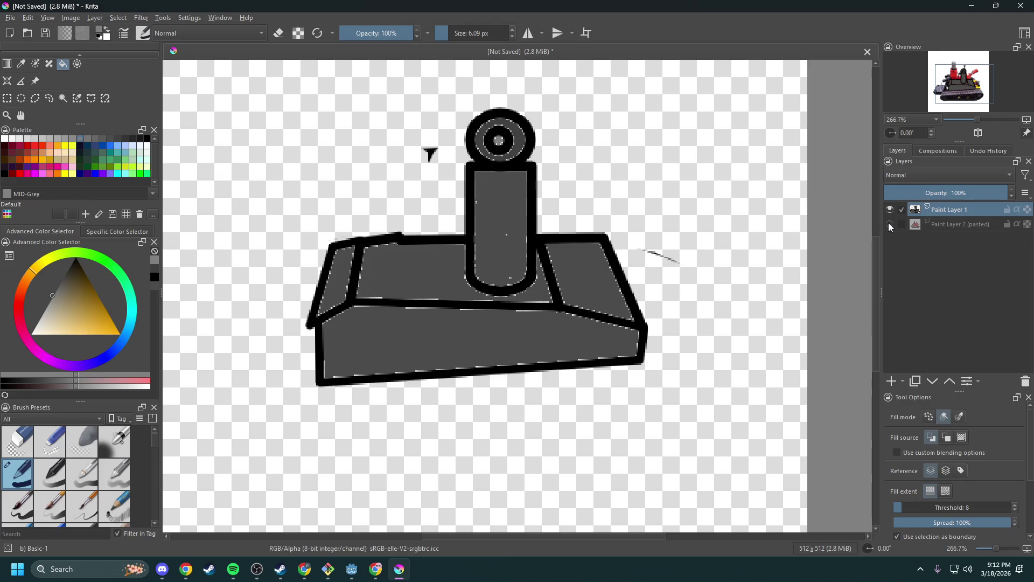
scroll(26, 98, up, 3)
scroll(25, 97, down, 3)
scroll(23, 100, up, 3)
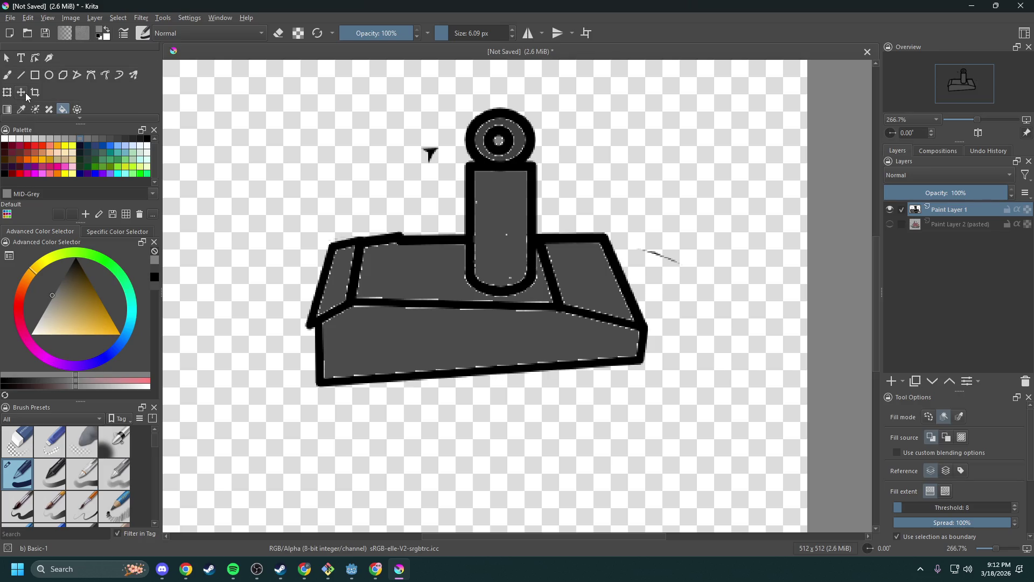
click(279, 34)
click(9, 77)
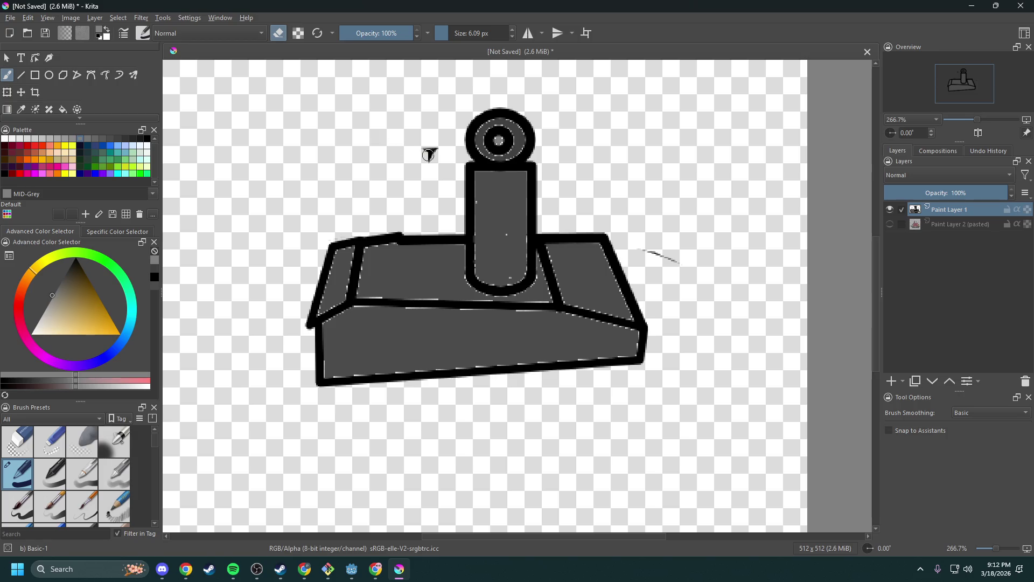
drag(638, 250, 676, 261)
scroll(630, 237, up, 1)
scroll(526, 284, up, 3)
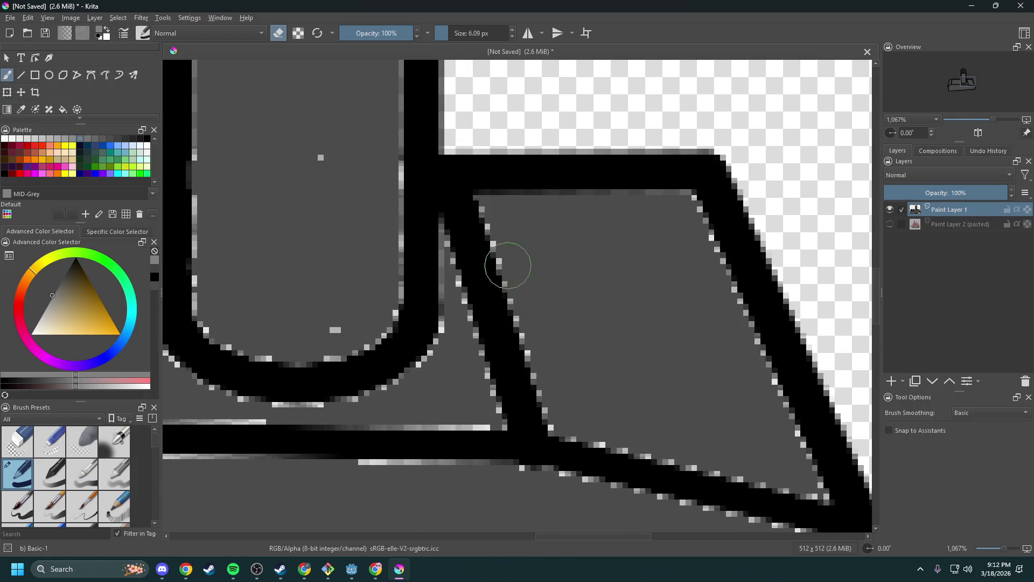
- Sample the base's grey and fill the pale pixels along the slanted stroke edges
click(22, 110)
click(545, 229)
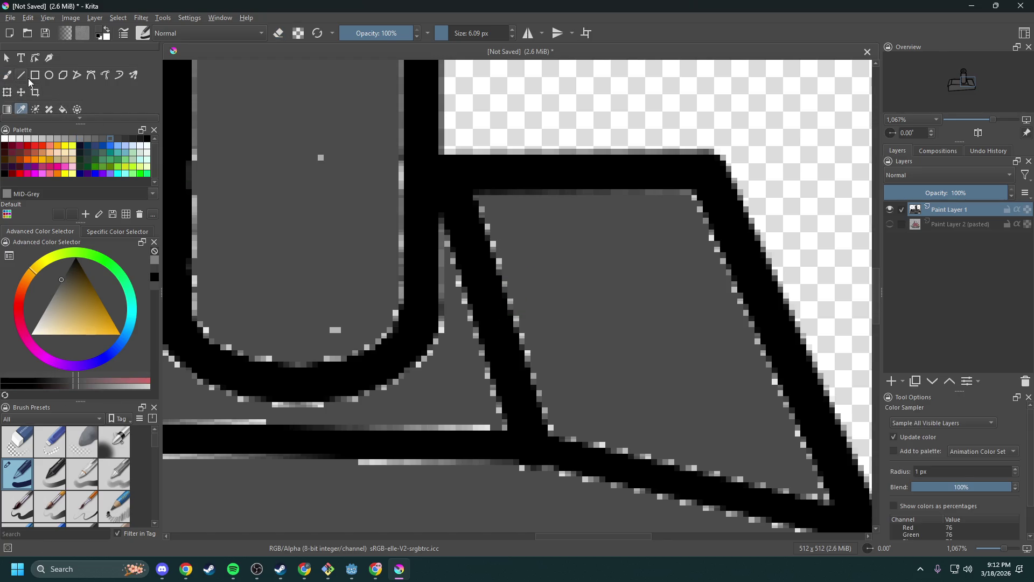
click(64, 110)
scroll(452, 261, up, 2)
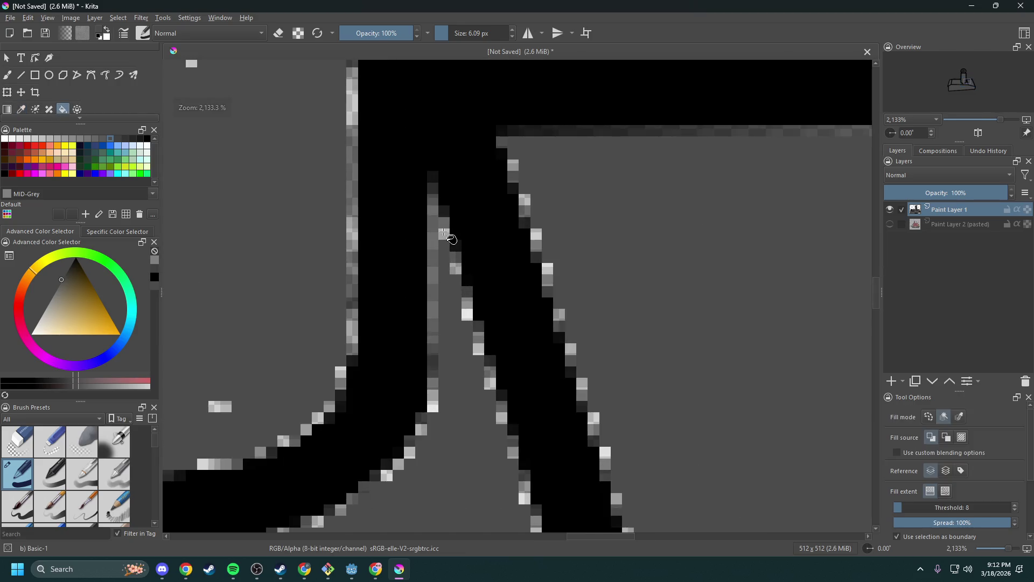
click(443, 228)
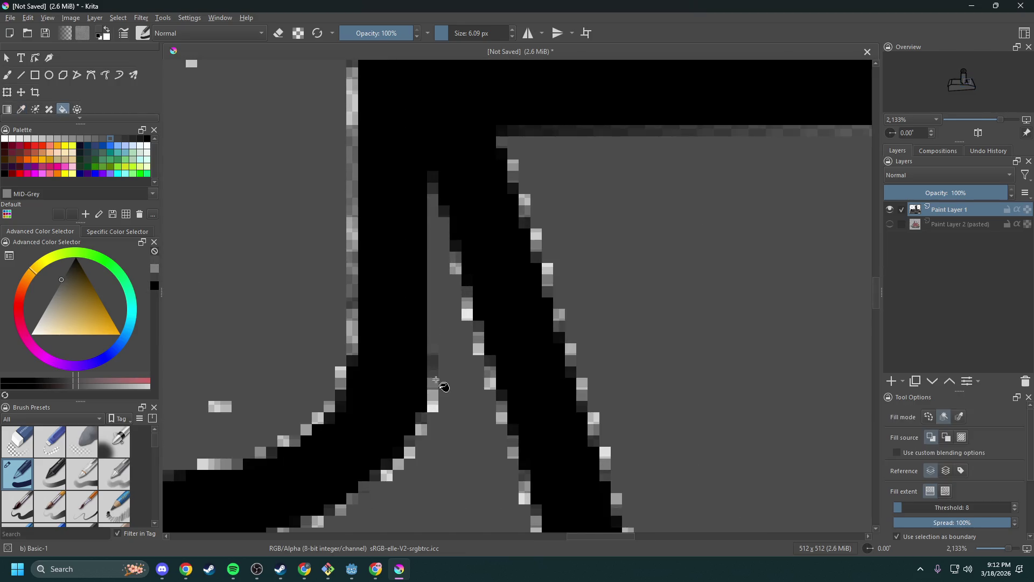
click(432, 395)
click(420, 430)
click(409, 452)
click(398, 464)
click(388, 476)
click(500, 419)
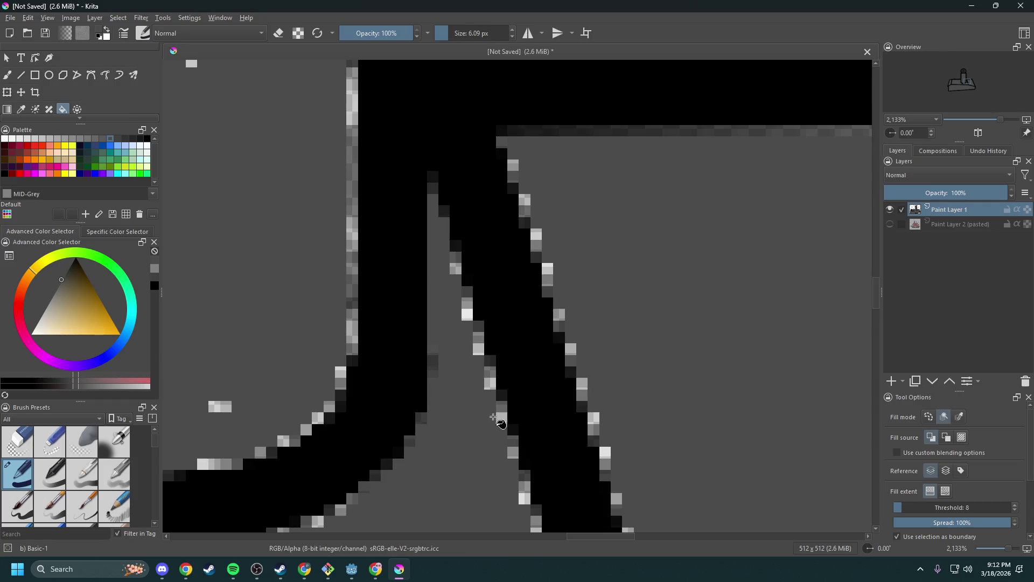
click(491, 377)
- Fill the light and gradient strips along the horizontal outline
right_click(64, 110)
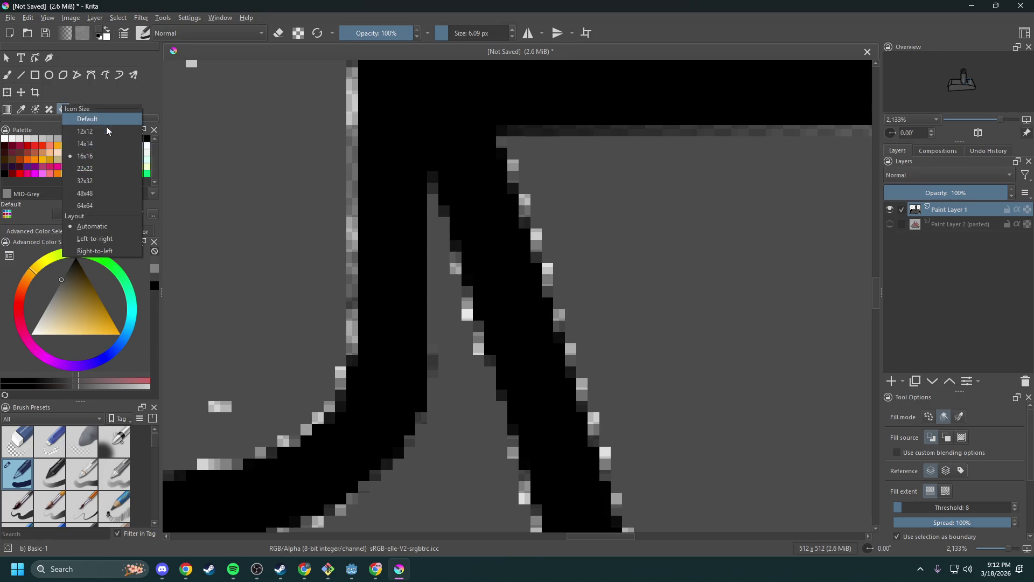
click(988, 416)
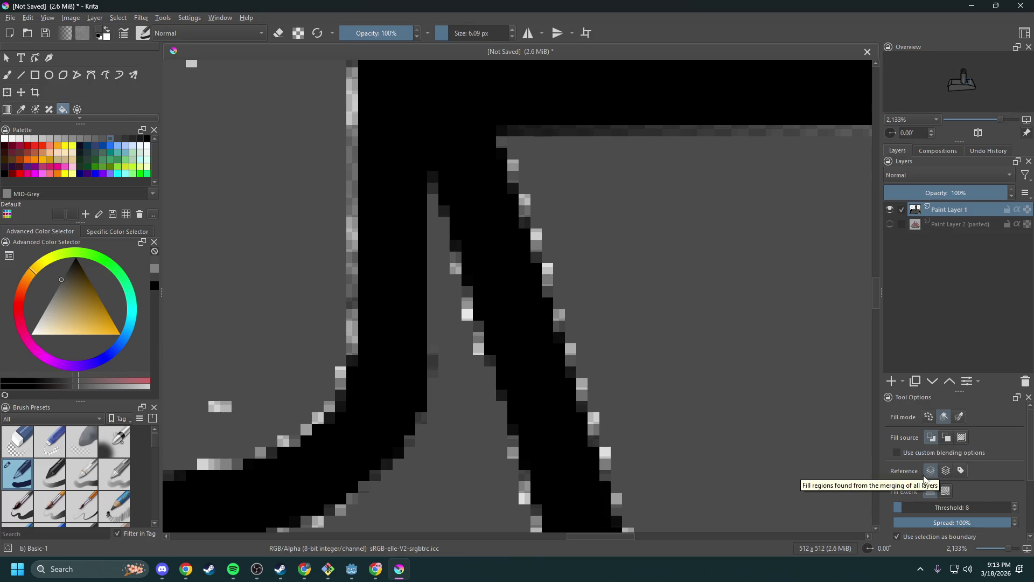
scroll(907, 465, down, 1)
scroll(916, 463, down, 1)
scroll(911, 443, down, 1)
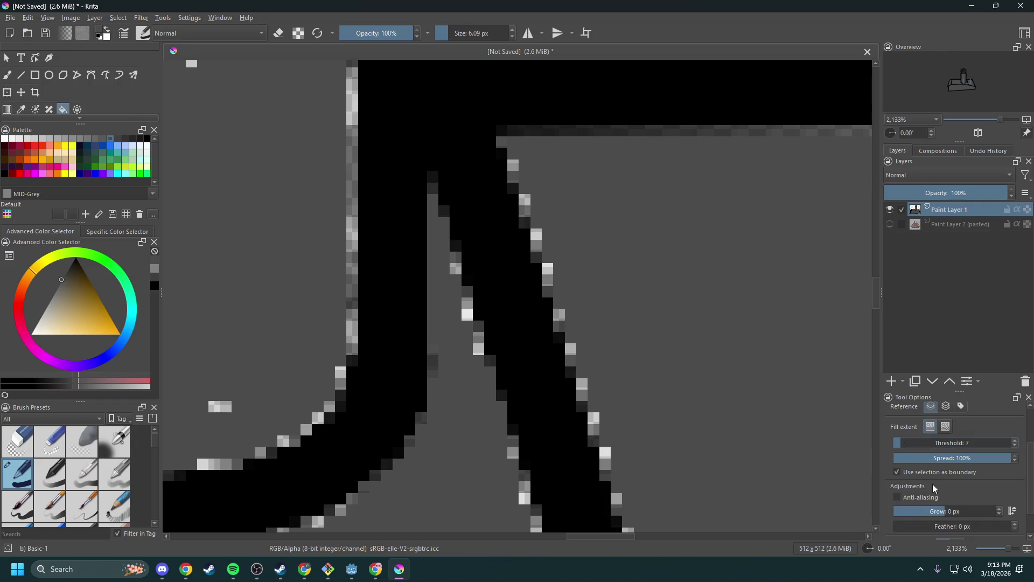
scroll(916, 442, up, 1)
scroll(544, 296, down, 2)
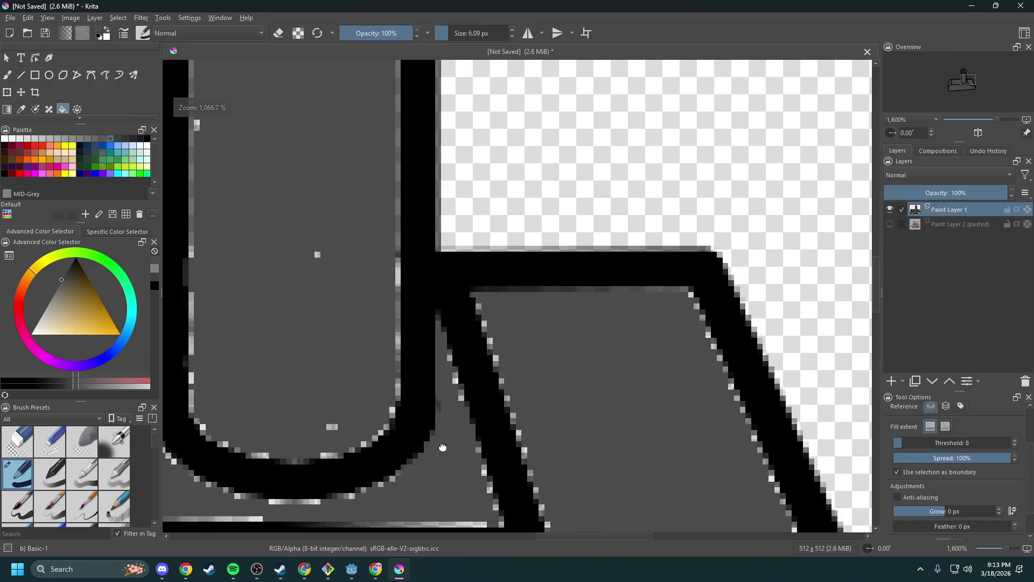
scroll(544, 296, up, 1)
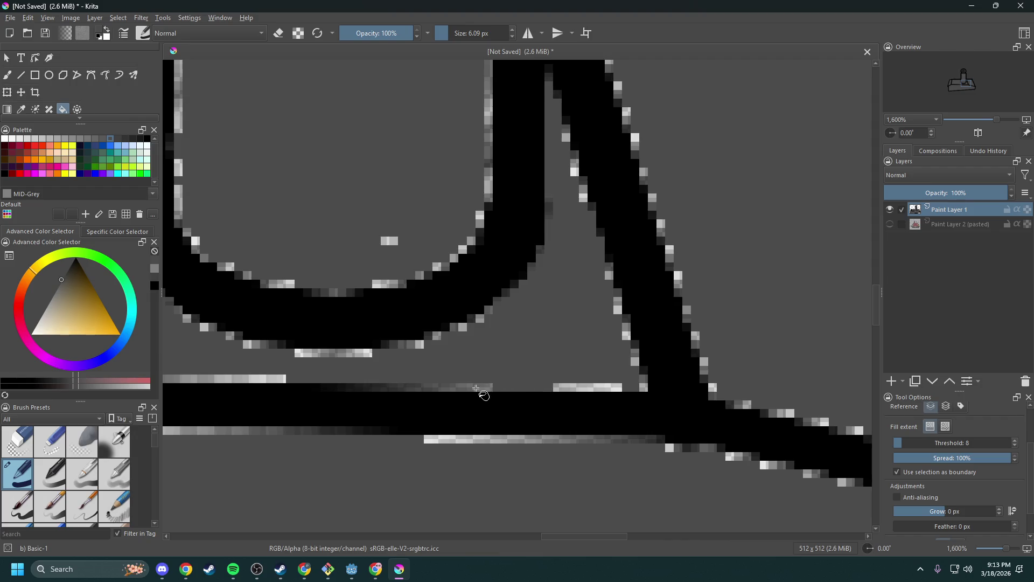
click(592, 388)
click(386, 388)
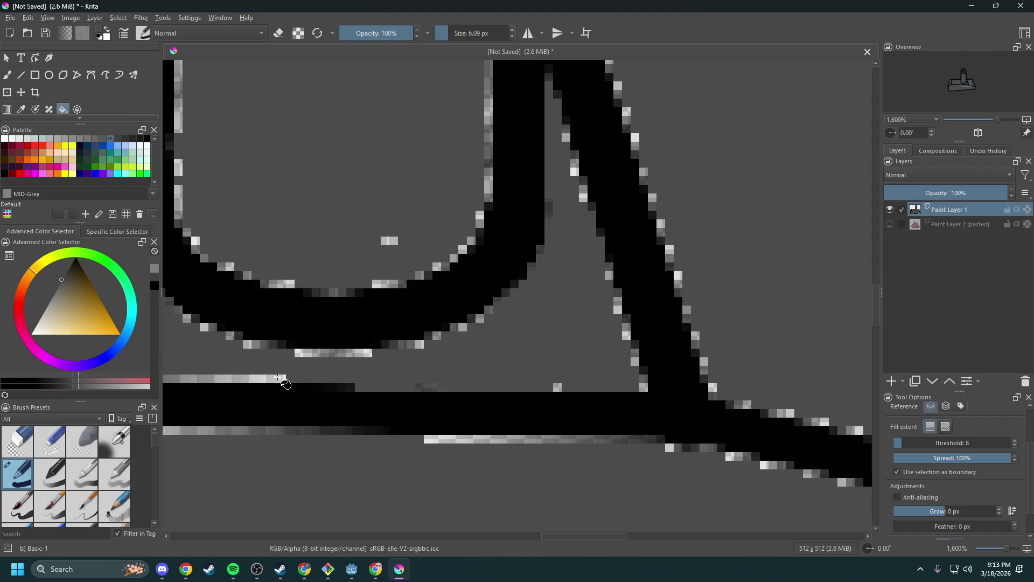
click(264, 379)
- Fill the light pixels along the bottom line's top edge solid grey or black
scroll(313, 370, left, 5)
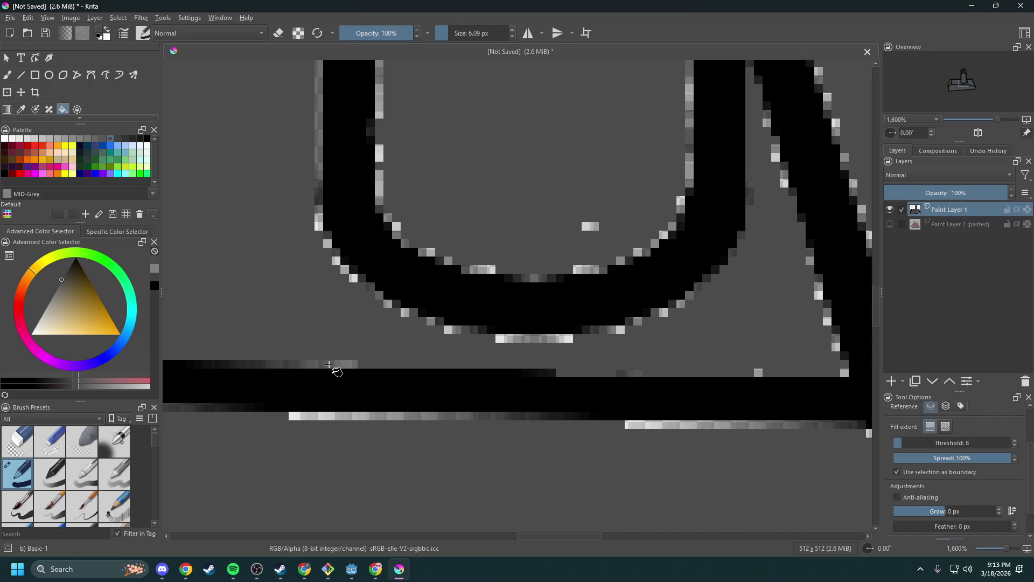
scroll(292, 366, down, 4)
scroll(418, 364, up, 3)
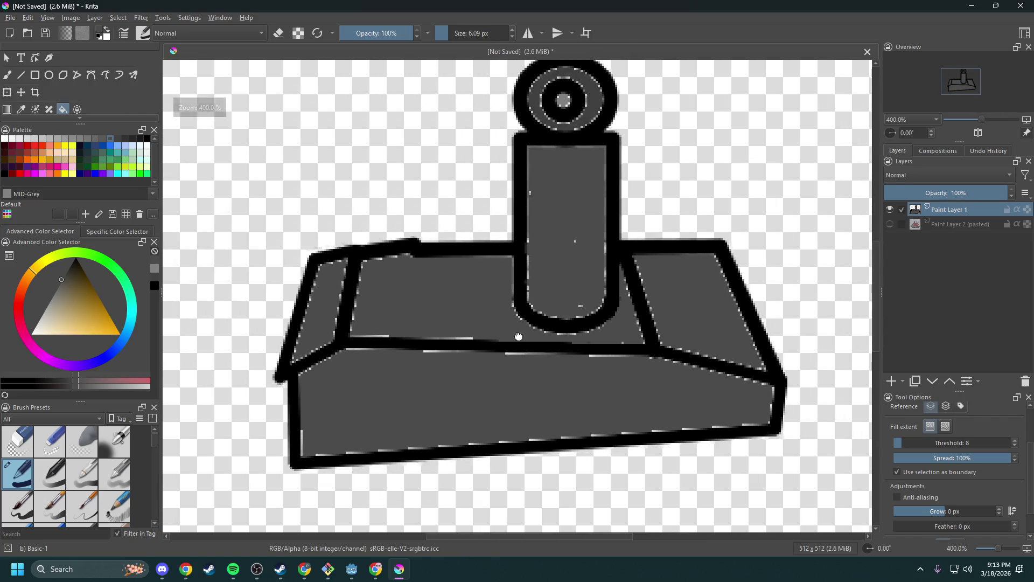
click(361, 364)
click(426, 338)
click(405, 338)
click(269, 334)
click(226, 333)
click(245, 334)
- Darken the light strips on the bottom line's lower edge and under the middle outline
click(216, 359)
click(388, 366)
click(399, 364)
click(517, 368)
click(537, 368)
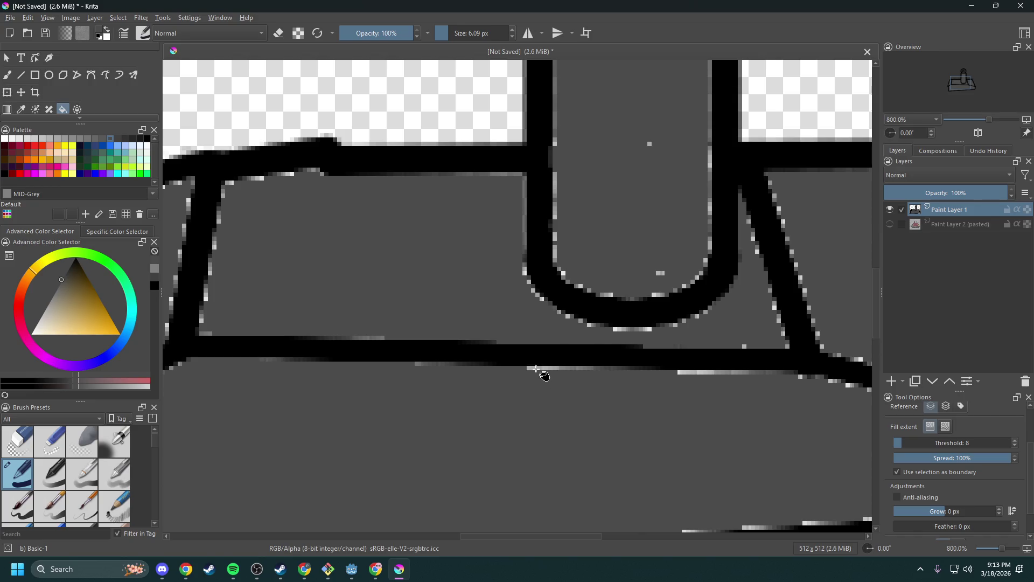
drag(534, 397, 370, 346)
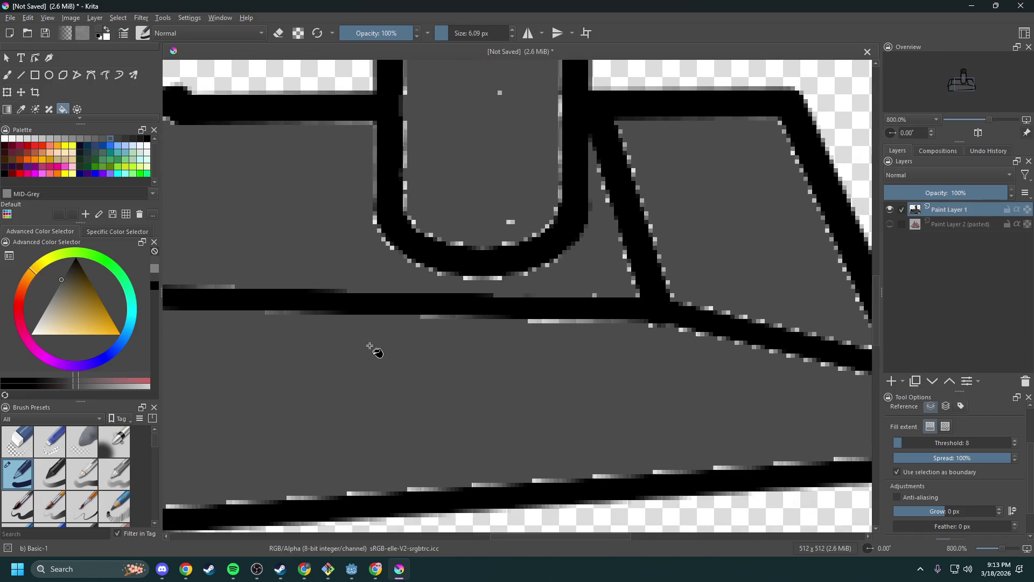
click(540, 322)
click(565, 322)
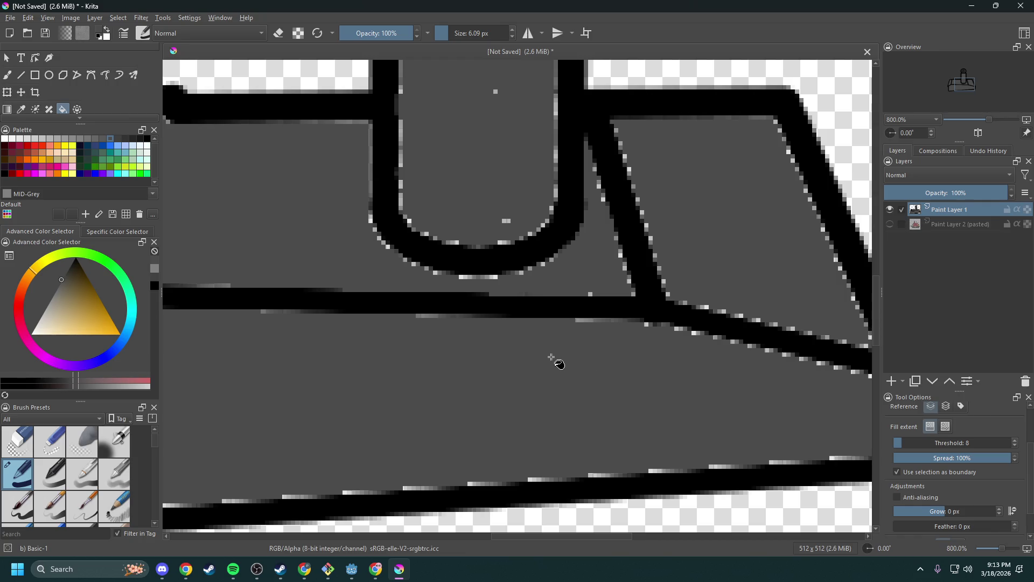
- Bucket-fill the base's grey regions, the U-shape interior and the eye's centre circle solid grey
click(946, 427)
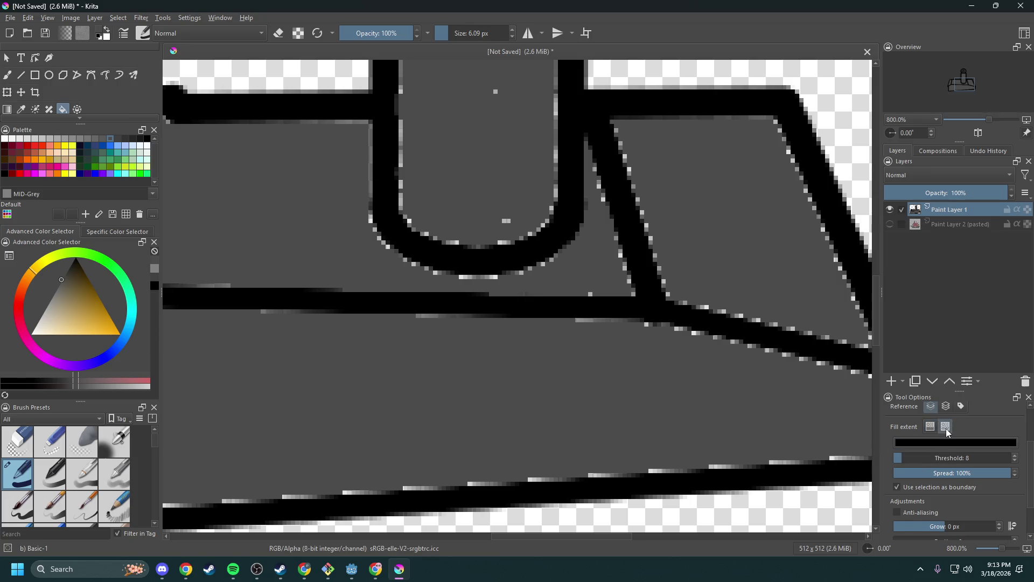
click(601, 333)
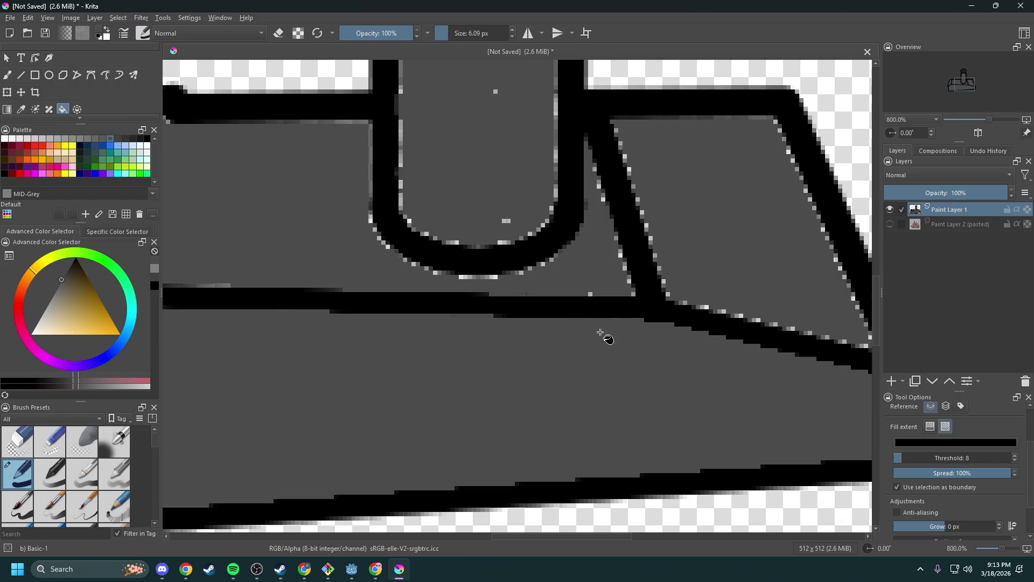
drag(601, 333, 489, 404)
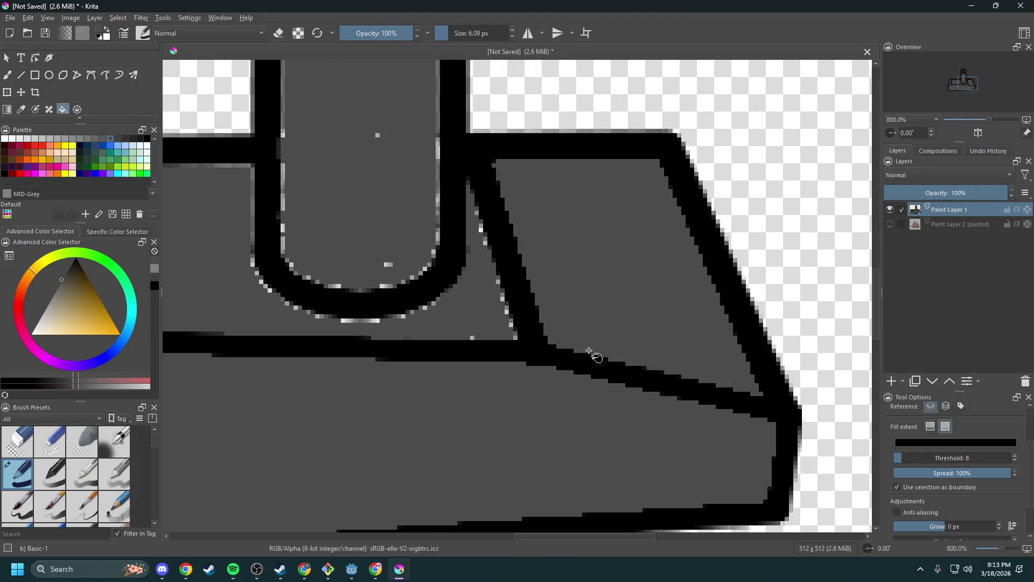
click(507, 312)
drag(455, 326, 639, 343)
click(470, 259)
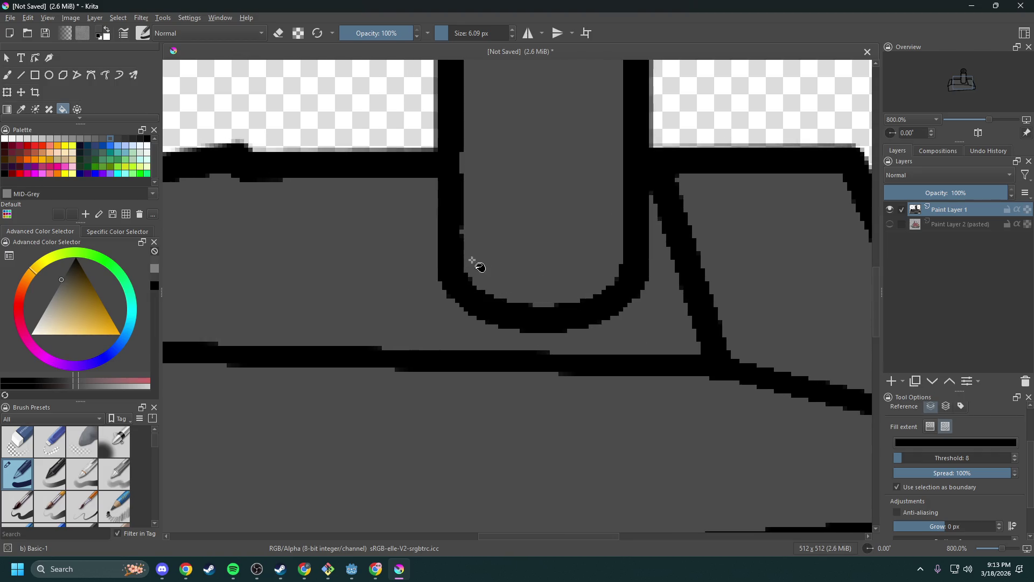
scroll(523, 258, down, 4)
scroll(484, 269, up, 6)
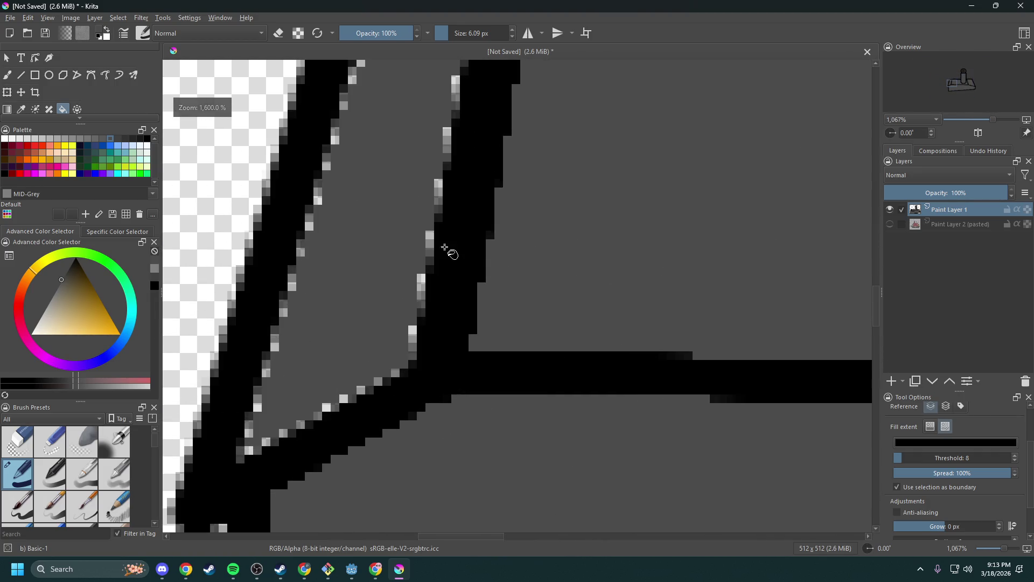
scroll(582, 259, down, 4)
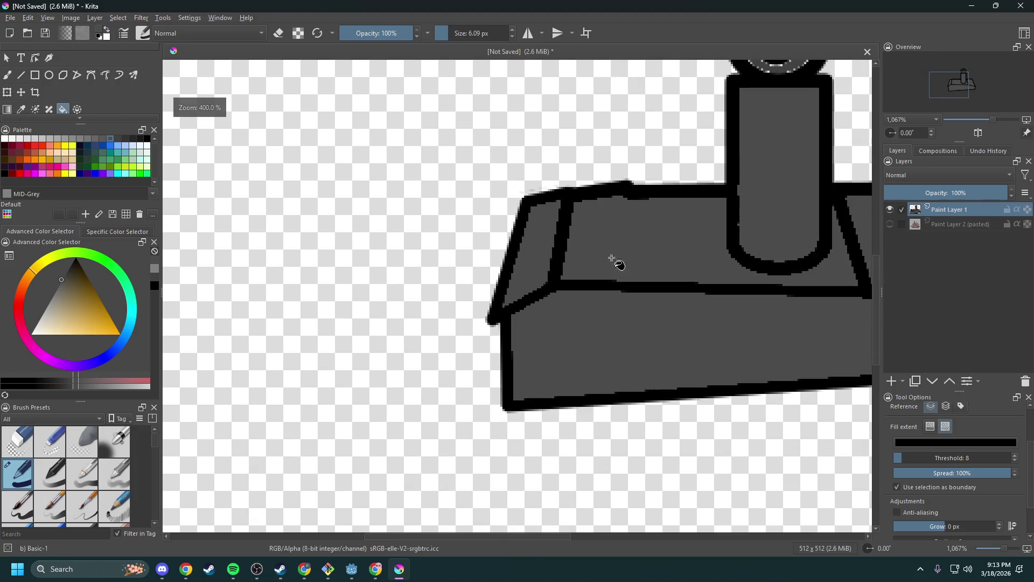
scroll(587, 275, down, 3)
scroll(525, 356, up, 8)
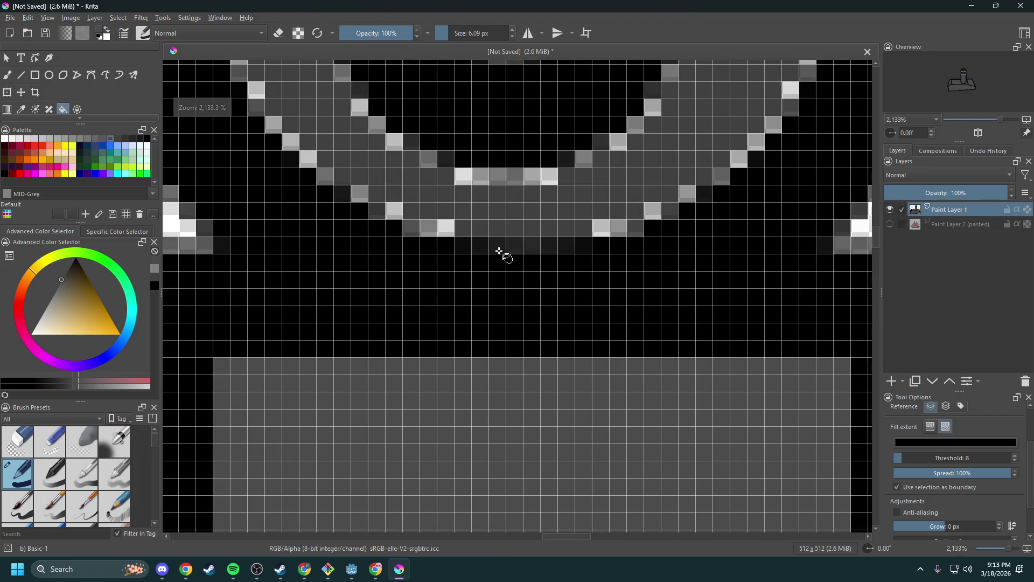
scroll(497, 259, down, 1)
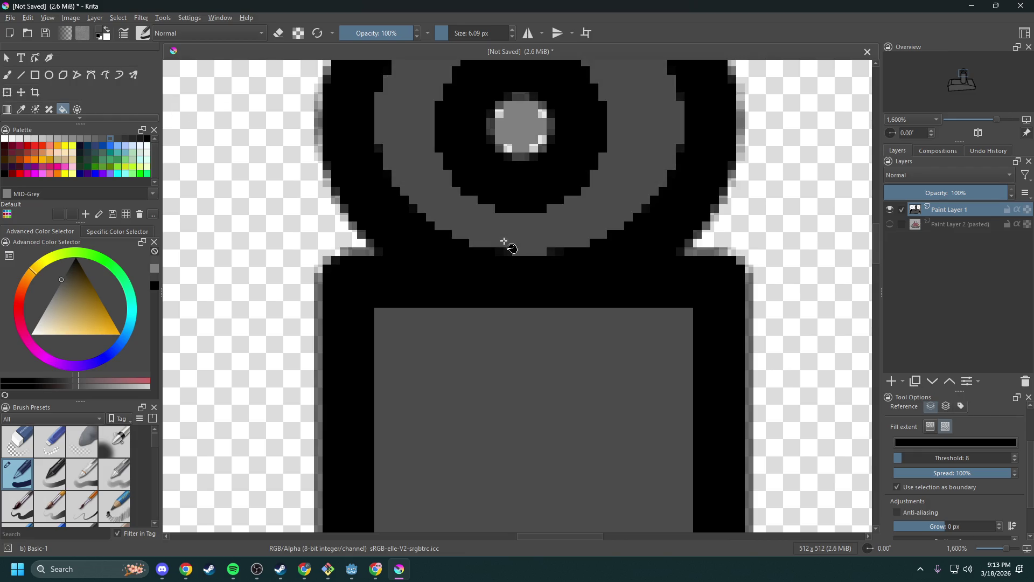
drag(504, 241, 523, 288)
click(555, 200)
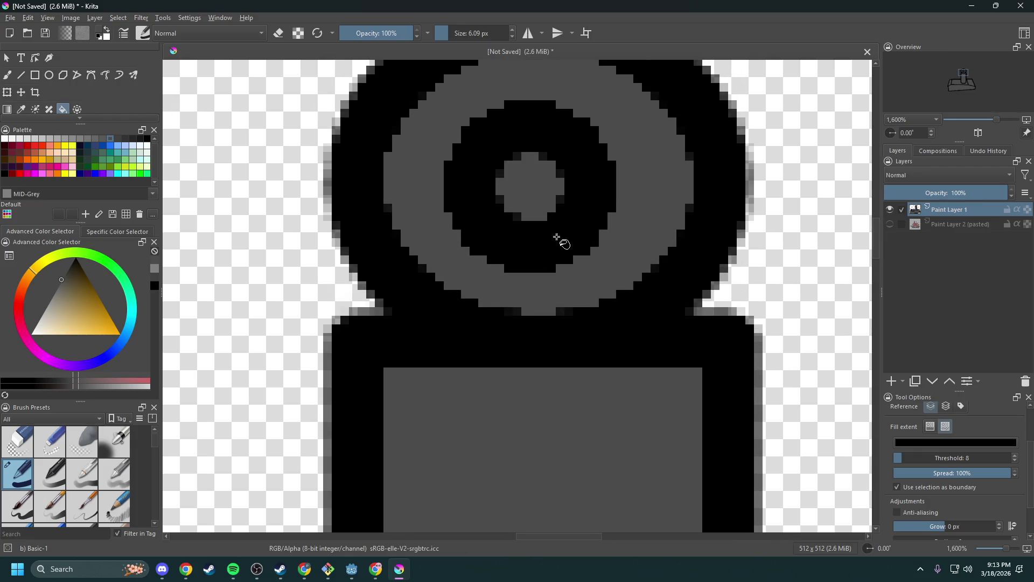
scroll(558, 235, down, 6)
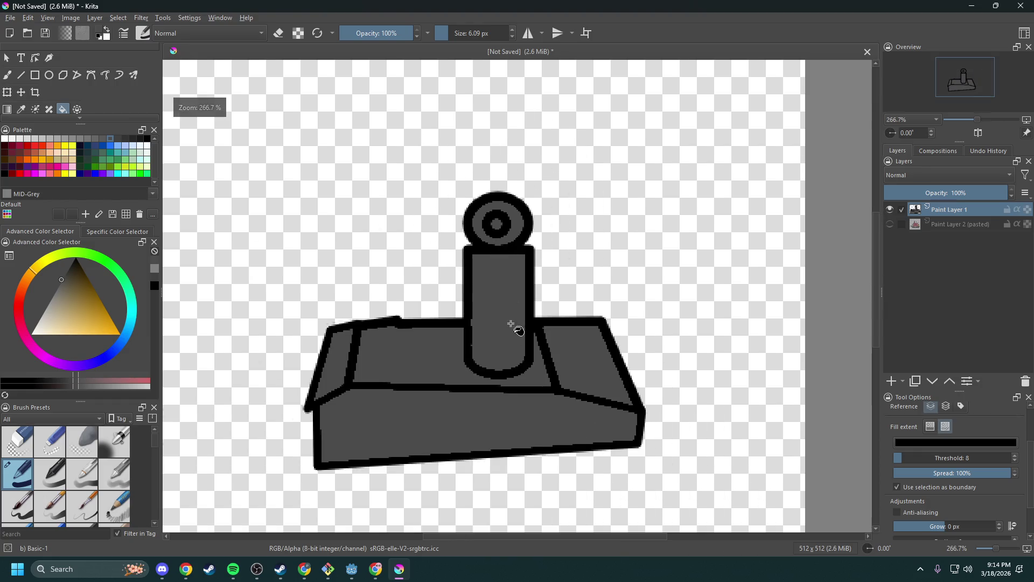
scroll(503, 305, up, 2)
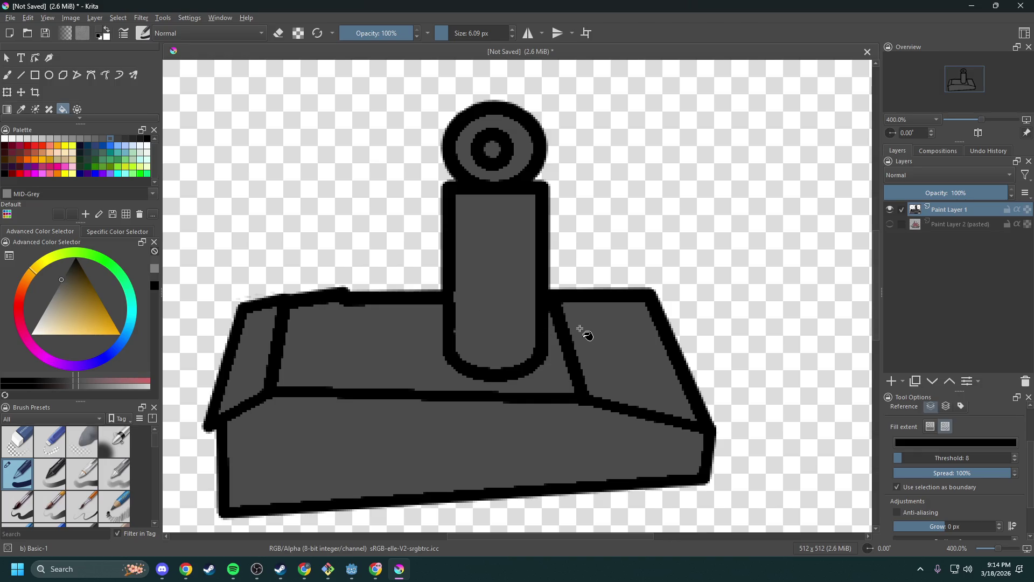
- Fill the black outlines and the eye's ring band solid, removing light edge pixels
click(617, 342)
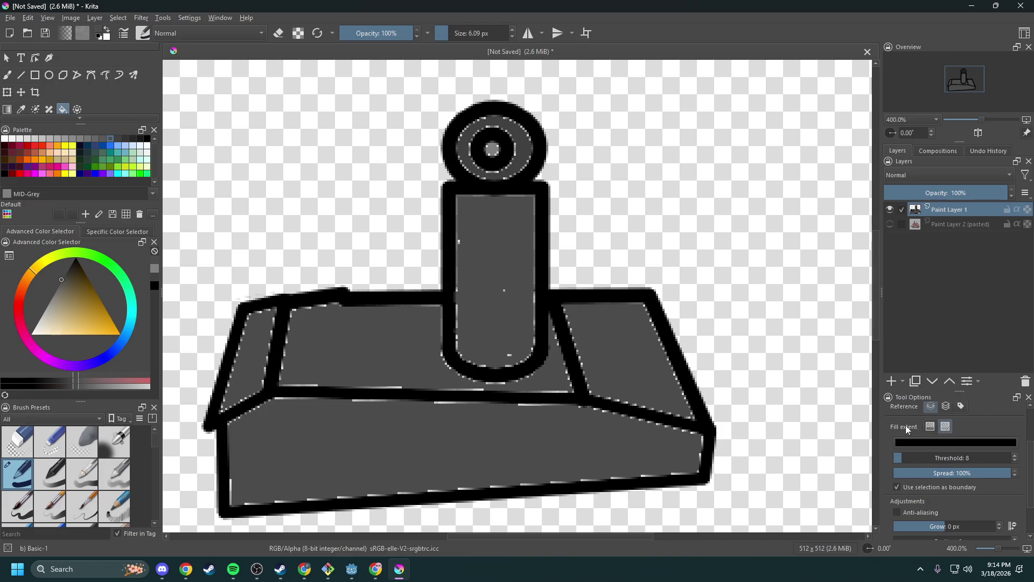
scroll(512, 401, up, 2)
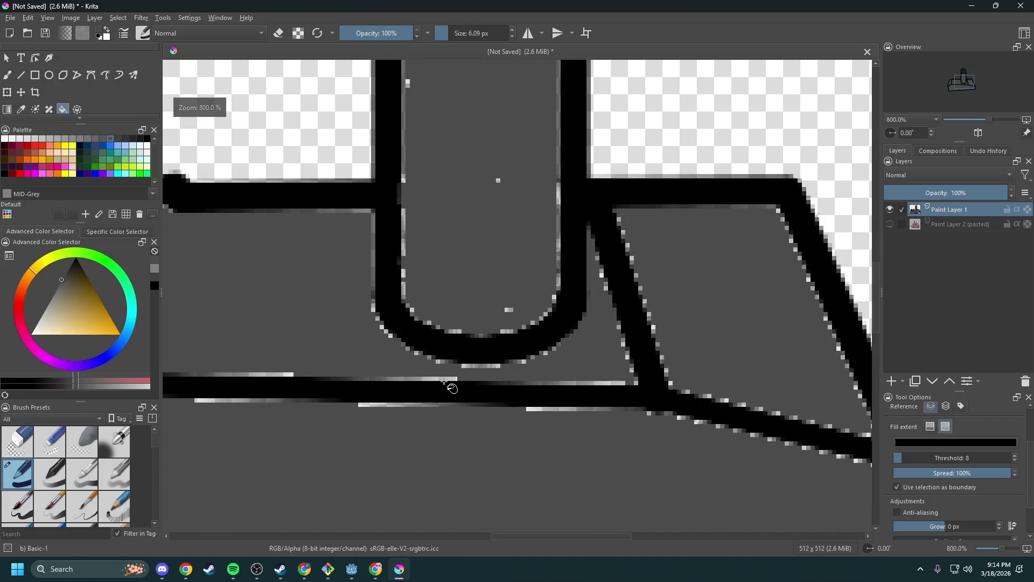
click(444, 381)
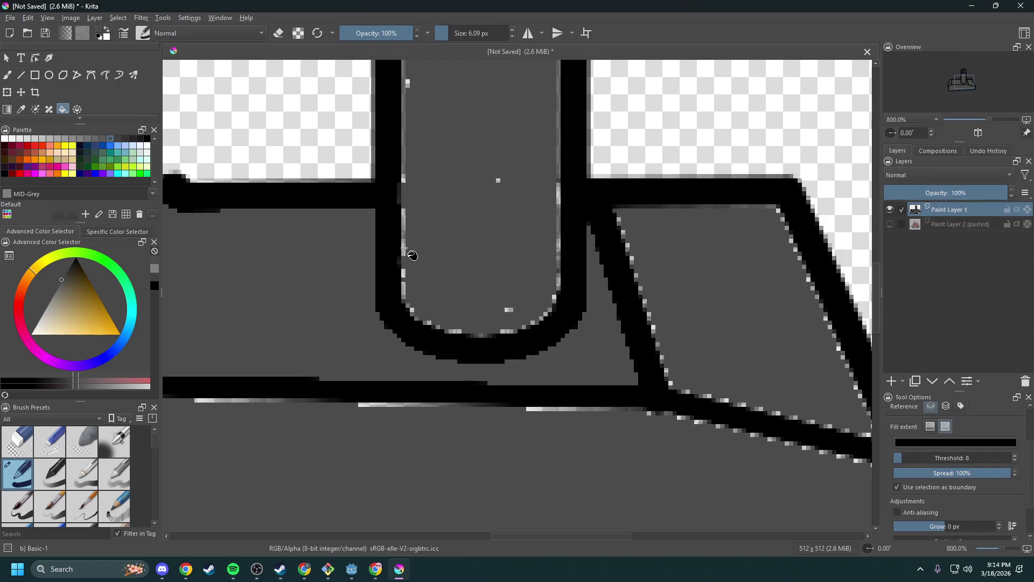
scroll(425, 258, down, 4)
scroll(485, 256, up, 3)
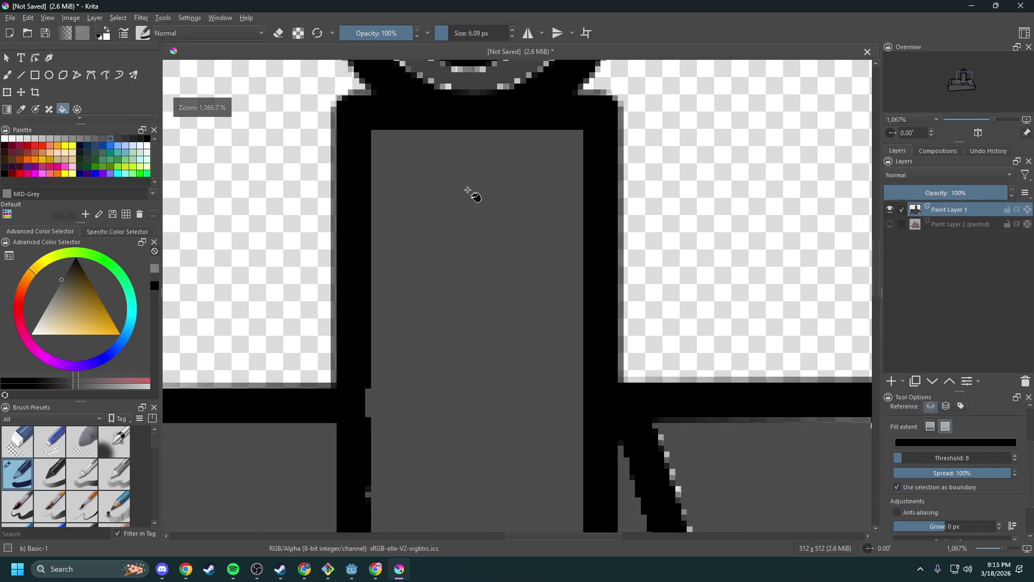
click(472, 159)
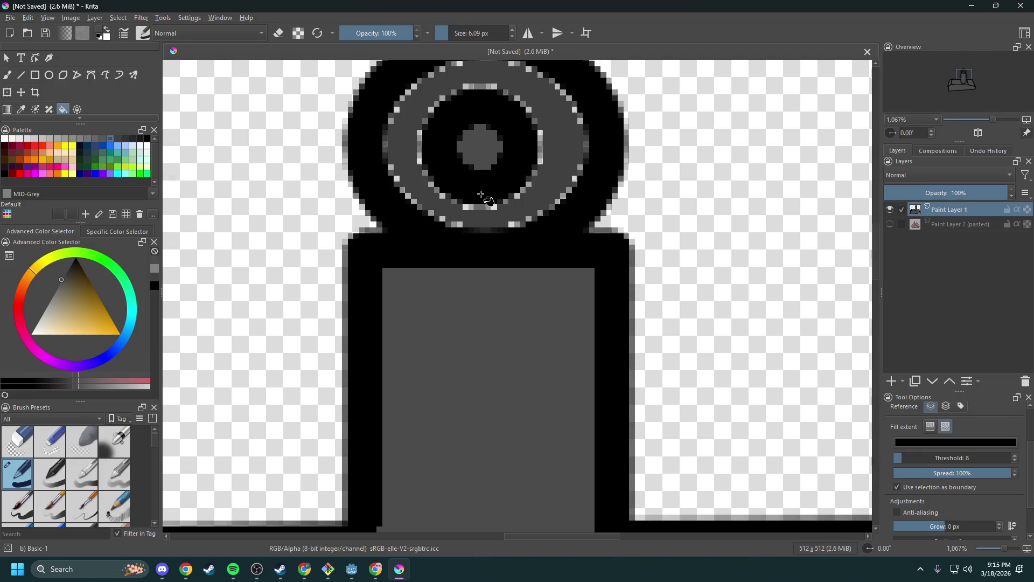
click(481, 165)
click(443, 196)
scroll(527, 271, down, 4)
scroll(402, 360, up, 4)
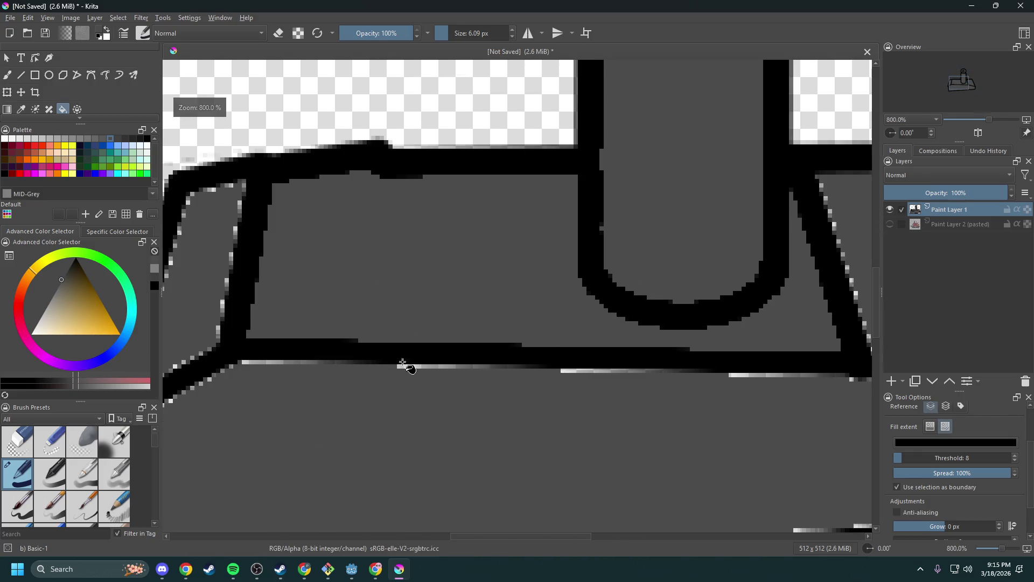
click(403, 361)
click(234, 258)
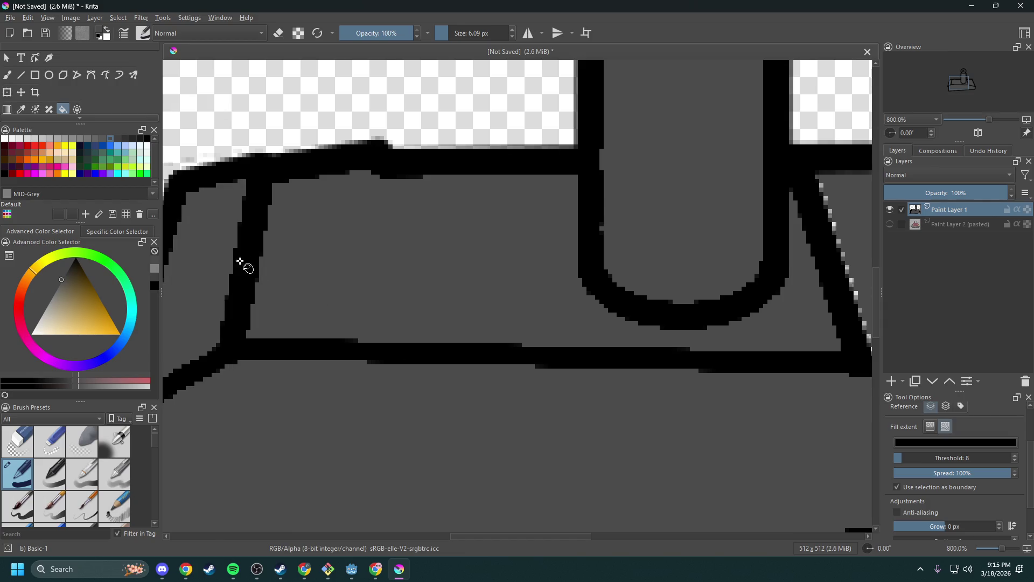
scroll(490, 323, down, 4)
scroll(628, 325, up, 6)
click(603, 321)
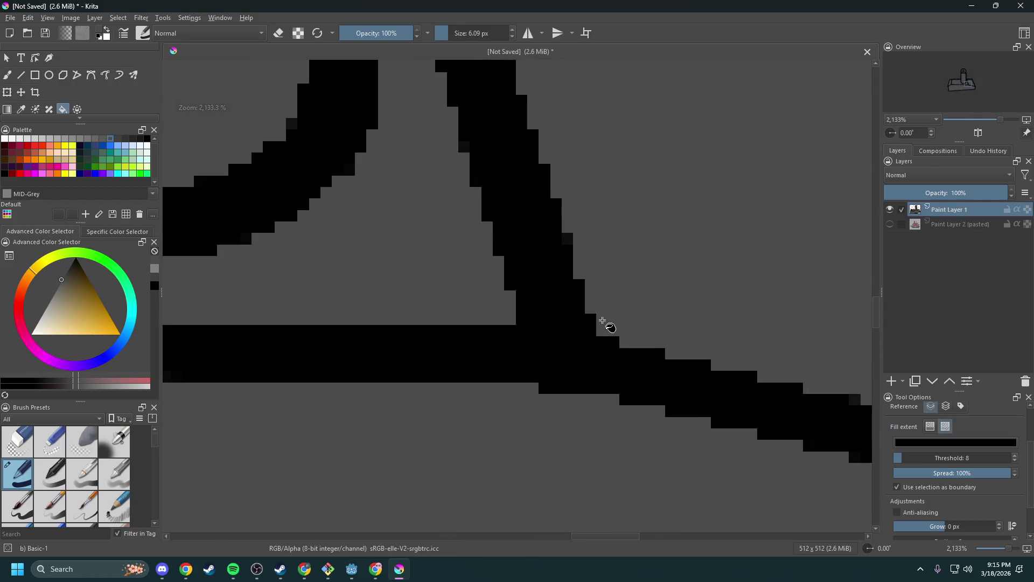
scroll(603, 321, down, 6)
scroll(510, 307, up, 3)
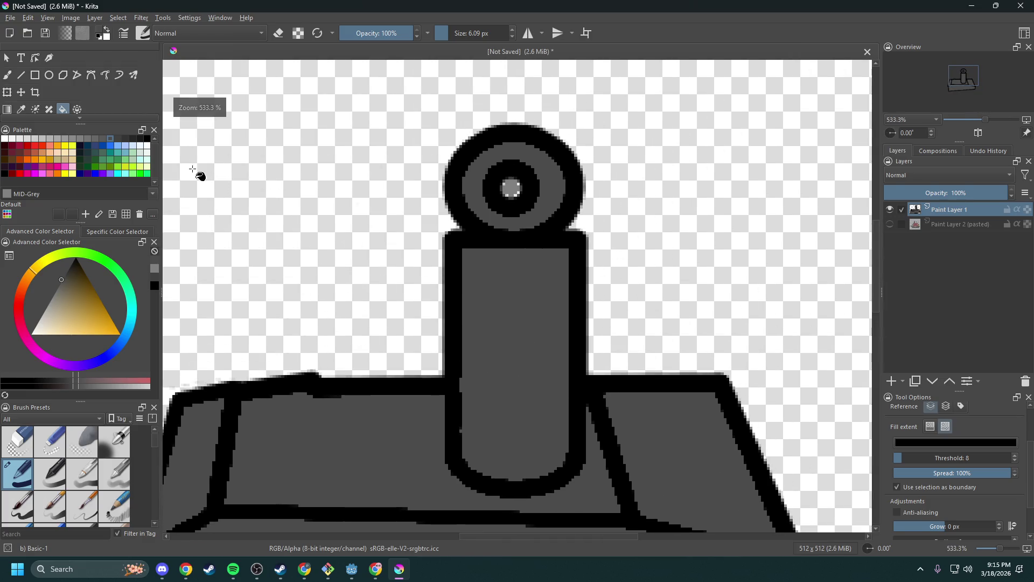
- Fill the eye's centre blob with Grey 115
click(91, 139)
scroll(529, 181, up, 3)
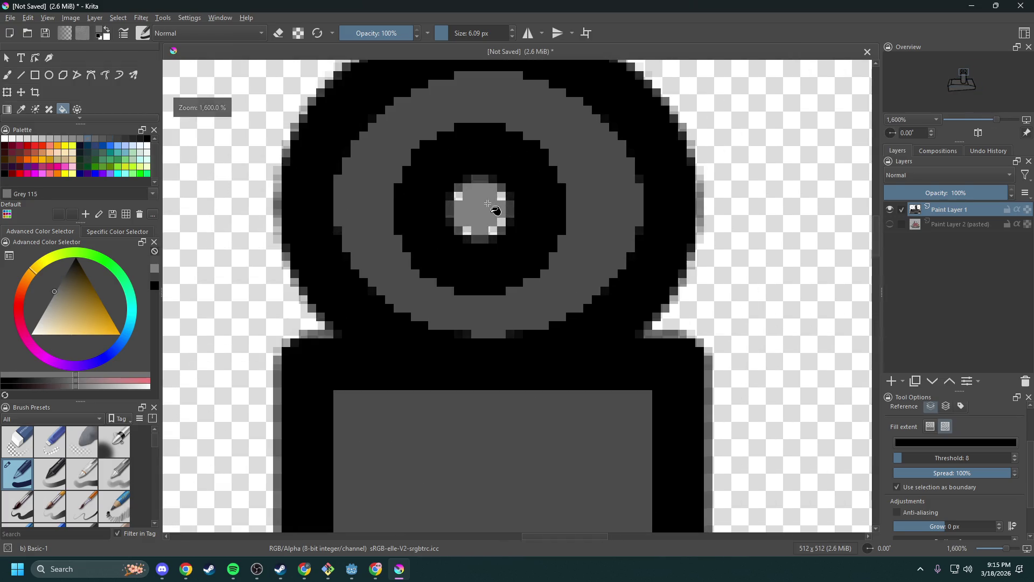
click(488, 203)
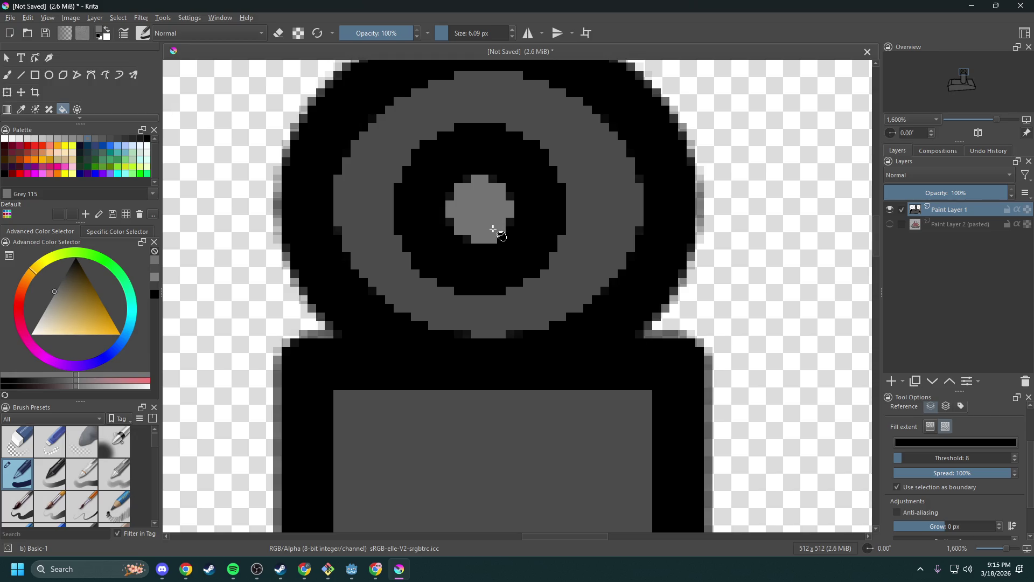
- Switch to the Chrome window and scroll through the reference page
key(alt+Tab)
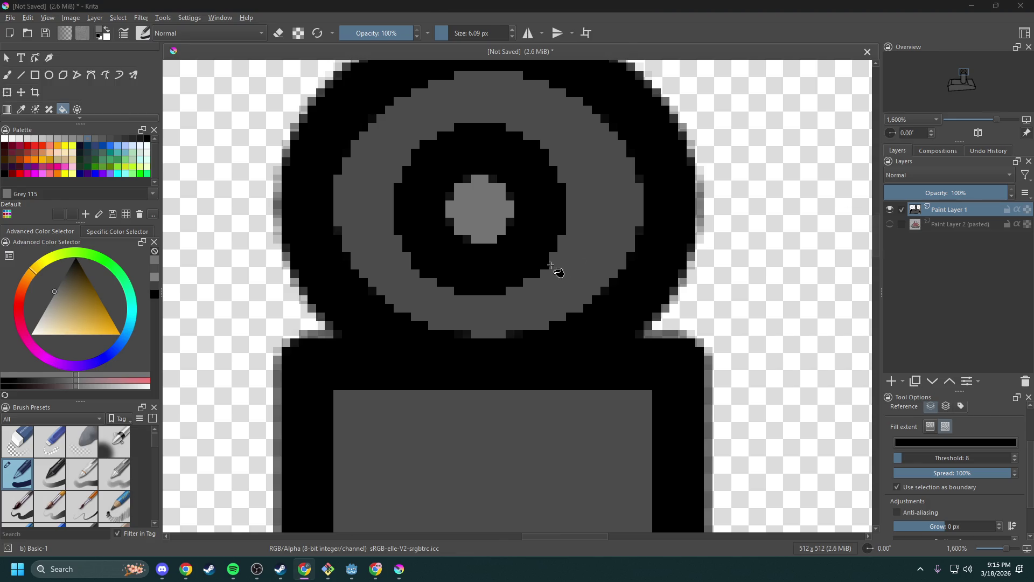
scroll(561, 268, down, 6)
scroll(528, 334, up, 3)
scroll(495, 246, down, 3)
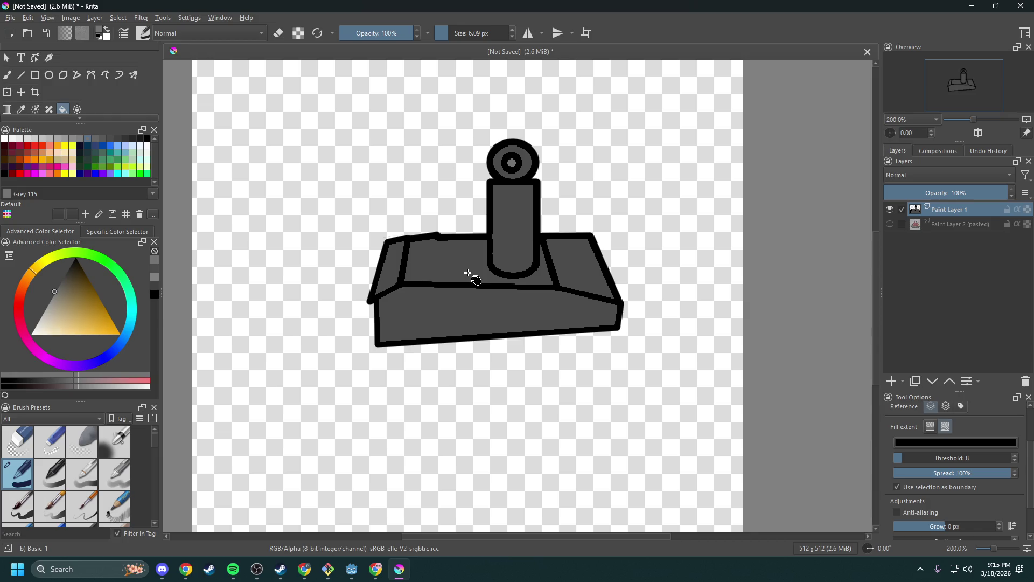
scroll(409, 323, up, 3)
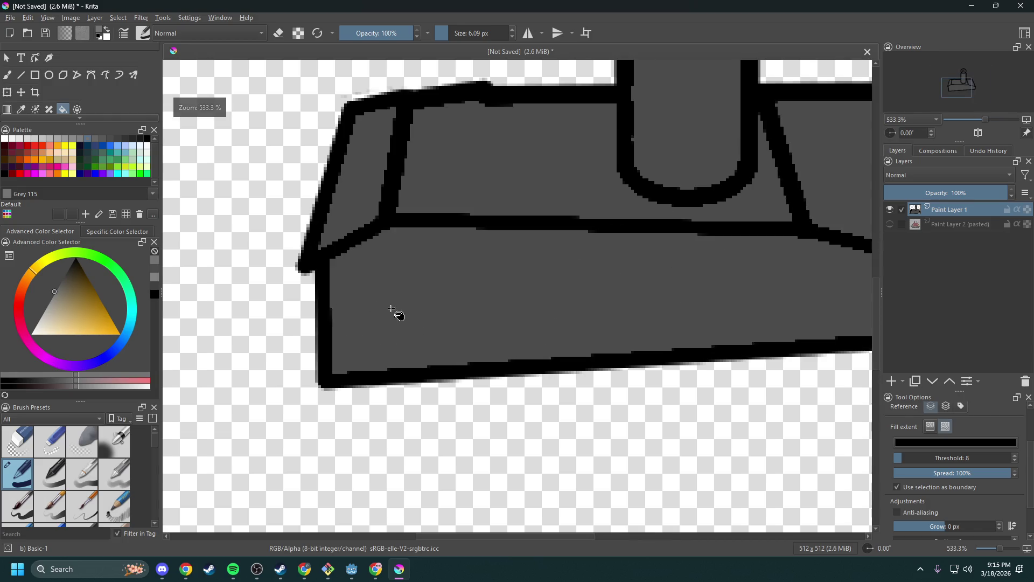
- Sample the base's dark grey, switch to Grey 64 and paint a wide shading stroke below the top edge
click(10, 77)
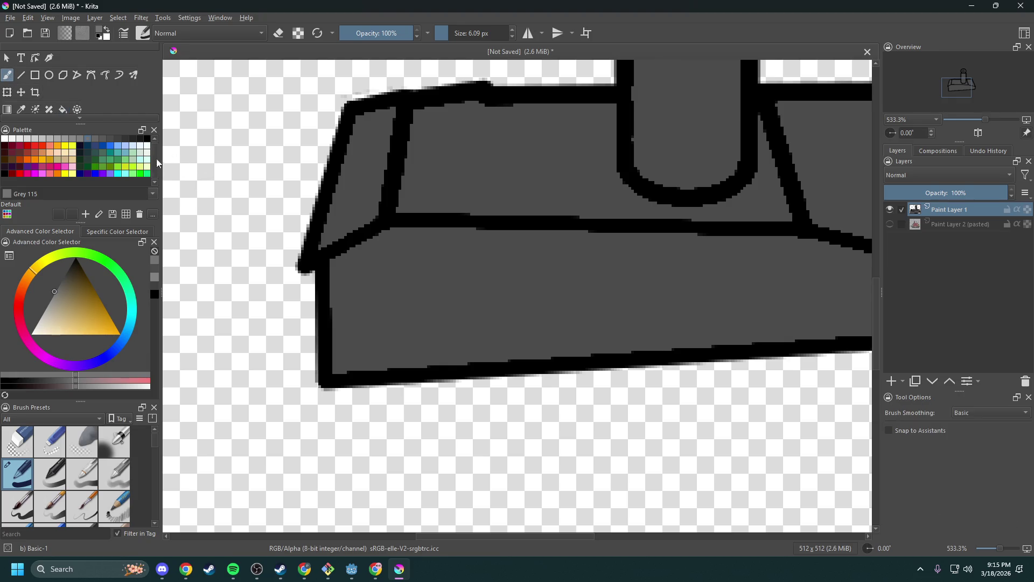
scroll(39, 95, down, 2)
click(21, 77)
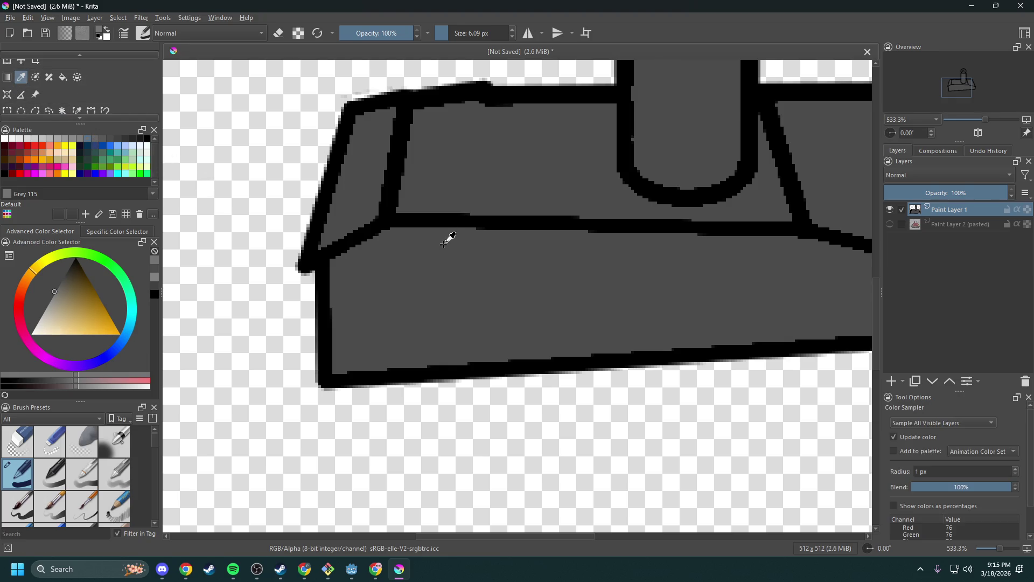
click(446, 235)
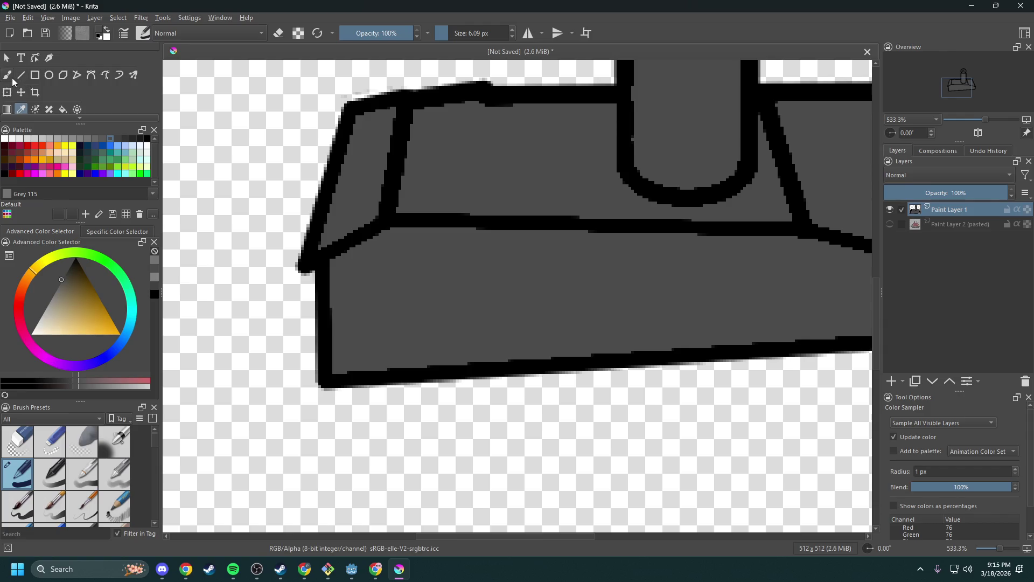
key(b)
click(117, 138)
scroll(388, 267, up, 1)
scroll(312, 265, up, 1)
mouse_move(312, 266)
mouse_down()
mouse_move(421, 205)
mouse_move(351, 234)
mouse_move(309, 266)
mouse_move(304, 340)
mouse_move(452, 210)
mouse_move(309, 337)
mouse_move(515, 220)
mouse_move(604, 207)
mouse_move(451, 215)
mouse_move(568, 203)
mouse_move(411, 203)
mouse_move(418, 233)
mouse_move(432, 228)
mouse_up()
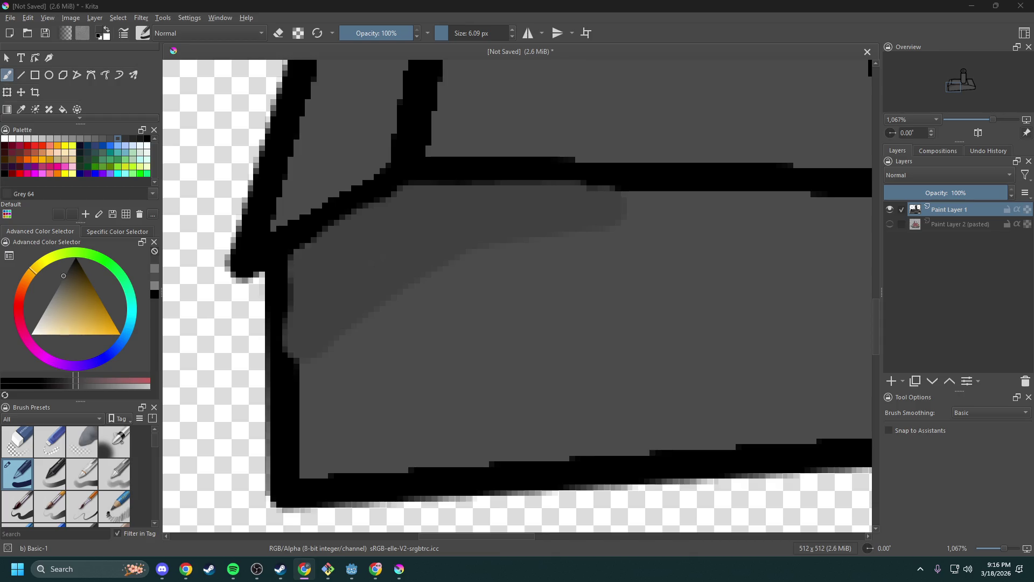
- Undo the lighter shading stroke on the base's front face
scroll(416, 300, down, 3)
scroll(416, 300, up, 3)
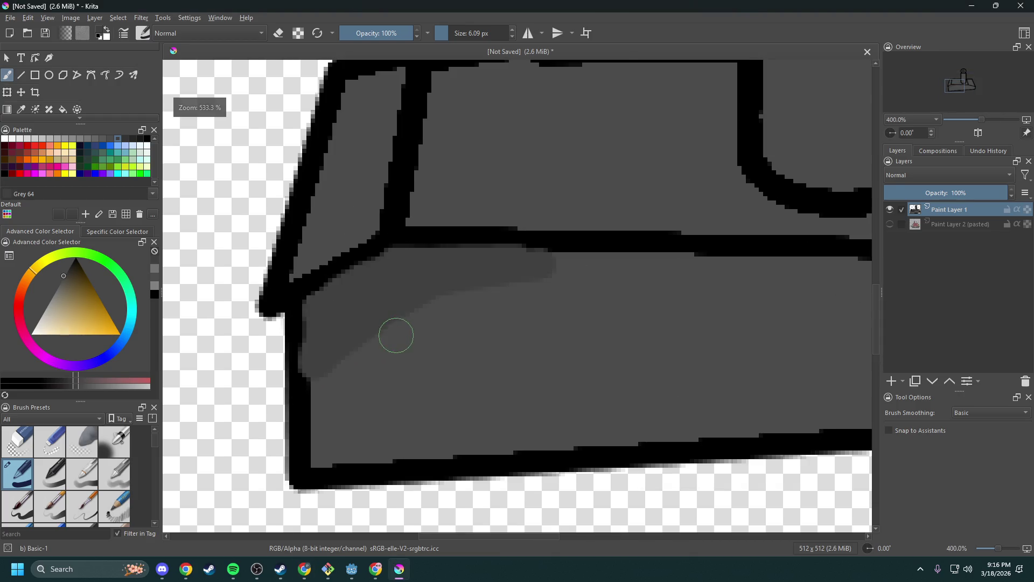
scroll(375, 274, down, 3)
scroll(388, 226, up, 4)
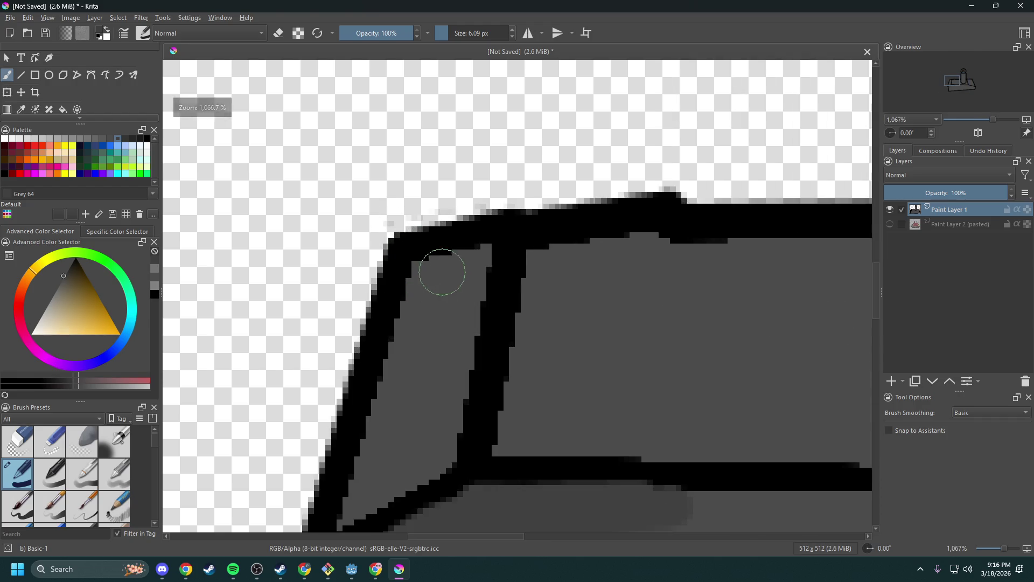
scroll(469, 278, down, 3)
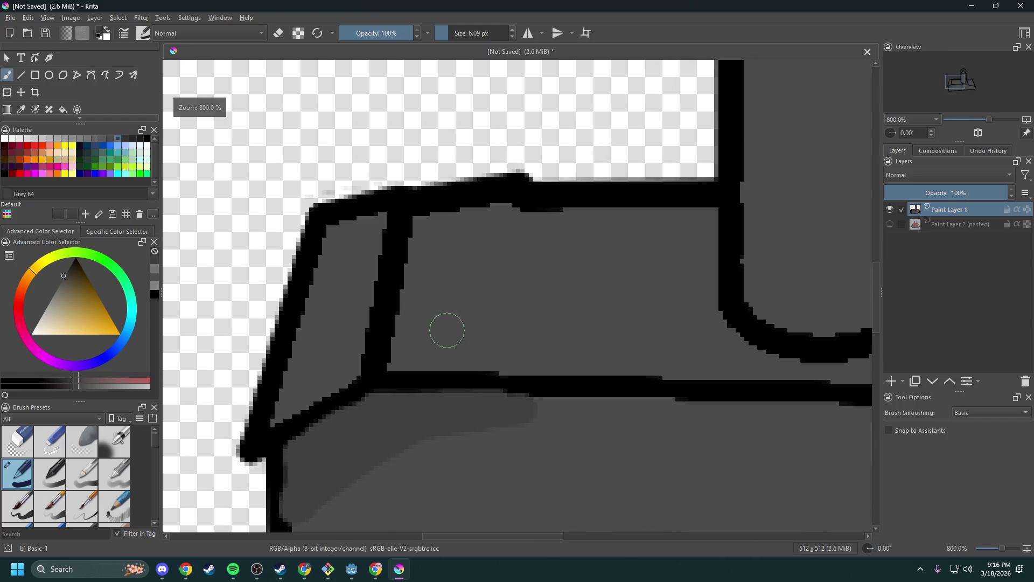
scroll(361, 315, down, 1)
key(ctrl+z)
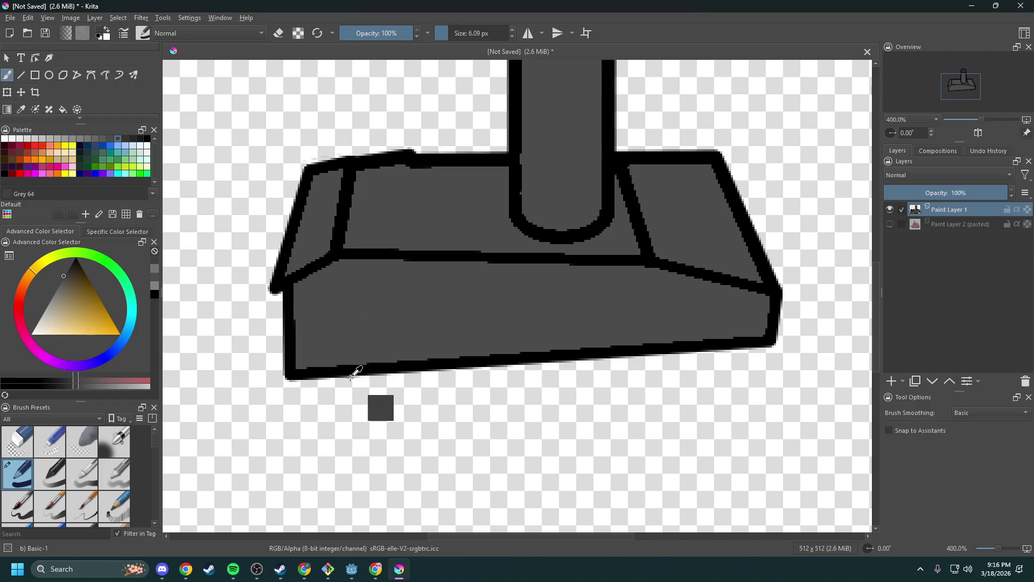
scroll(469, 328, up, 2)
scroll(610, 291, up, 1)
scroll(497, 307, up, 1)
scroll(531, 322, up, 1)
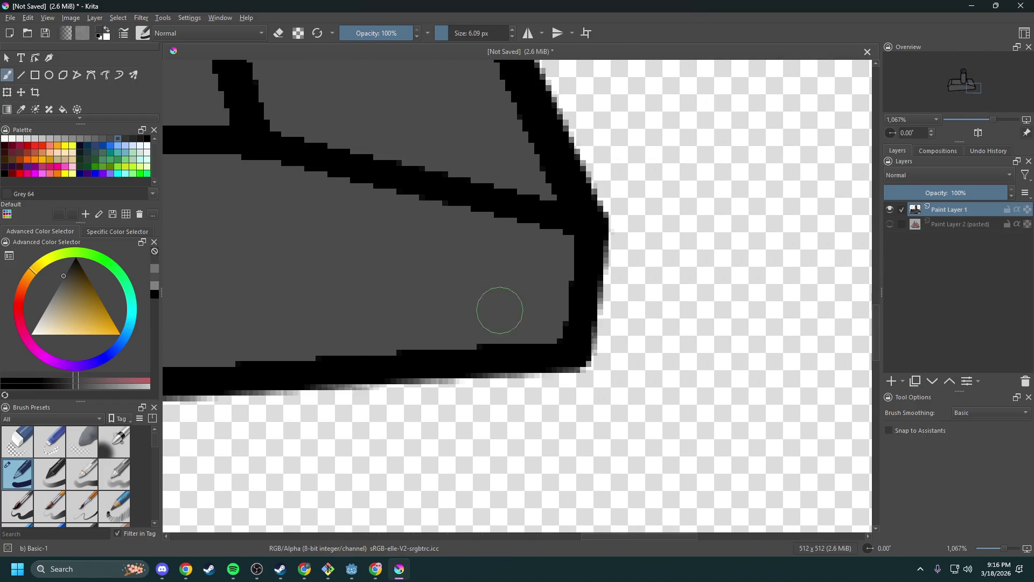
- Shrink the brush and paint a thin lighter-grey band along the front face's bottom edge
drag(445, 34, 442, 34)
drag(558, 322, 438, 329)
mouse_move(548, 331)
mouse_down()
mouse_move(218, 357)
mouse_move(678, 272)
mouse_move(663, 325)
mouse_up()
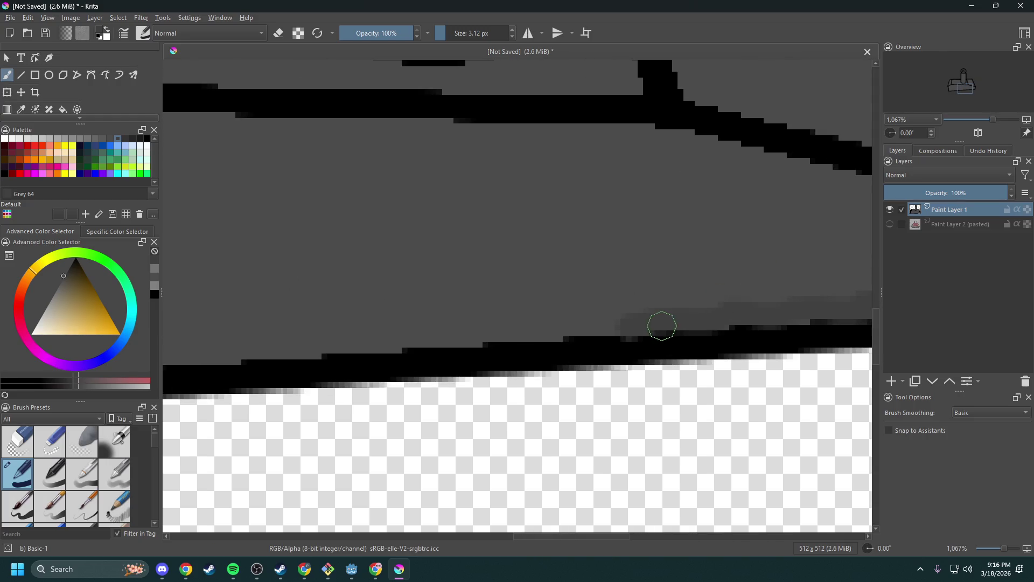
mouse_move(598, 325)
mouse_down()
mouse_move(261, 349)
mouse_move(224, 341)
mouse_move(665, 275)
mouse_move(585, 302)
mouse_move(240, 334)
mouse_up()
- Shade the bottom edge near the corner and add darker grey near the base's right corner
mouse_move(415, 287)
mouse_down()
mouse_move(596, 289)
mouse_move(385, 316)
mouse_up()
scroll(648, 277, down, 6)
scroll(665, 288, up, 3)
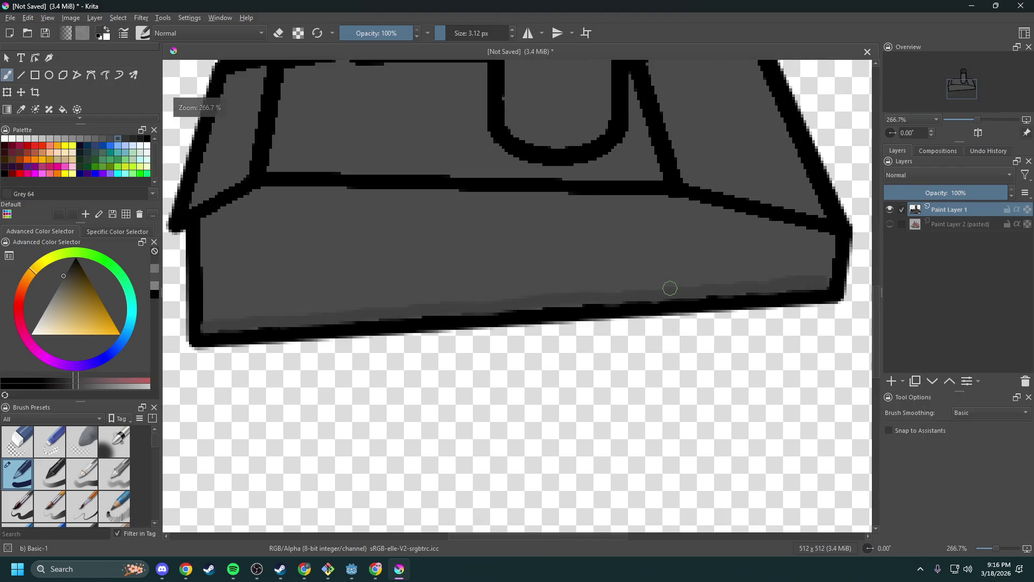
scroll(544, 345, up, 1)
mouse_move(543, 315)
mouse_down()
mouse_move(554, 345)
mouse_move(560, 314)
mouse_move(490, 344)
mouse_move(512, 323)
mouse_move(455, 328)
mouse_move(537, 315)
mouse_move(471, 321)
mouse_move(389, 360)
mouse_up()
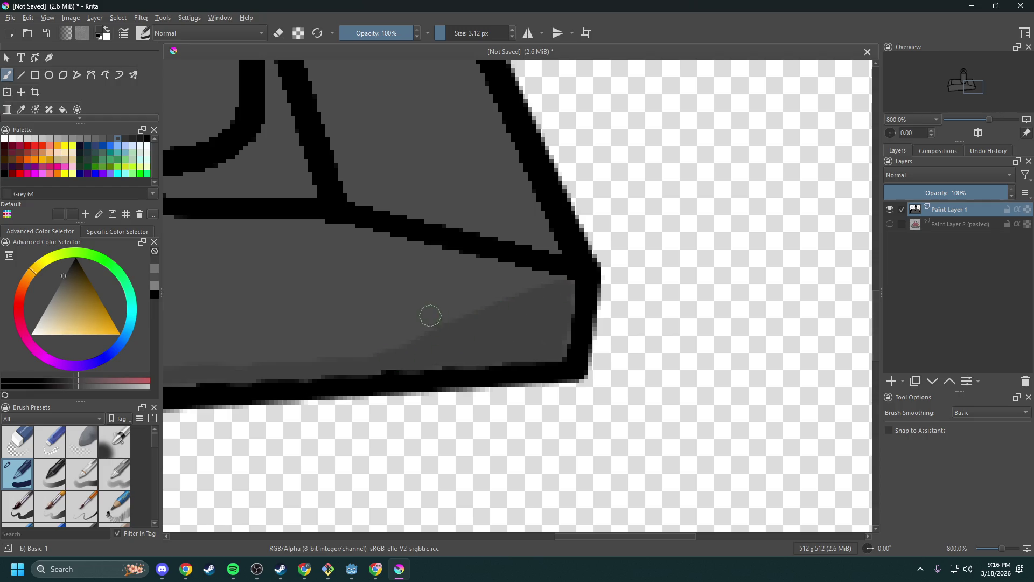
key(minus)
key(minus)
key(minus)
key(equal)
key(equal)
- Paint a pale Grey 89 highlight along the front face's top edge and down its left side
click(106, 139)
scroll(324, 277, up, 3)
mouse_move(327, 237)
mouse_down()
mouse_move(203, 296)
mouse_move(320, 245)
mouse_move(397, 228)
mouse_move(342, 233)
mouse_move(648, 246)
mouse_up()
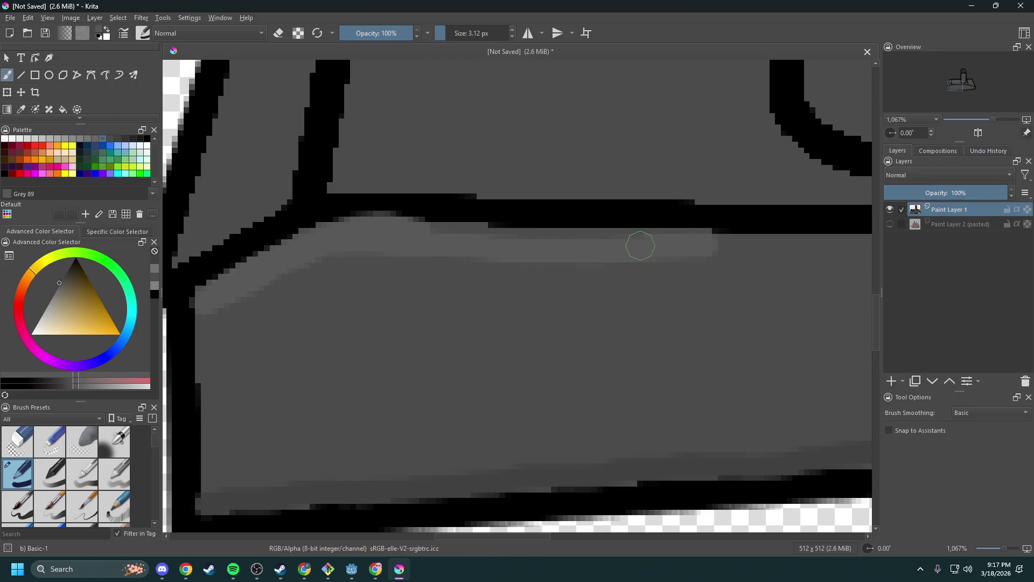
mouse_move(445, 235)
mouse_down()
mouse_move(276, 279)
mouse_move(205, 320)
mouse_move(312, 273)
mouse_move(203, 364)
mouse_up()
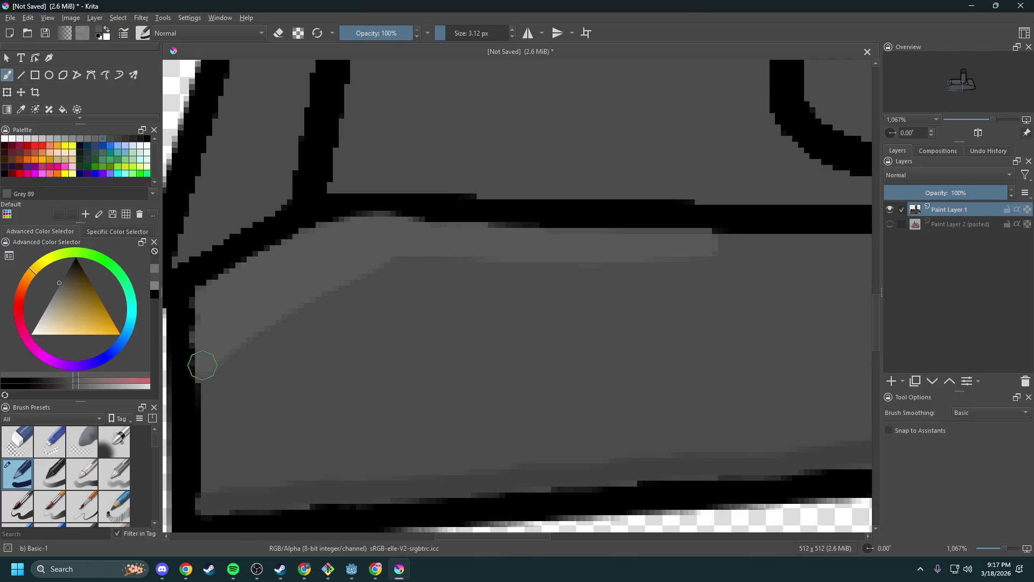
scroll(511, 286, down, 1)
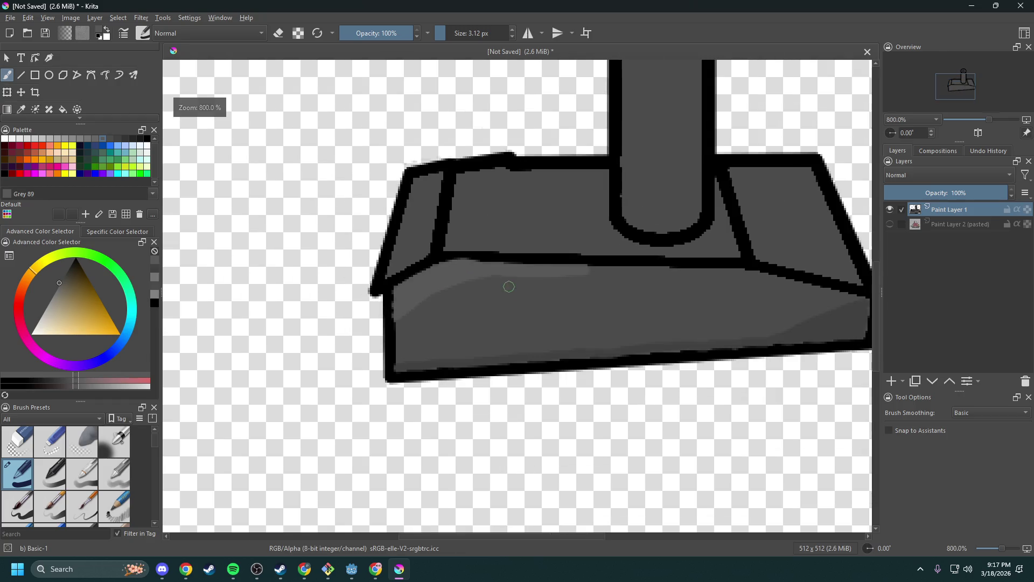
scroll(422, 225, up, 1)
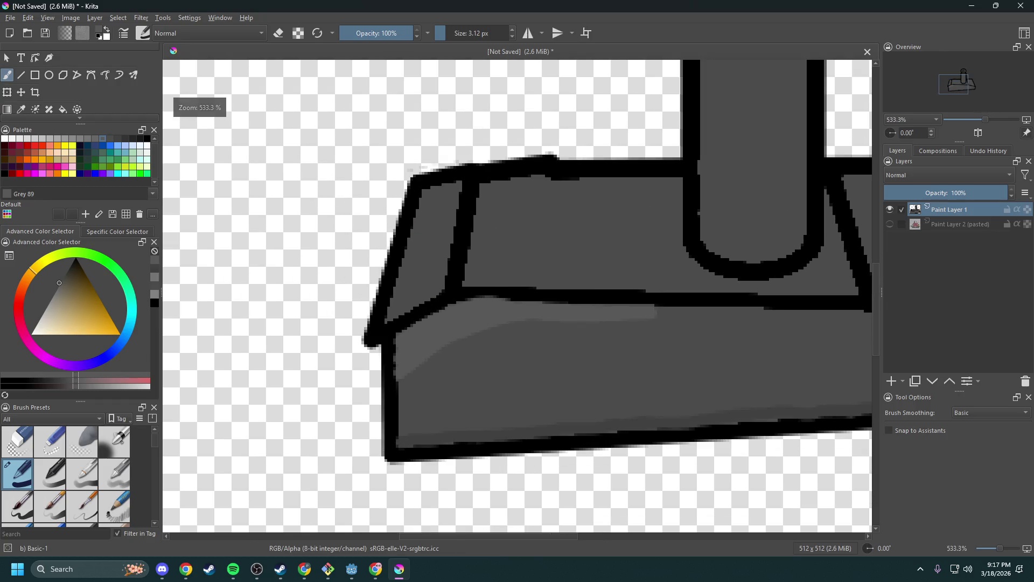
scroll(46, 91, down, 2)
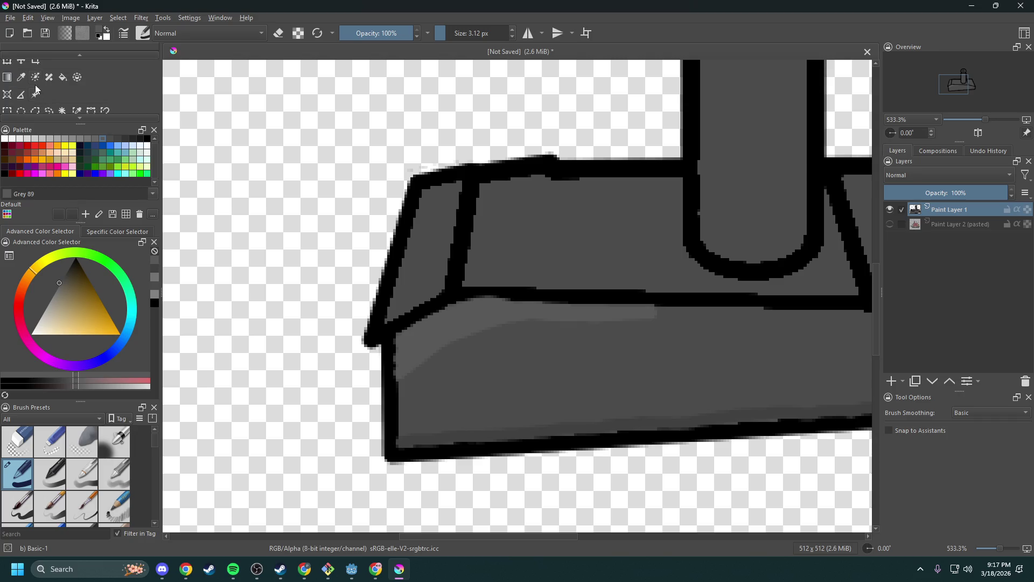
scroll(50, 80, up, 2)
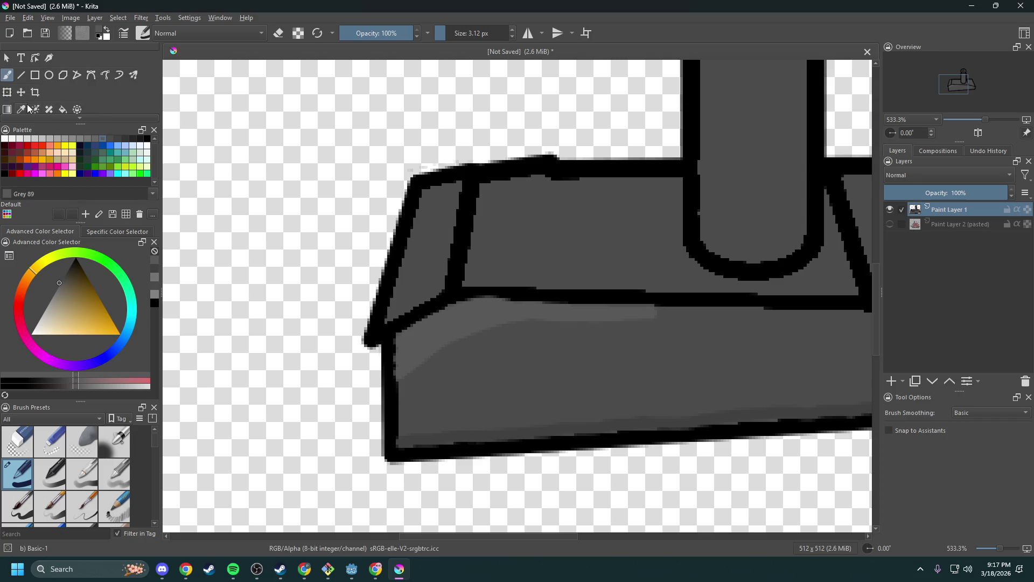
click(62, 109)
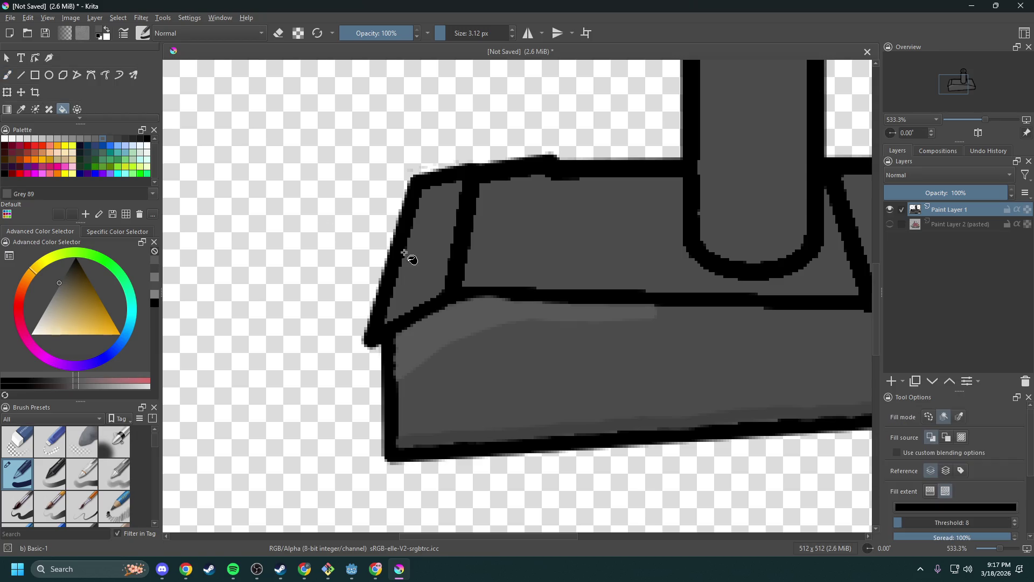
- Fill the base's small left face and its top face with grey
click(414, 276)
drag(395, 234, 324, 210)
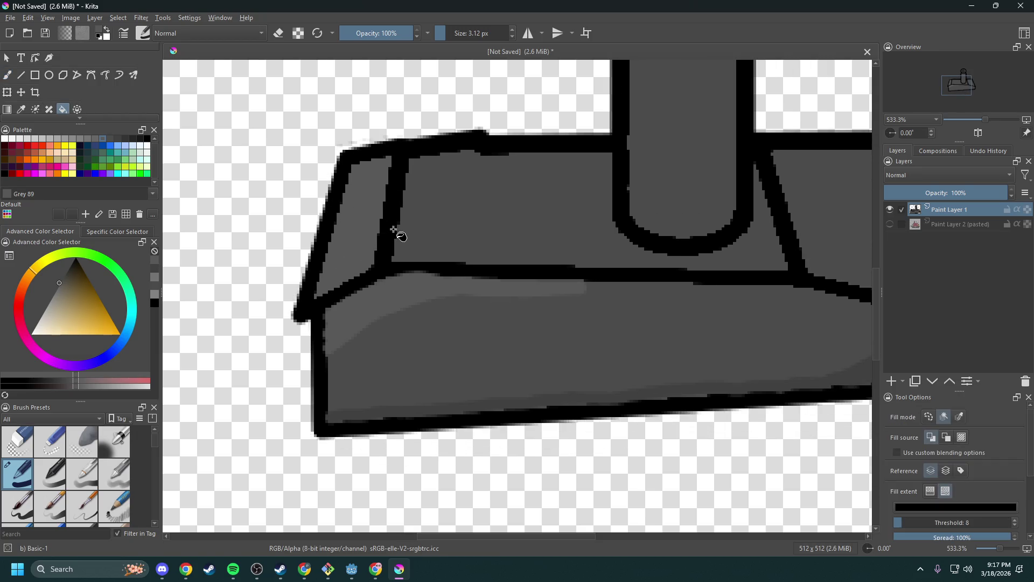
drag(531, 195, 429, 155)
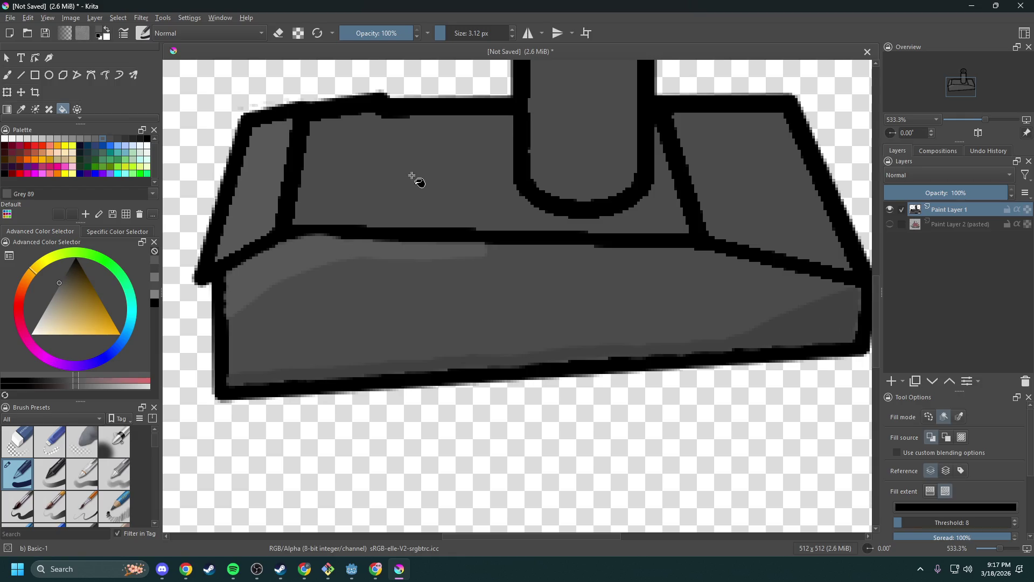
click(418, 184)
- Brush soft Grey 76 shading across the top face and around the cylinder's foot
click(109, 139)
click(9, 75)
scroll(478, 191, up, 1)
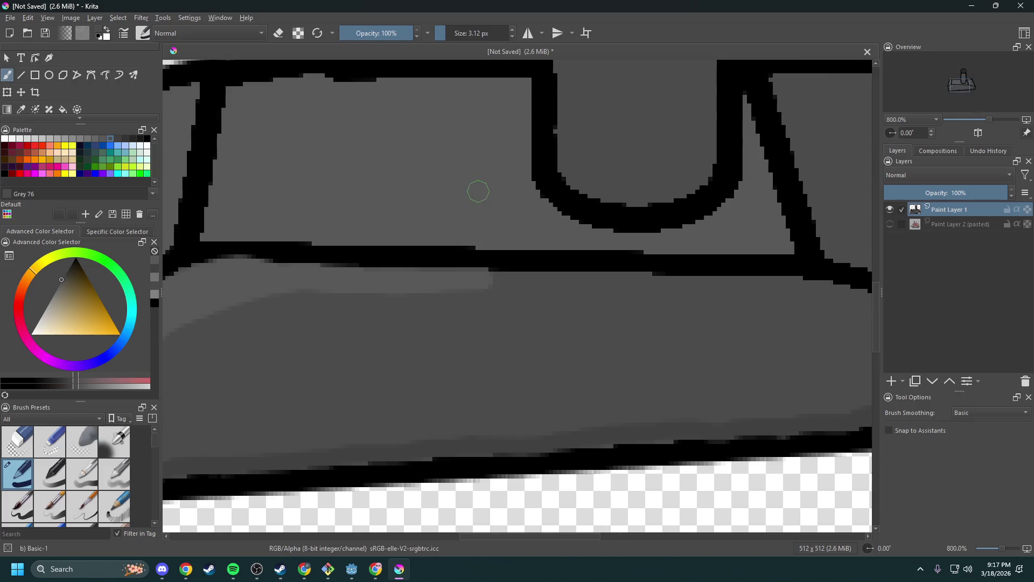
scroll(478, 192, up, 2)
mouse_move(524, 205)
mouse_down()
mouse_move(500, 297)
mouse_move(522, 196)
mouse_move(626, 281)
mouse_move(512, 284)
mouse_move(635, 295)
mouse_move(802, 289)
mouse_up()
scroll(546, 291, right, 5)
scroll(546, 291, down, 2)
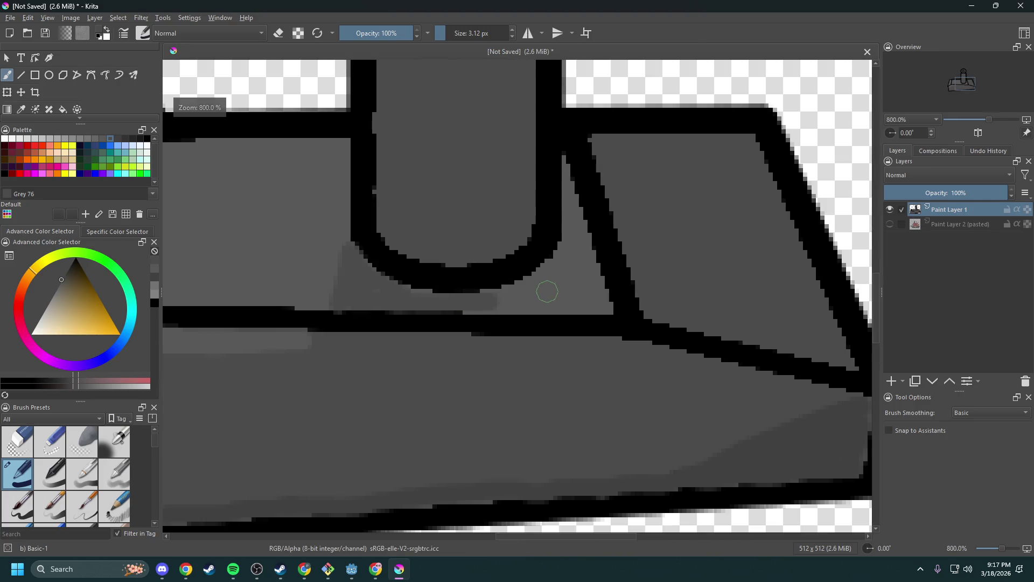
mouse_move(489, 300)
mouse_down()
mouse_move(577, 270)
mouse_move(561, 259)
mouse_move(474, 302)
mouse_move(612, 300)
mouse_move(580, 268)
mouse_up()
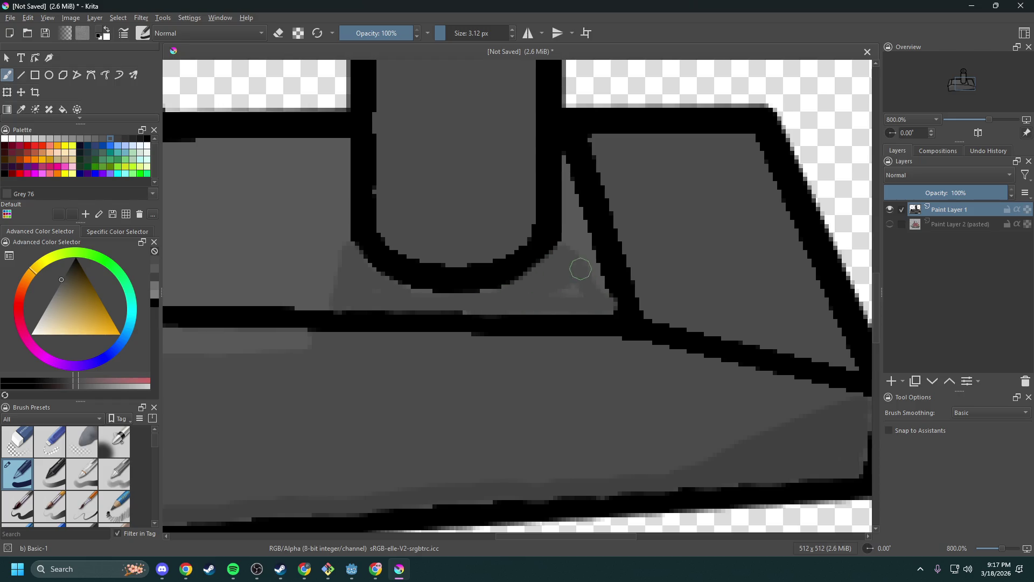
ctrl+click(582, 261)
key(f)
scroll(566, 221, down, 3)
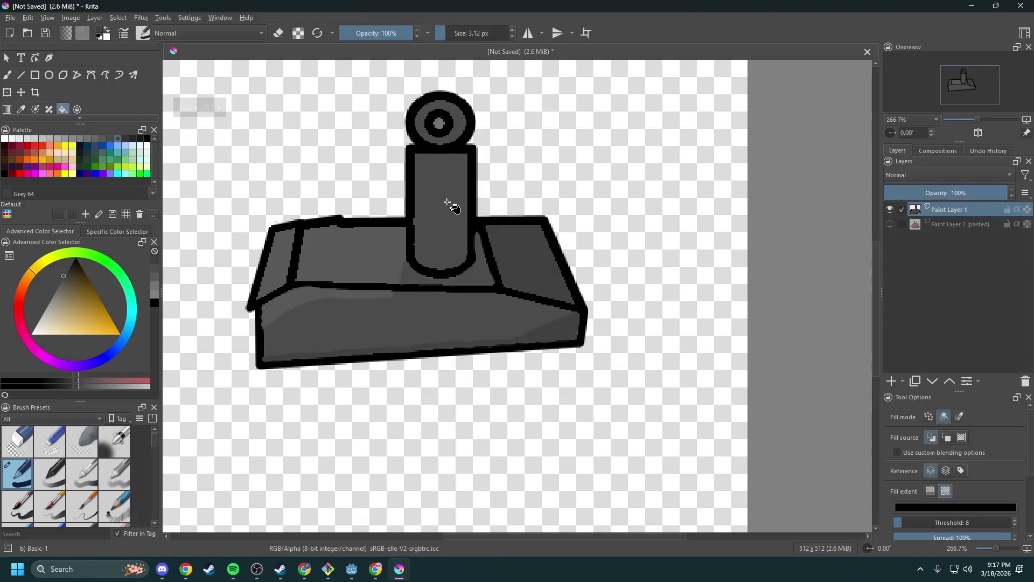
- Paint a Grey 89 highlight down the cylinder's left side
click(7, 76)
click(111, 139)
click(106, 139)
scroll(410, 179, up, 1)
scroll(410, 179, up, 1)
mouse_move(431, 132)
mouse_down()
mouse_move(426, 234)
mouse_move(431, 154)
mouse_move(452, 129)
mouse_move(421, 135)
mouse_move(424, 201)
mouse_up()
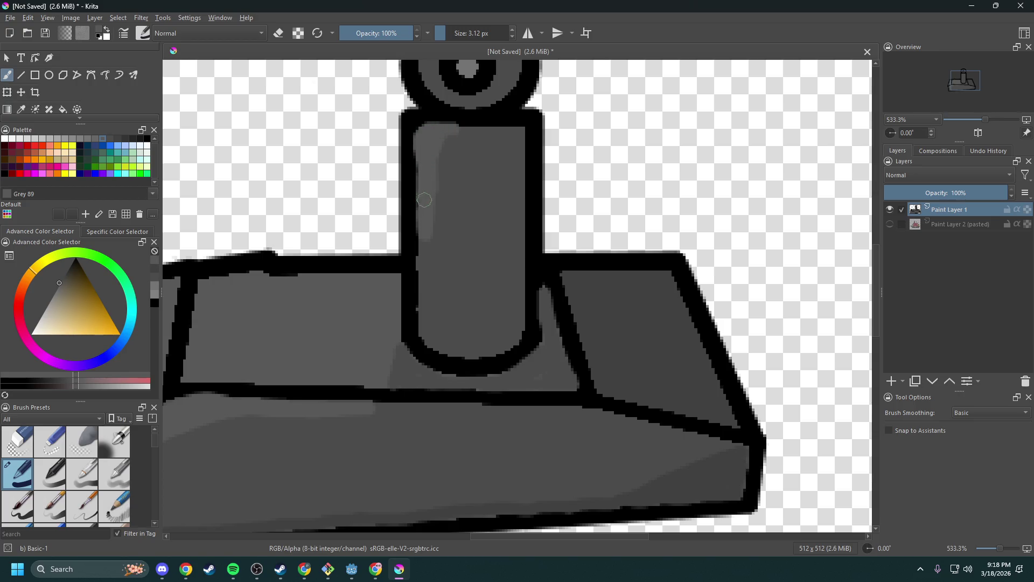
- Shade the cylinder's right edge with Grey 64 and zoom out to check
click(117, 139)
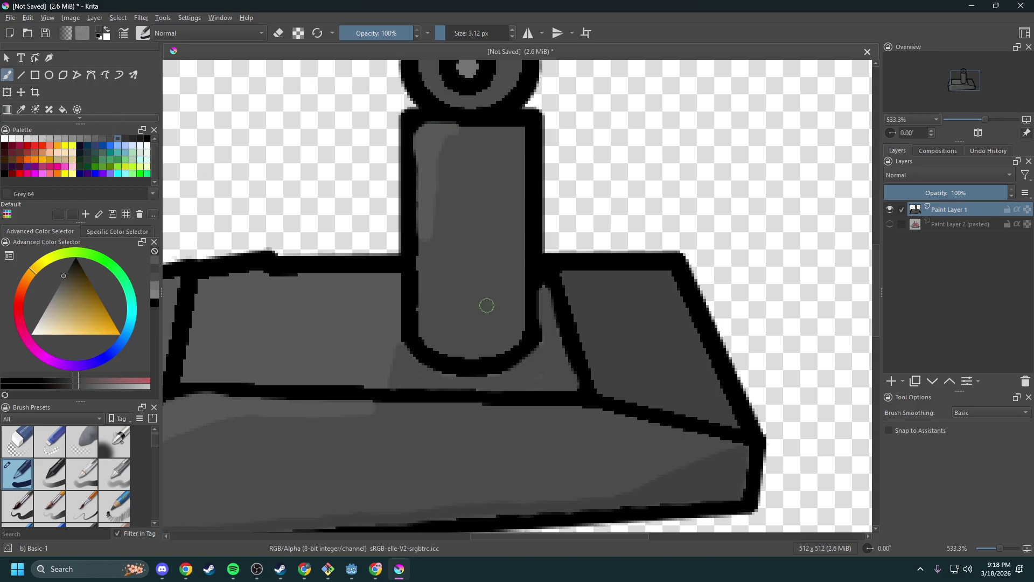
scroll(501, 345, up, 2)
mouse_move(488, 355)
mouse_down()
mouse_move(536, 302)
mouse_move(539, 259)
mouse_move(512, 338)
mouse_move(455, 354)
mouse_move(514, 287)
mouse_up()
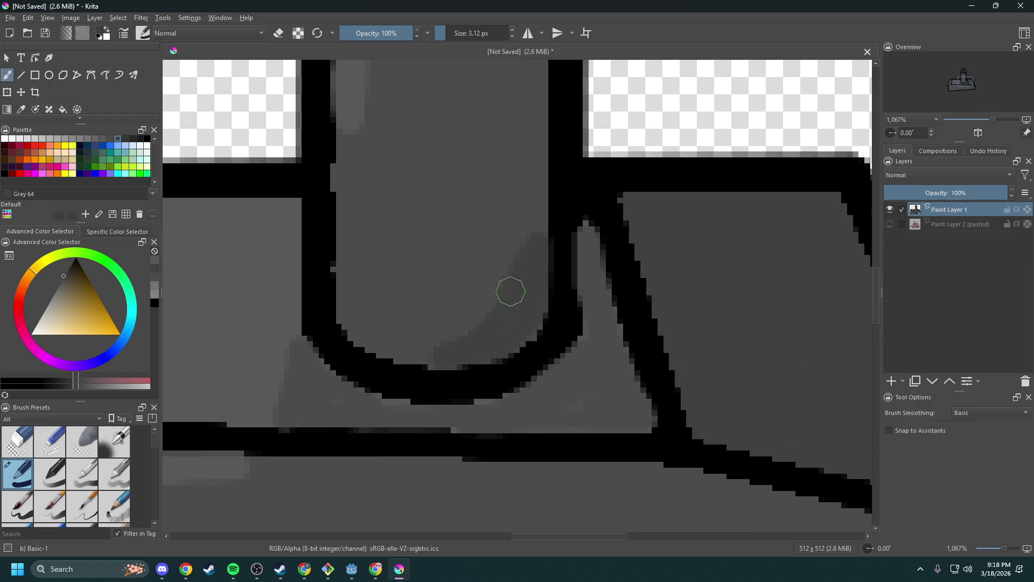
scroll(528, 201, down, 6)
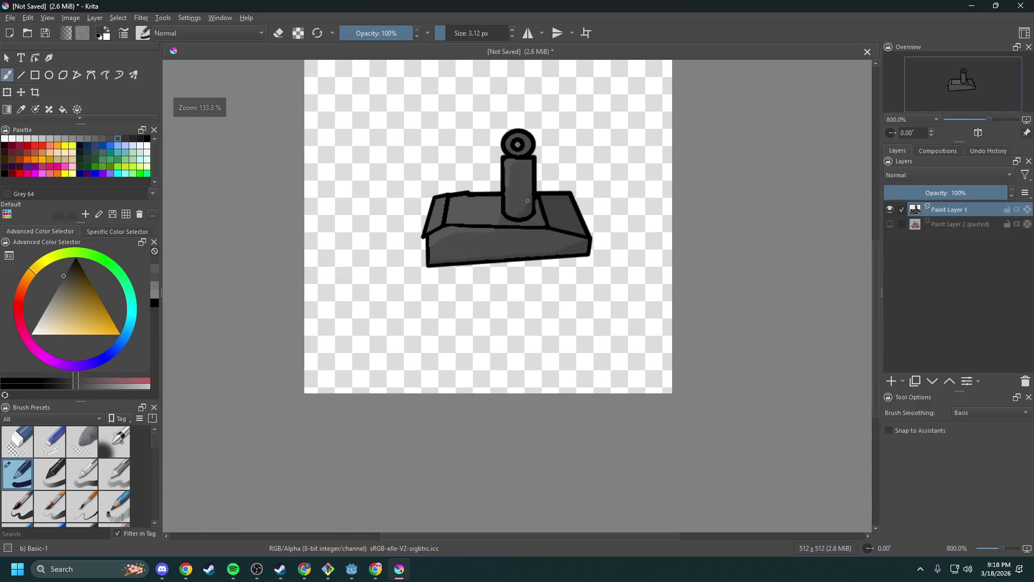
scroll(550, 318, up, 2)
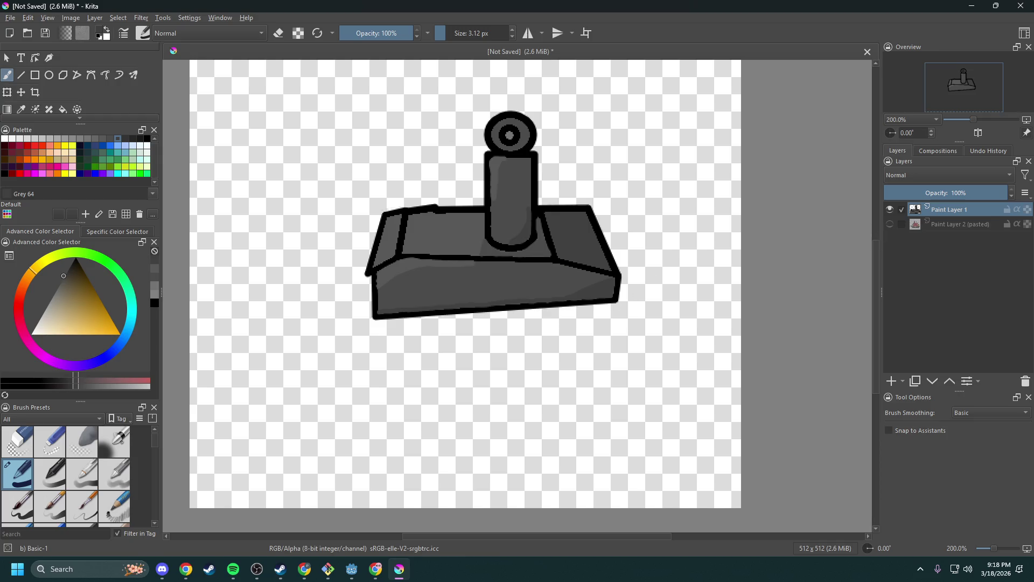
ctrl+scroll(450, 289, up, 2)
ctrl+scroll(451, 289, down, 2)
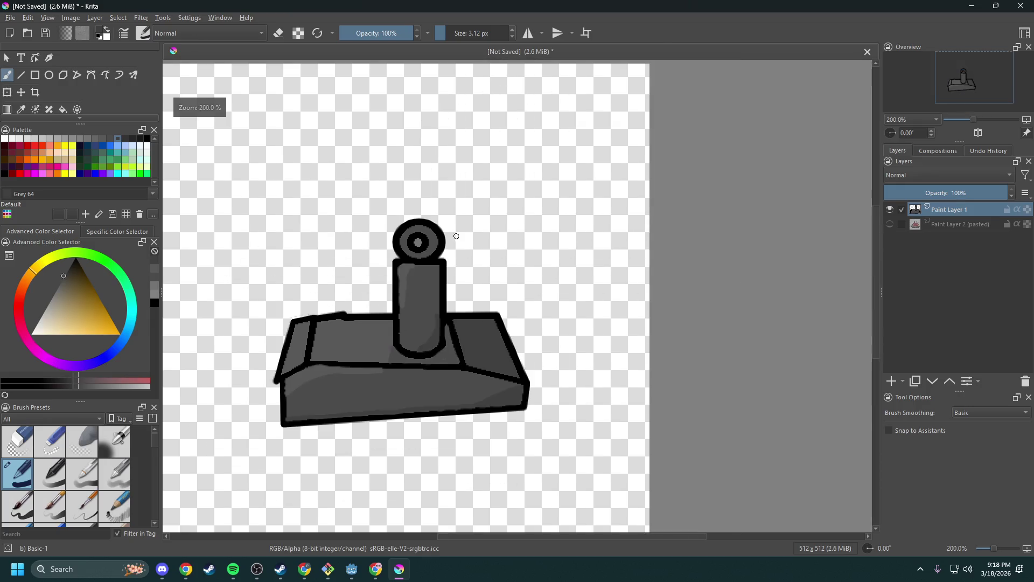
ctrl+scroll(462, 235, up, 1)
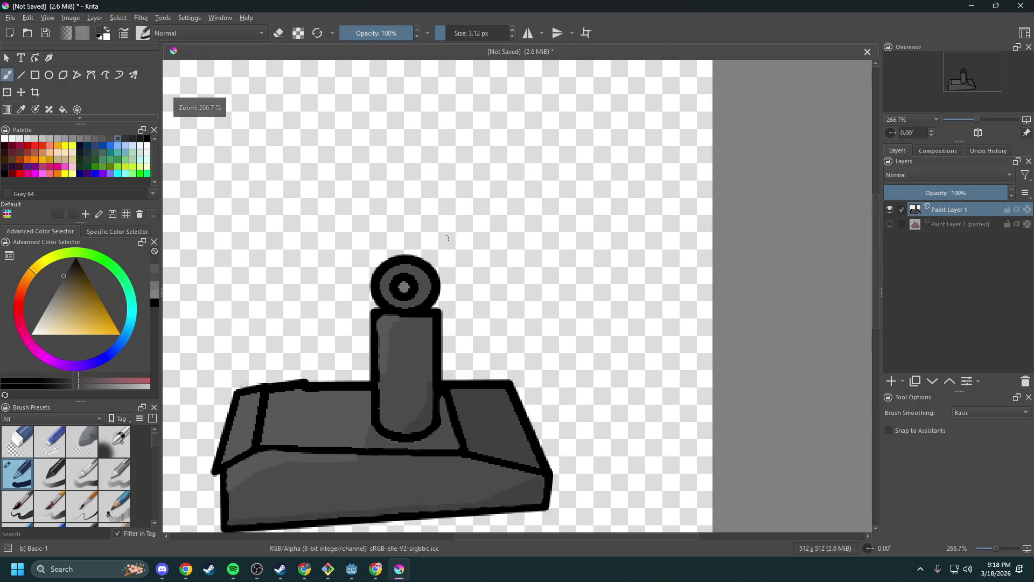
- Set black as the colour and draw a rectangle outline to the right of the arm
click(35, 75)
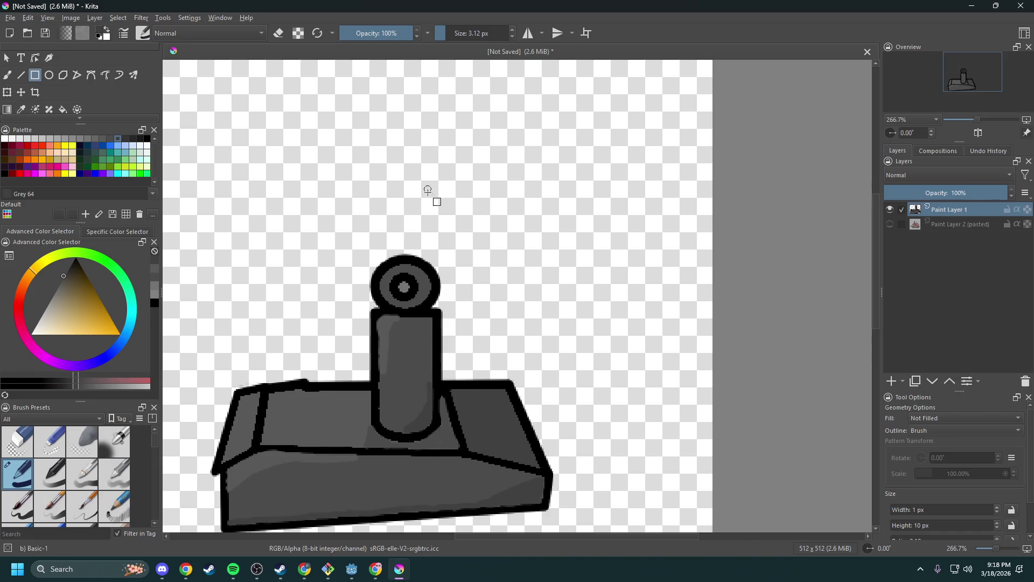
mouse_move(457, 216)
mouse_down()
mouse_move(503, 250)
mouse_move(597, 259)
mouse_up()
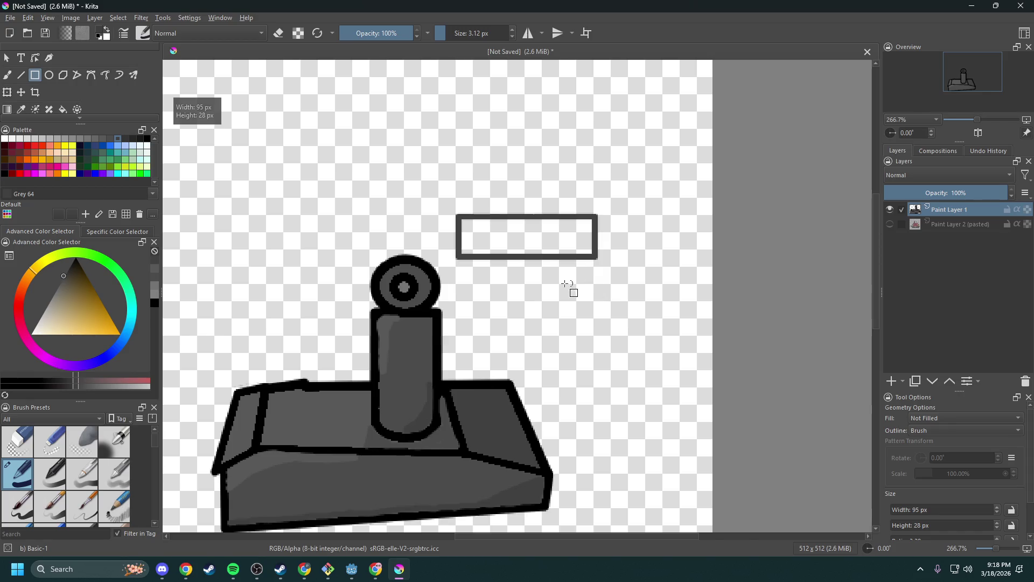
key(ctrl+z)
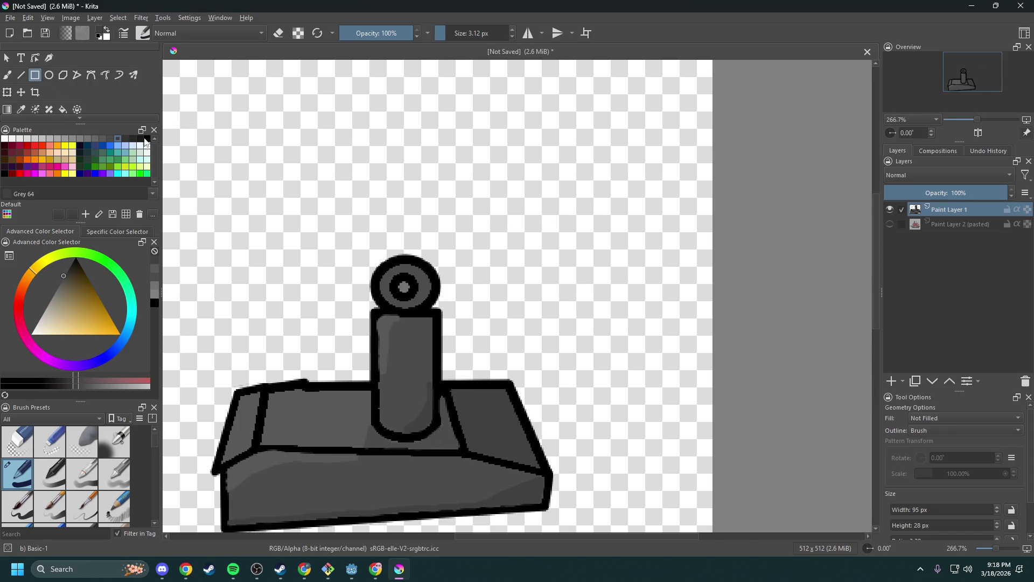
click(146, 139)
mouse_move(475, 262)
mouse_down()
mouse_move(582, 312)
mouse_move(598, 304)
mouse_move(556, 304)
mouse_up()
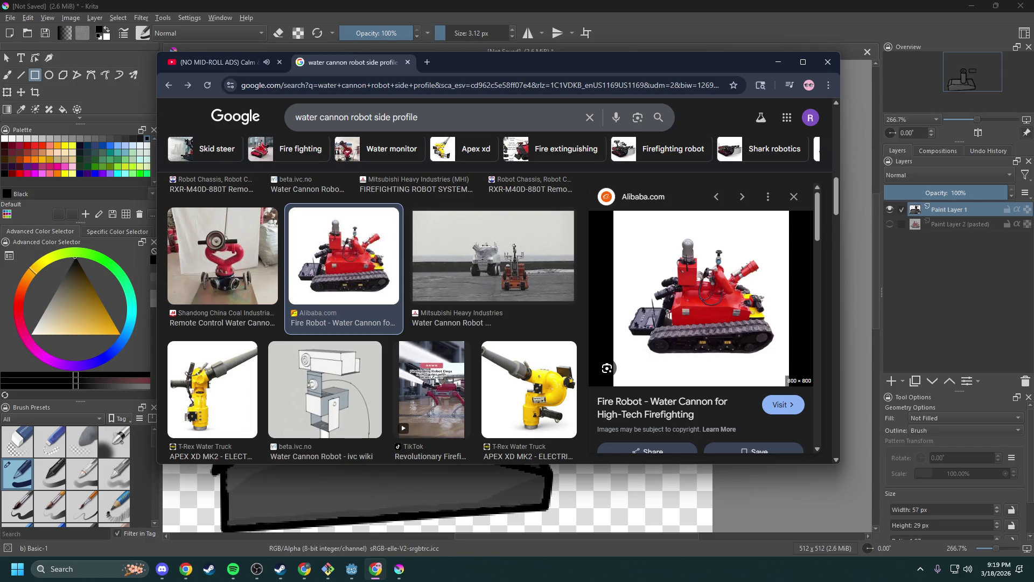
- Load the Reeds and Seeds Plants Vs. Zombies jazz album on YouTube, skip the ad and unmute
click(215, 62)
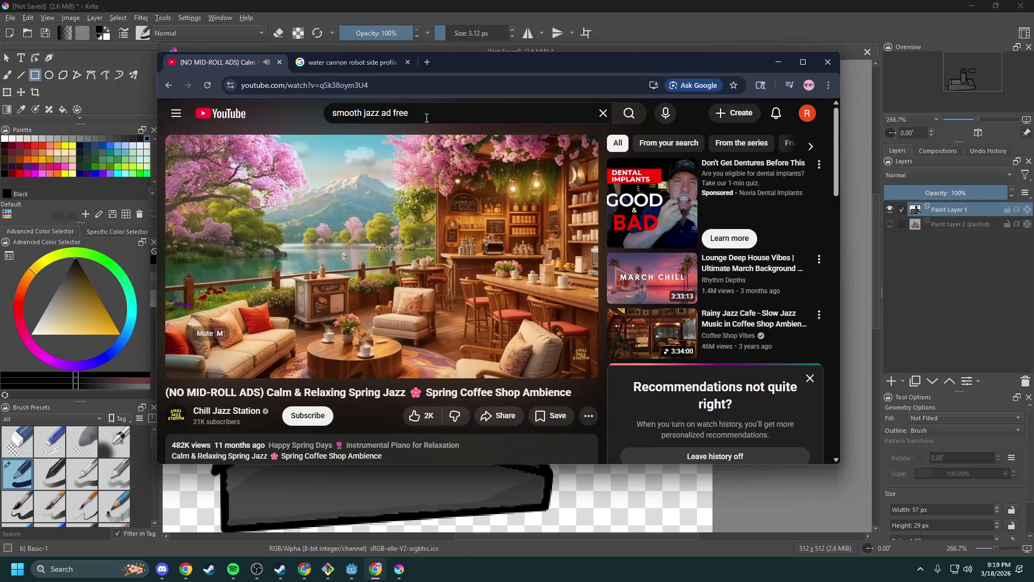
click(315, 109)
text(https://www.youtube.com/watch?v=L7-c-LbNq9I)
key(Return)
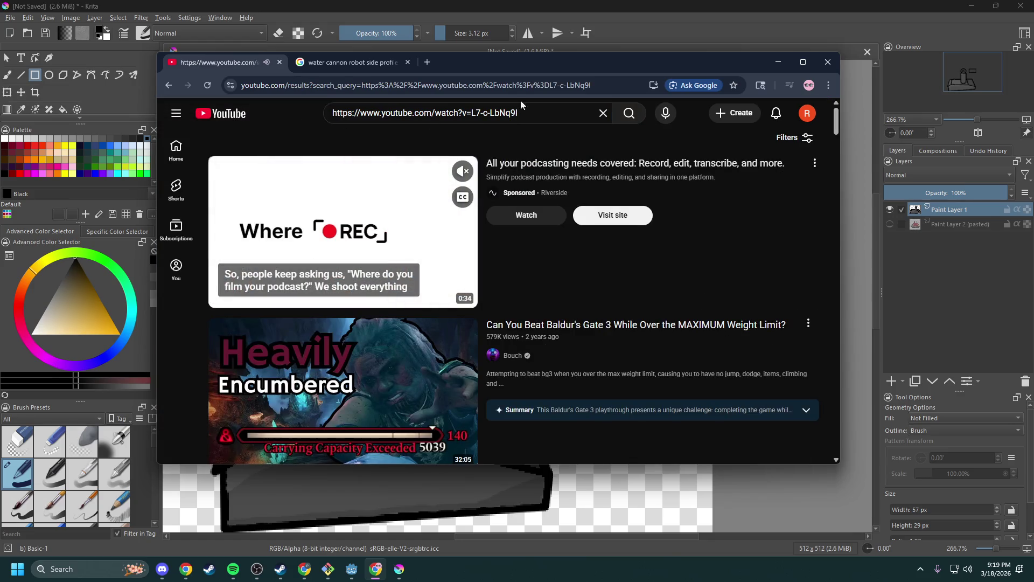
click(597, 84)
text(https://www.youtube.com/watch?v=L7-c-LbNq9I)
key(Return)
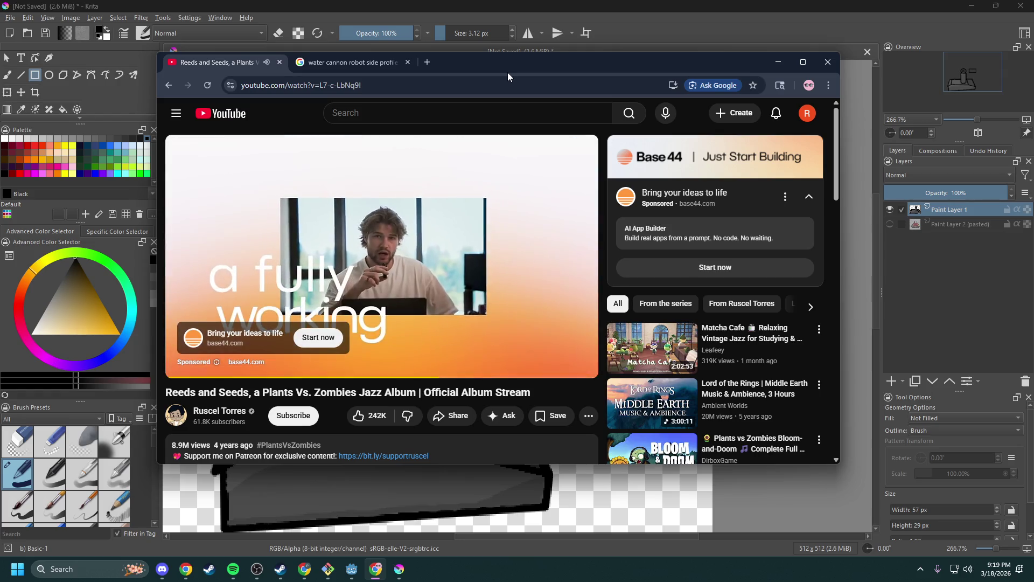
key(m)
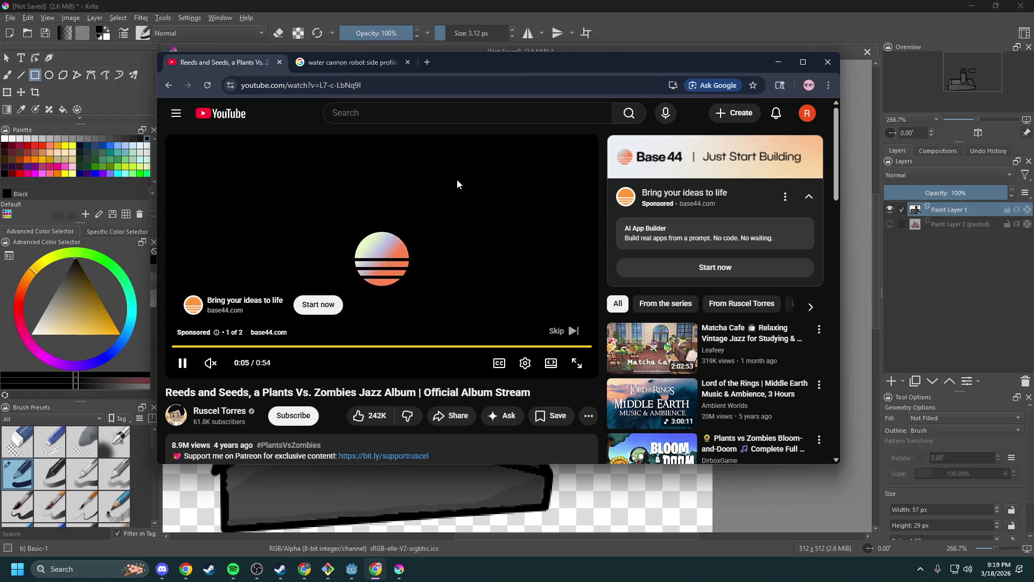
click(560, 331)
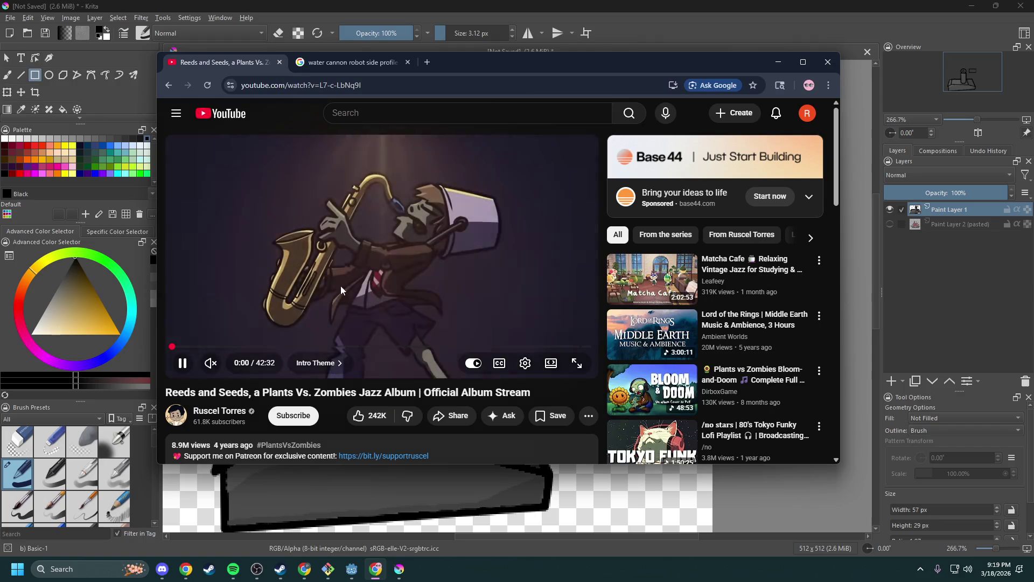
click(225, 363)
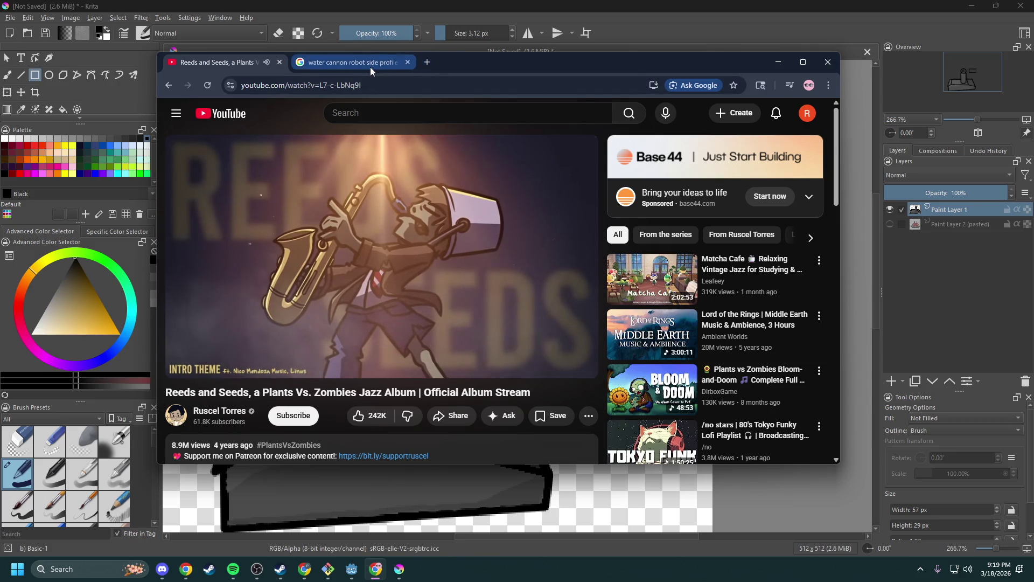
- Return to the water cannon image results and minimize Chrome
mouse_move(371, 66)
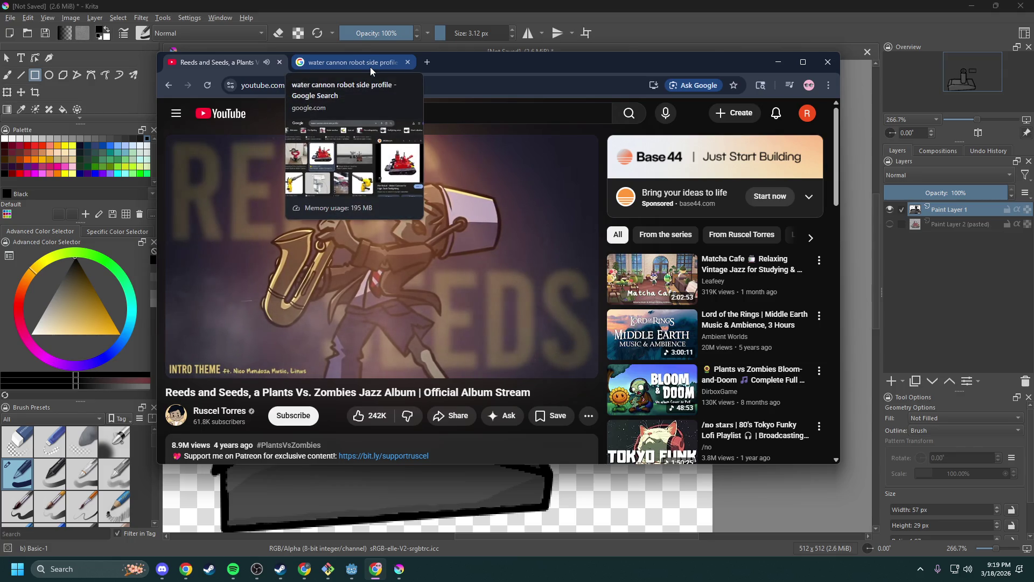
click(370, 66)
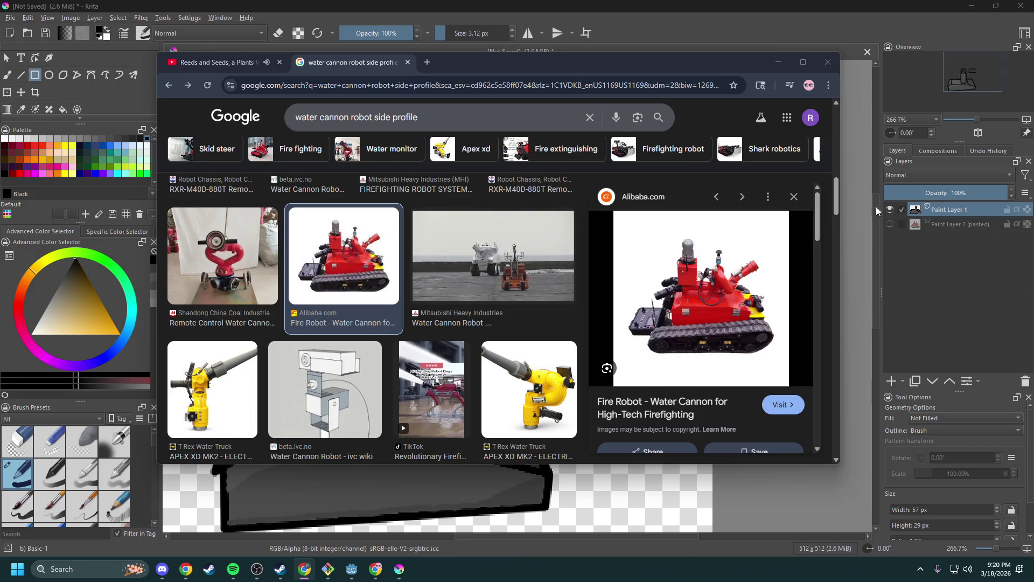
drag(726, 59, 681, 53)
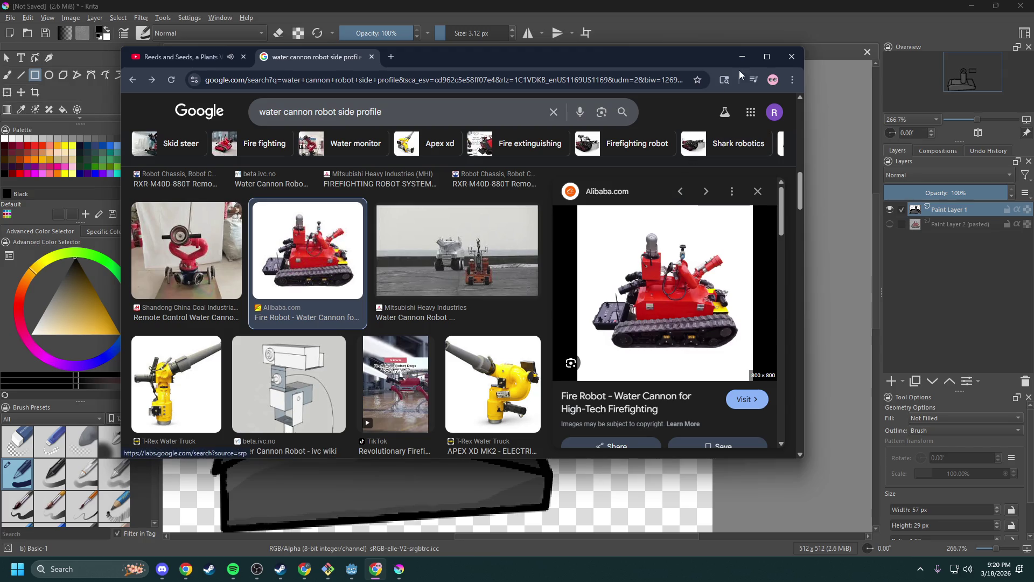
click(742, 57)
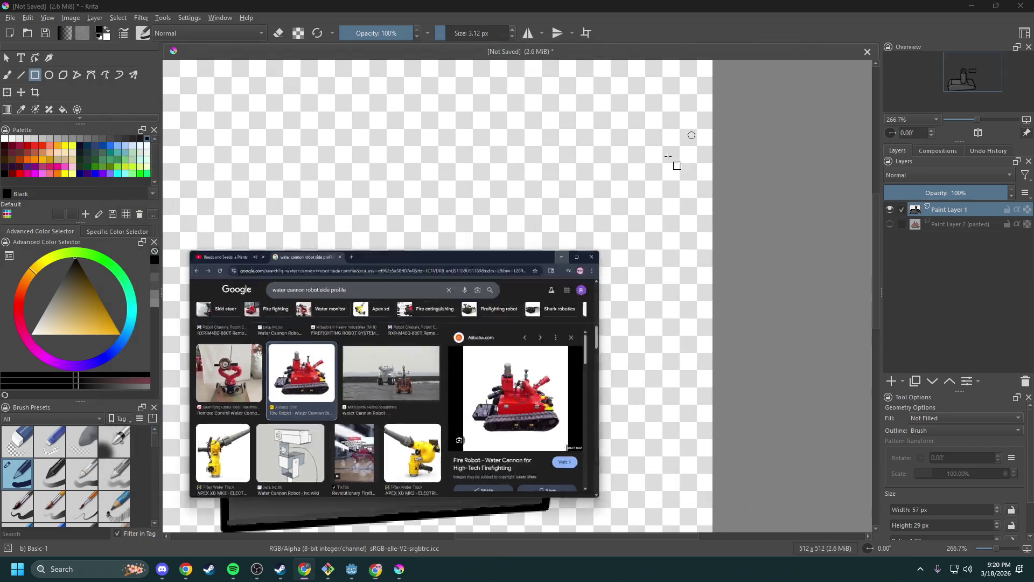
- Draw a tall rectangle, then undo both rectangles beside the arm
scroll(520, 283, up, 3)
scroll(501, 279, down, 2)
scroll(486, 275, up, 1)
scroll(487, 276, down, 1)
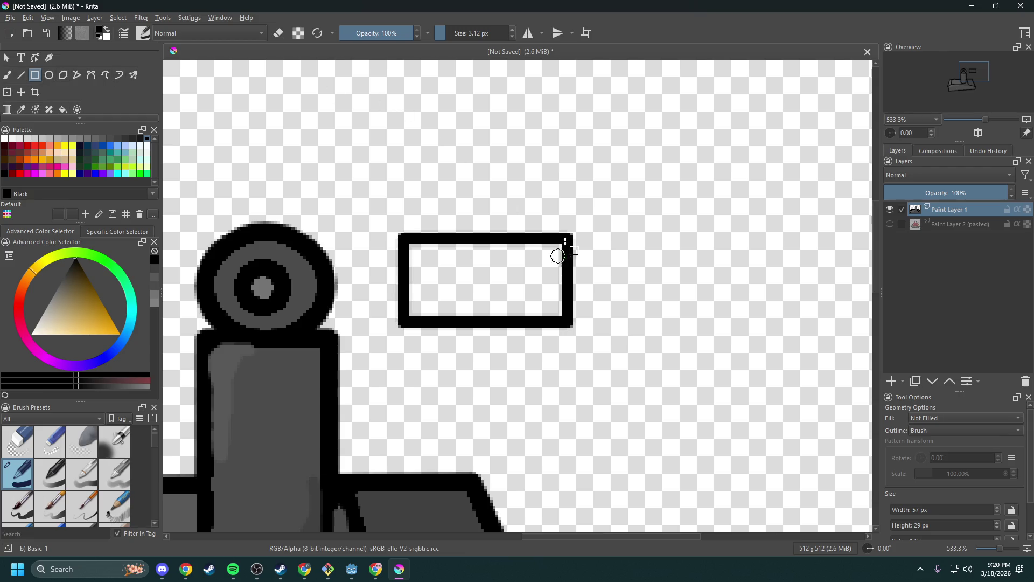
mouse_move(566, 227)
mouse_down()
mouse_move(504, 229)
mouse_move(549, 353)
mouse_up()
scroll(592, 242, down, 2)
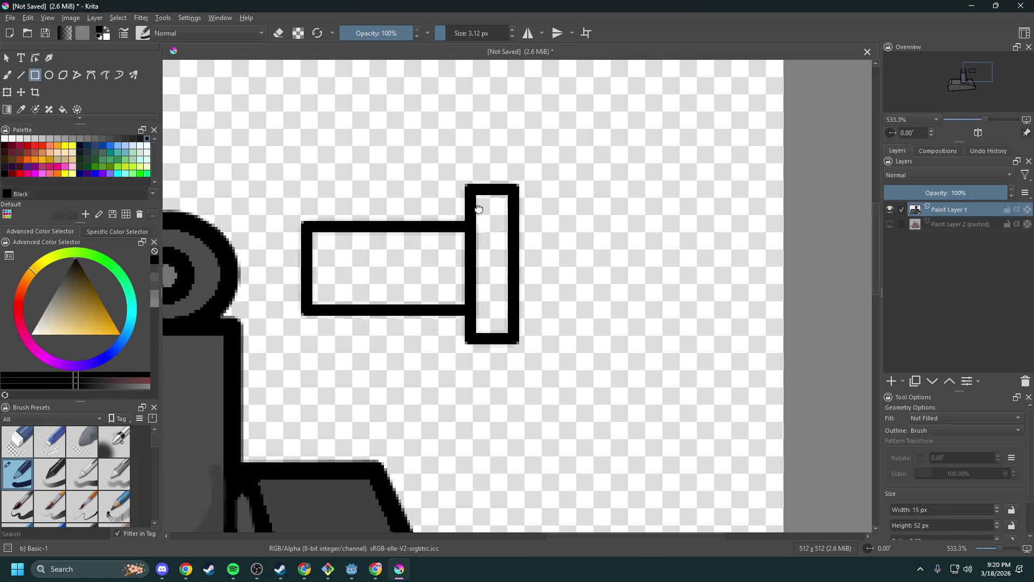
key(ctrl+z)
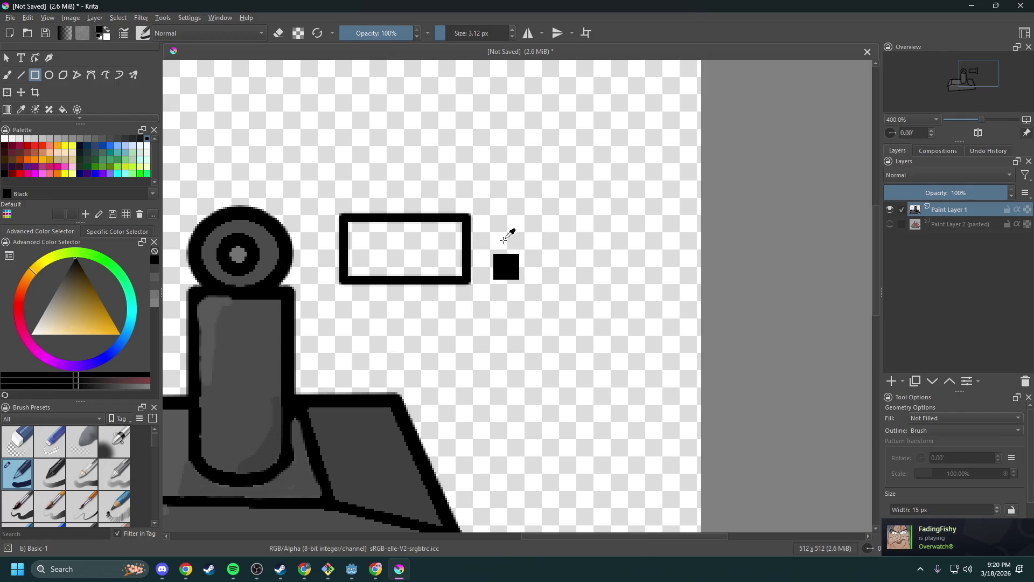
key(ctrl+z)
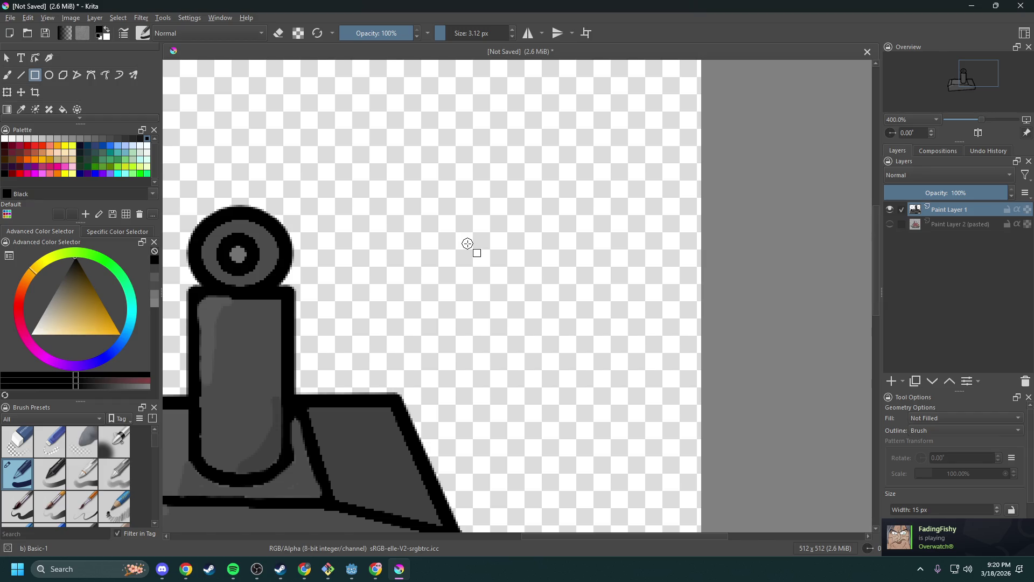
- Make the pasted robot reference layer visible again
key(alt+Tab)
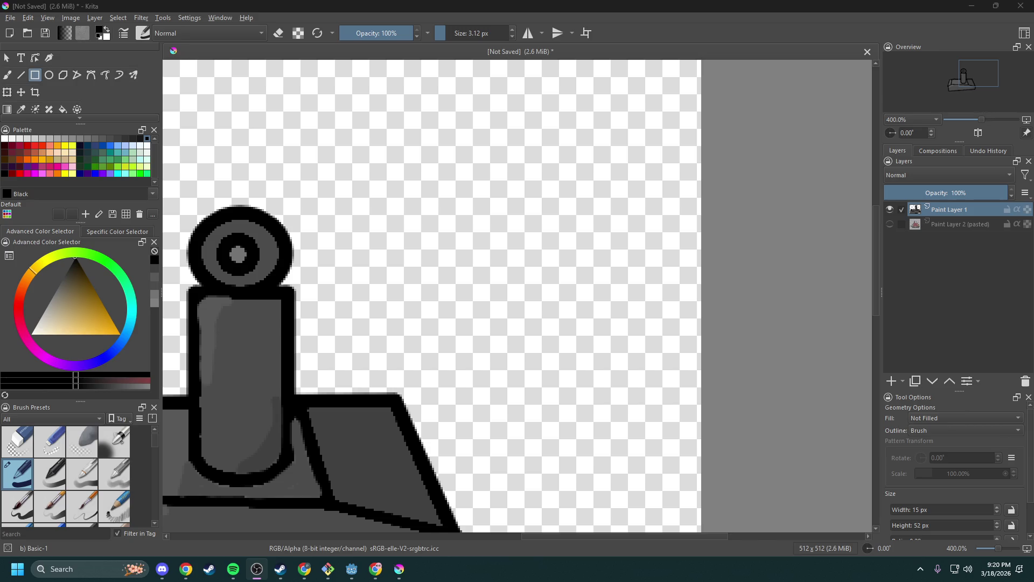
key(alt+Tab)
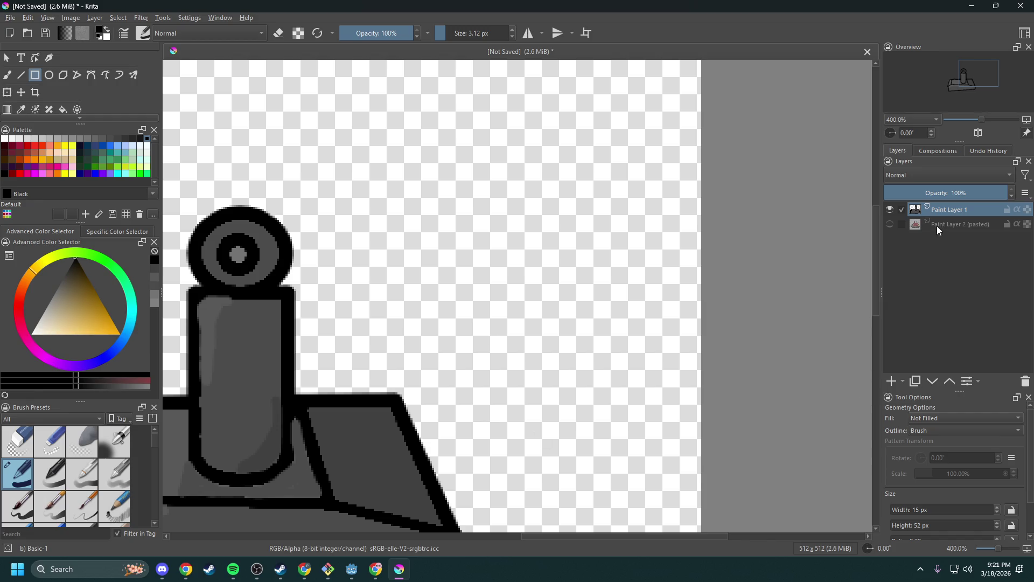
click(890, 224)
- Select the pasted reference layer, Paint Layer 2, and put a transform box on it
drag(345, 335, 388, 295)
scroll(554, 270, up, 1)
ctrl+scroll(554, 270, down, 2)
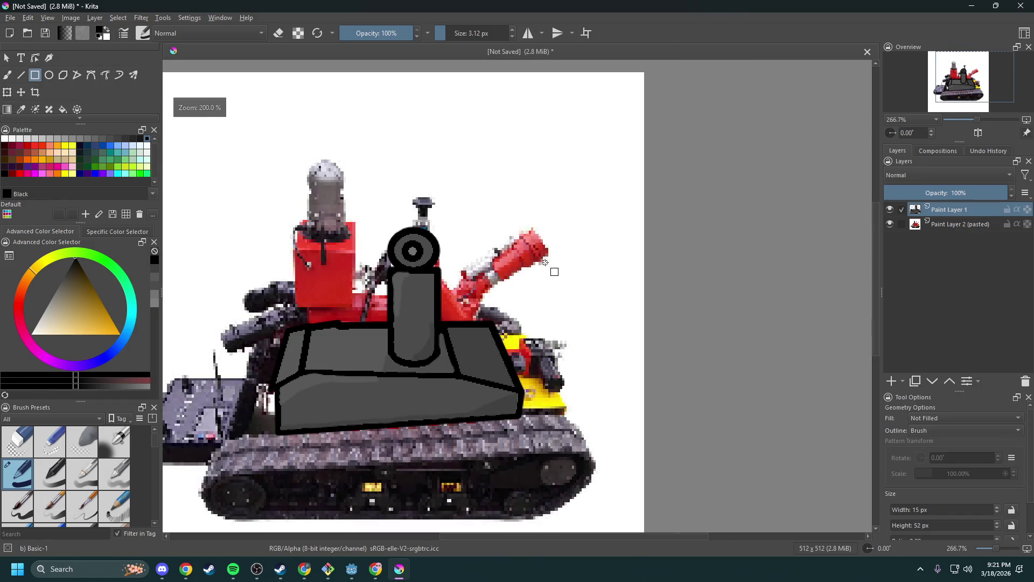
click(9, 93)
scroll(353, 130, down, 1)
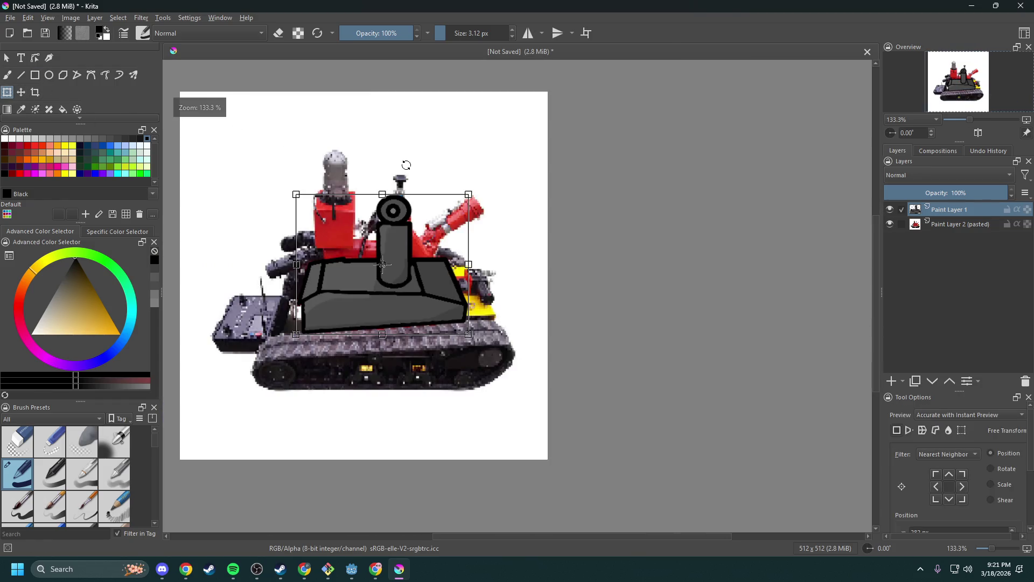
click(929, 224)
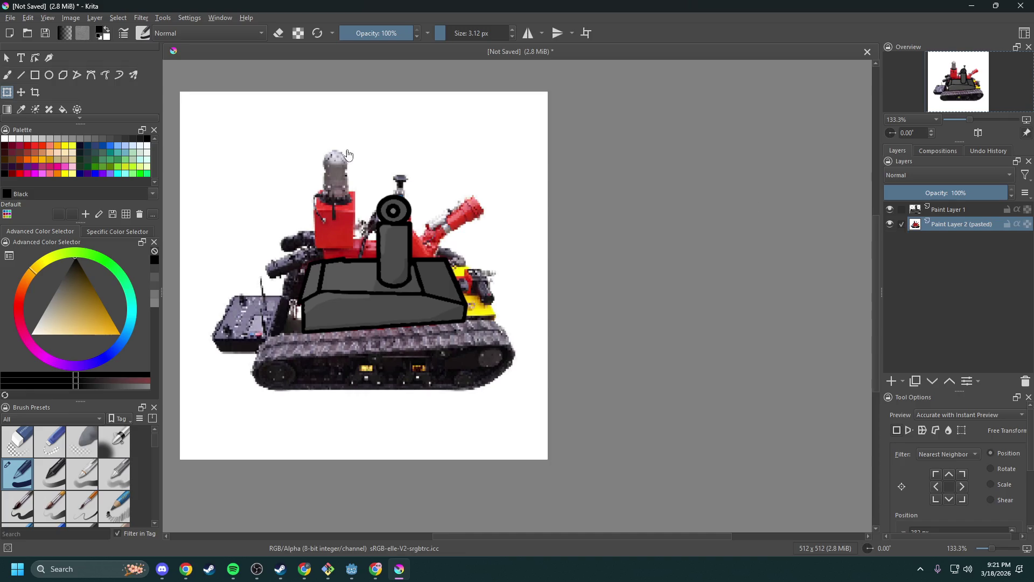
scroll(475, 190, down, 3)
key(t)
key(ctrl+t)
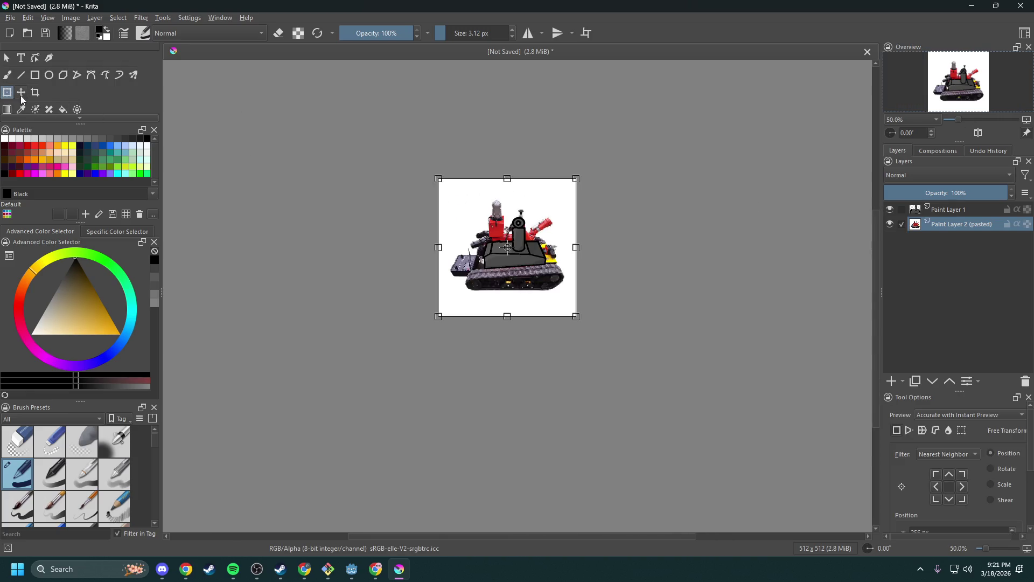
- Rotate the reference slightly clockwise and shift it up-left behind the drawing
scroll(553, 185, up, 4)
scroll(406, 214, down, 2)
mouse_move(419, 139)
mouse_down()
mouse_move(460, 144)
mouse_move(512, 174)
mouse_up()
mouse_move(467, 259)
mouse_down()
mouse_move(448, 223)
mouse_move(434, 219)
mouse_move(448, 217)
mouse_up()
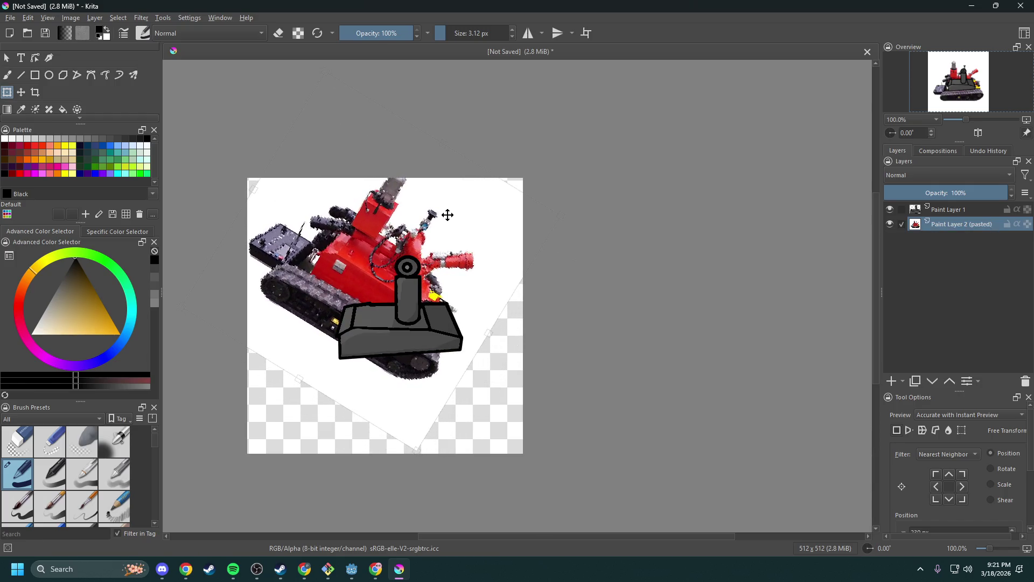
scroll(437, 264, up, 1)
scroll(437, 264, up, 4)
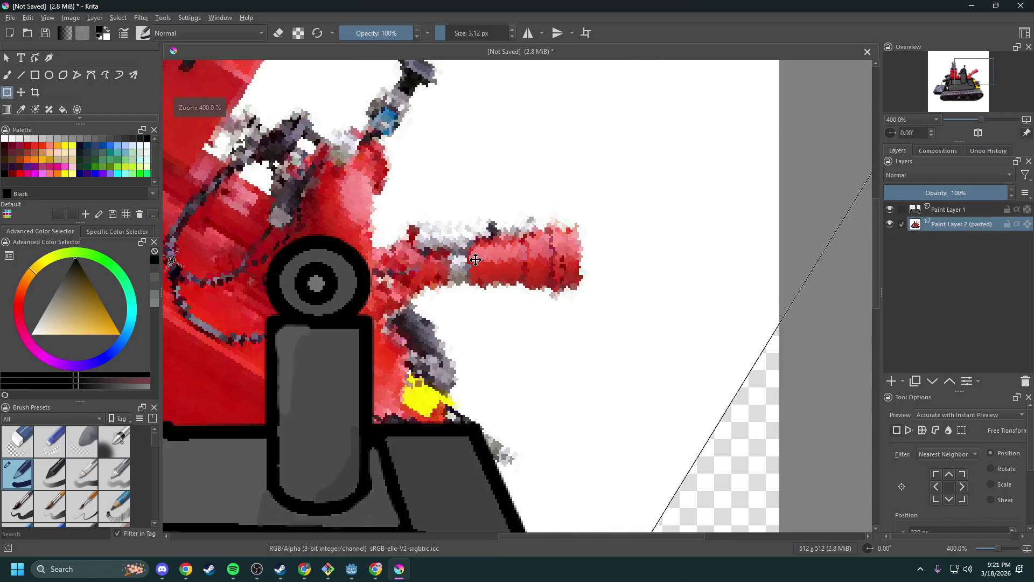
- On the drawing layer, trace the red nozzle with five black rectangle outlines: base, tall, tip, top, left
click(943, 208)
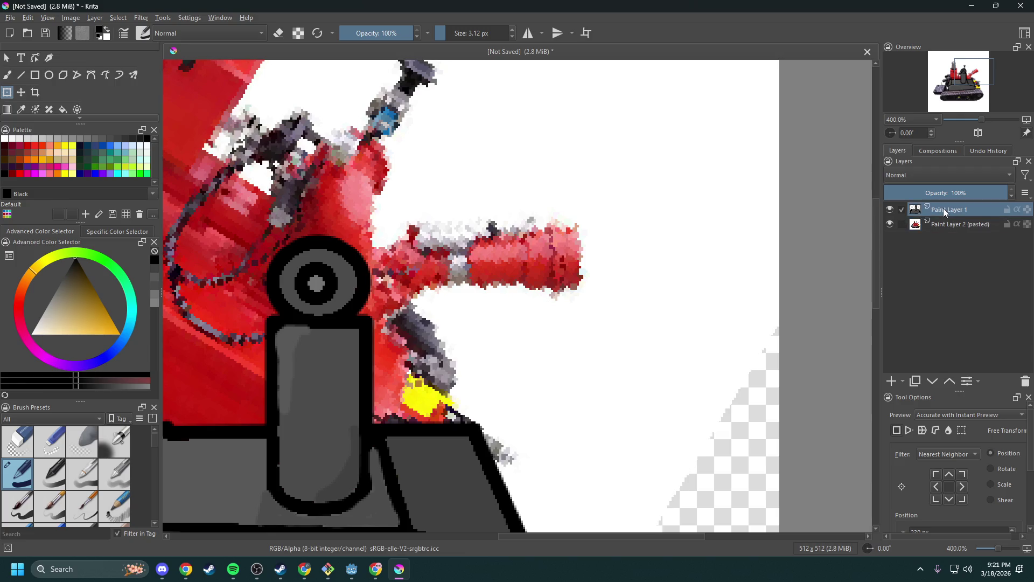
click(37, 77)
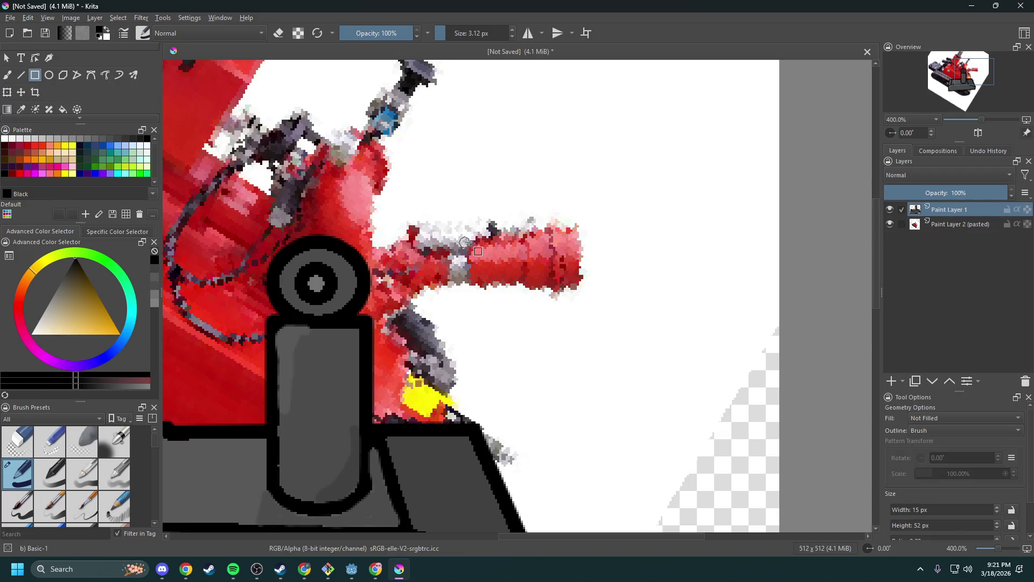
drag(471, 237, 525, 285)
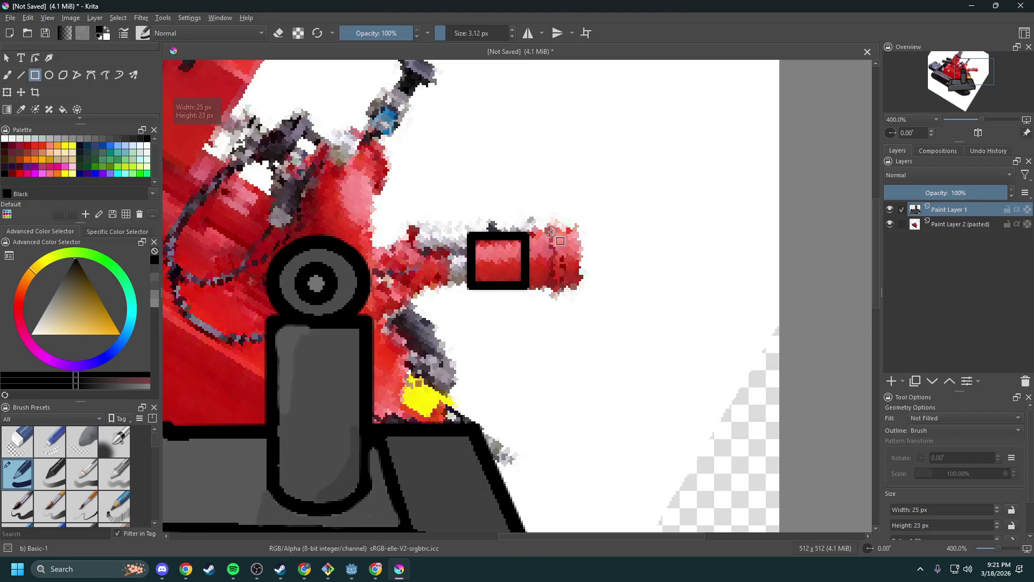
mouse_move(550, 232)
mouse_down()
mouse_move(535, 296)
mouse_move(524, 296)
mouse_up()
drag(549, 224, 583, 305)
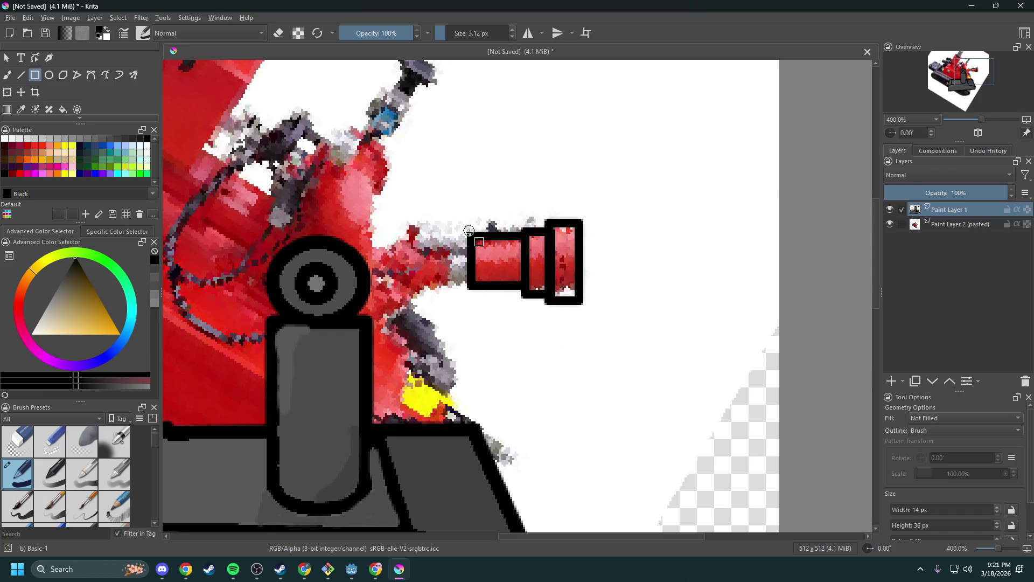
mouse_move(471, 246)
mouse_down()
mouse_move(405, 219)
mouse_move(525, 240)
mouse_move(548, 231)
mouse_up()
drag(471, 246, 391, 287)
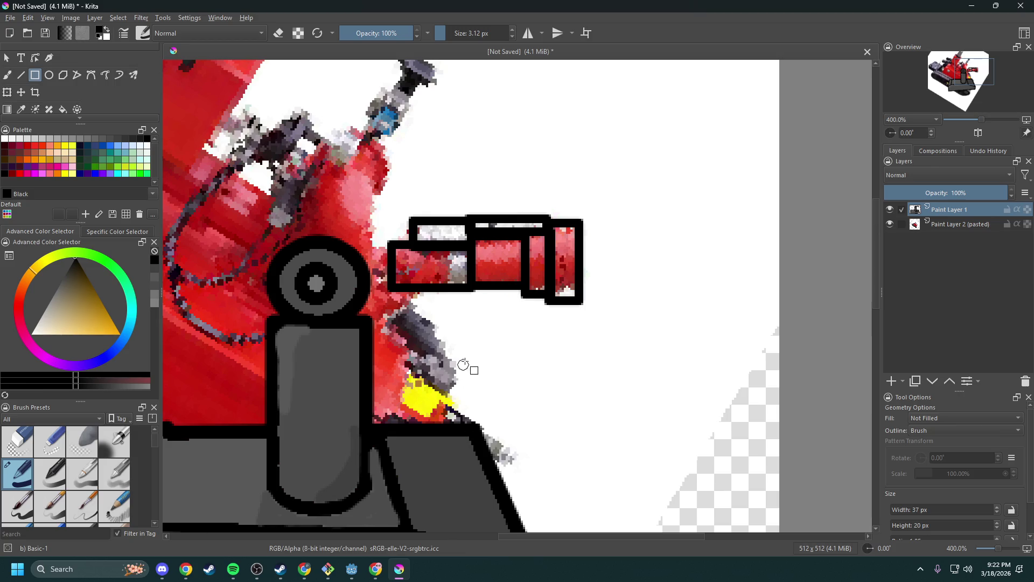
scroll(474, 327, up, 1)
drag(467, 326, 522, 349)
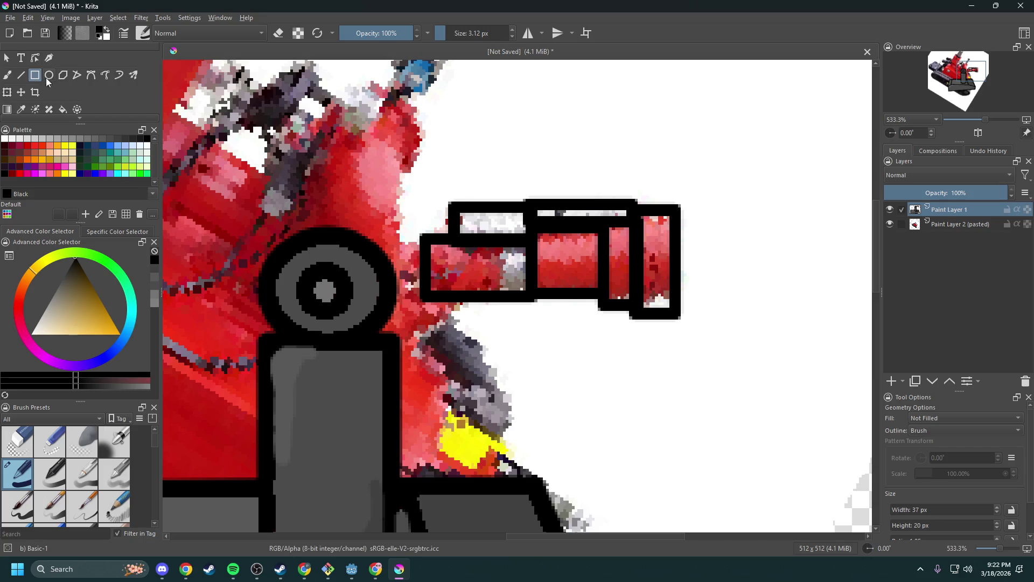
- Sample the arm's grey from the canvas as the paint colour
click(62, 109)
click(25, 113)
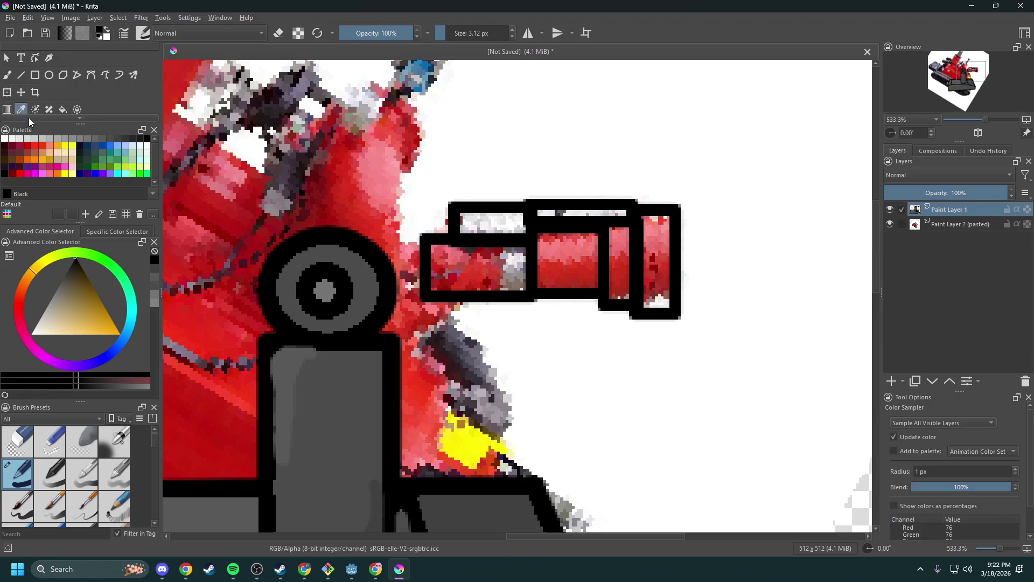
scroll(312, 282, down, 1)
drag(374, 359, 379, 278)
click(349, 312)
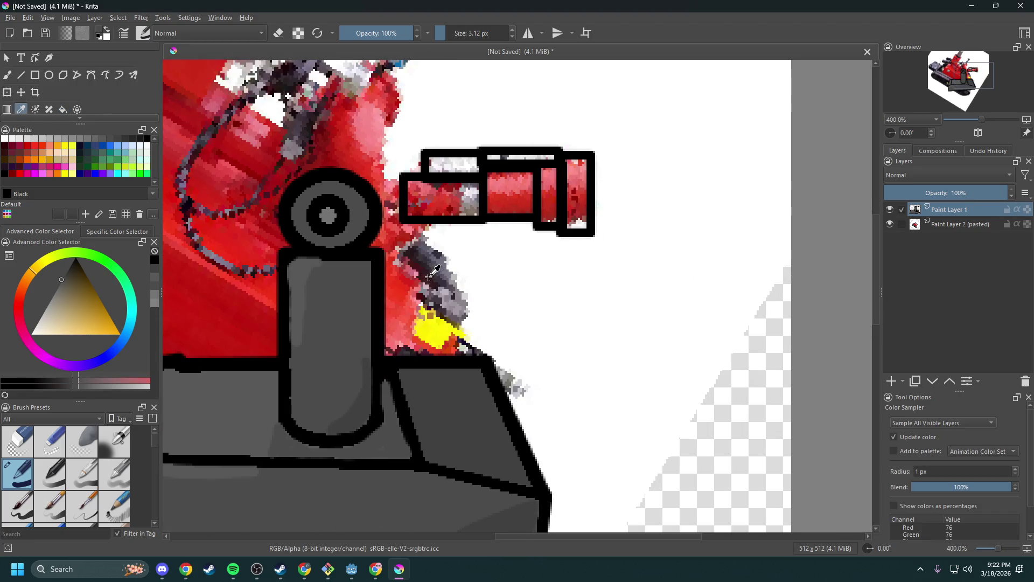
ctrl+scroll(434, 274, up, 1)
- Fill the four barrel boxes, the top strip and the small side box with grey
key(f)
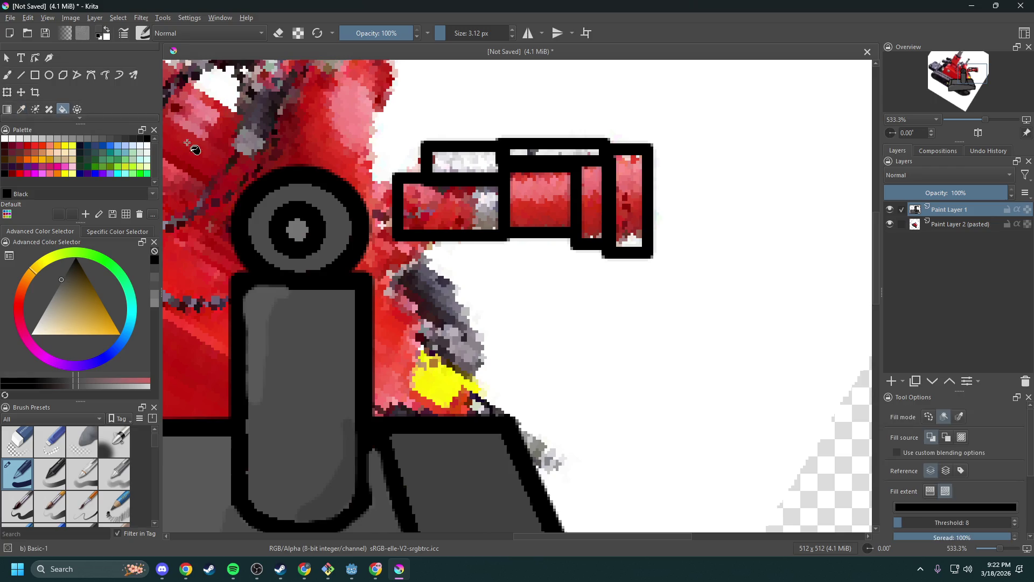
click(456, 201)
click(546, 200)
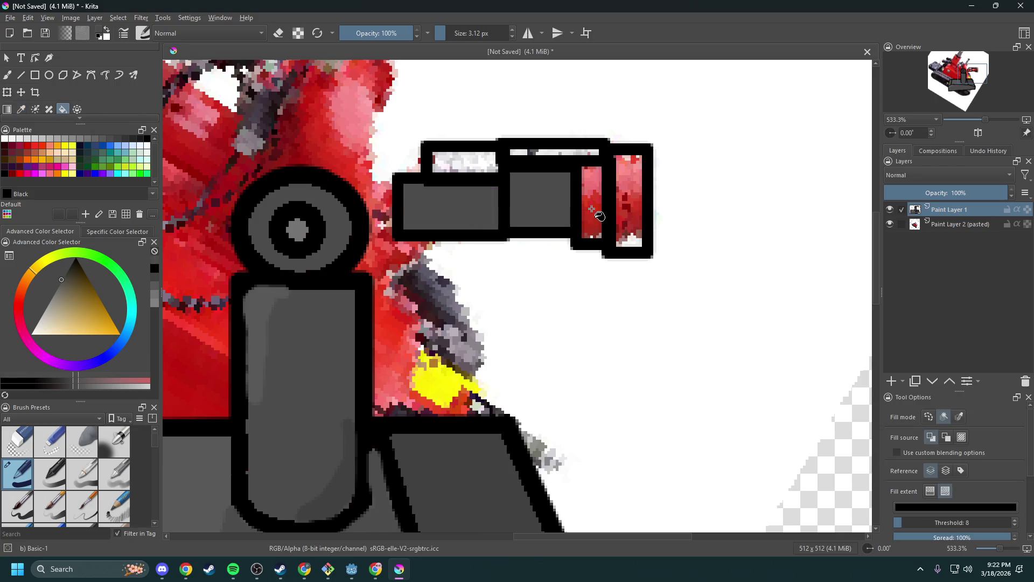
click(593, 210)
click(632, 193)
click(536, 153)
click(458, 163)
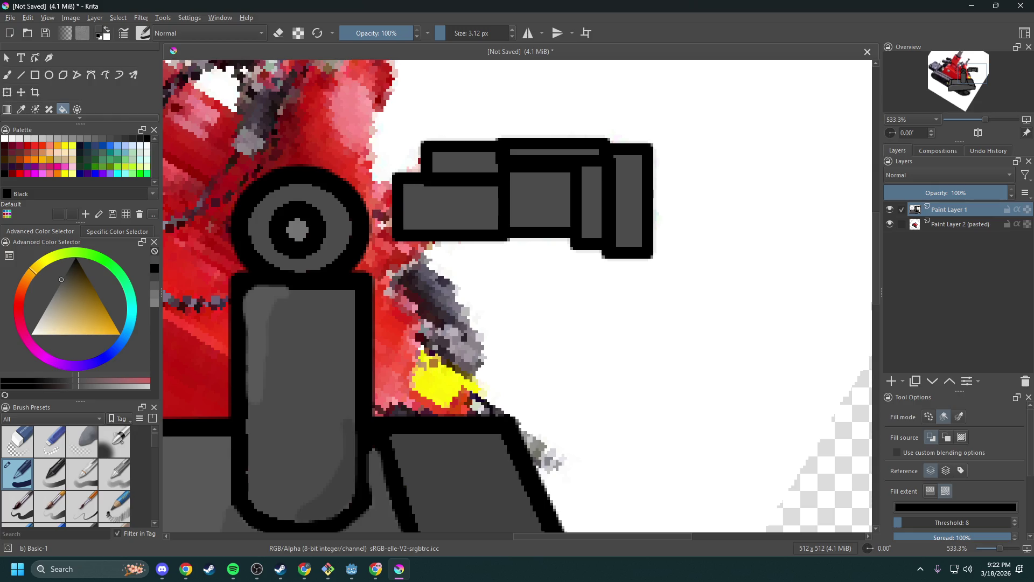
click(375, 569)
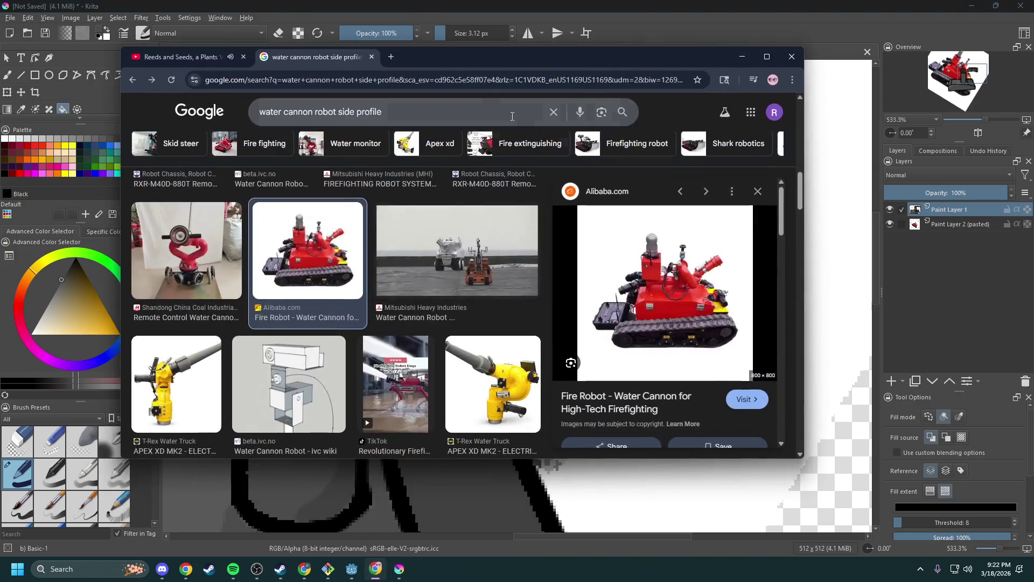
click(394, 57)
text(how top)
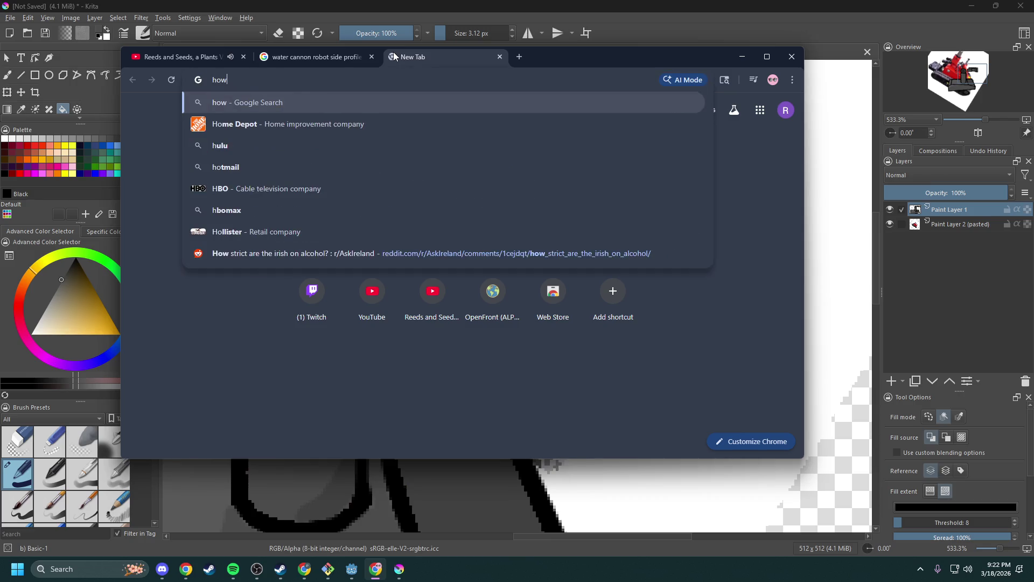
key(BackSpace)
key(BackSpace)
text(play p)
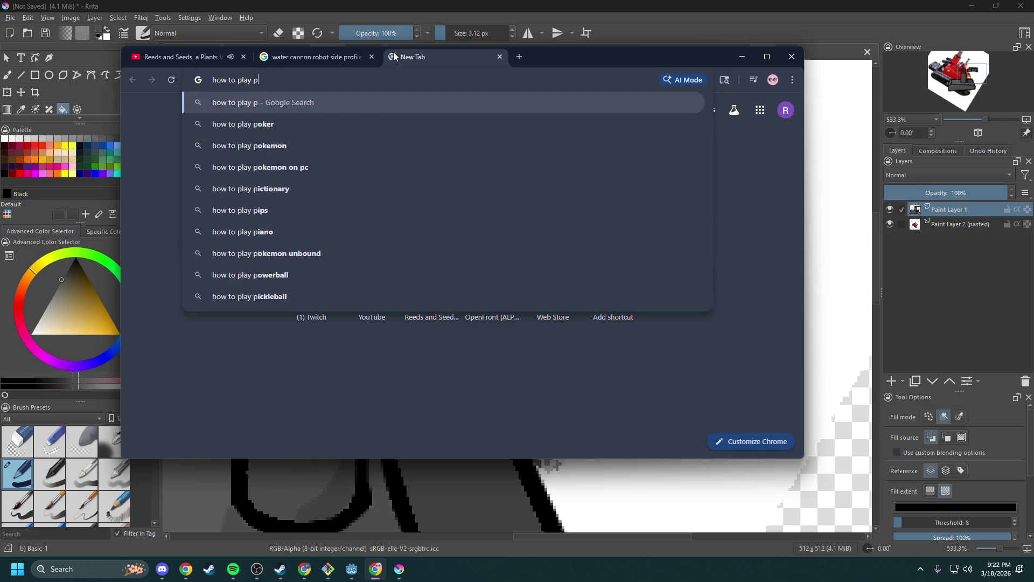
text(lants vs zombies)
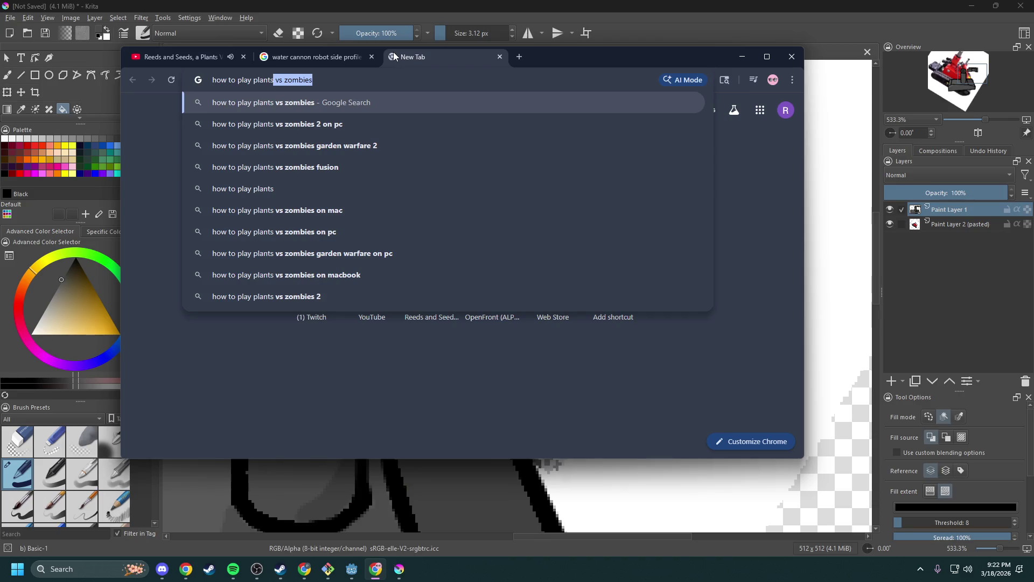
key(Right)
text(on piano)
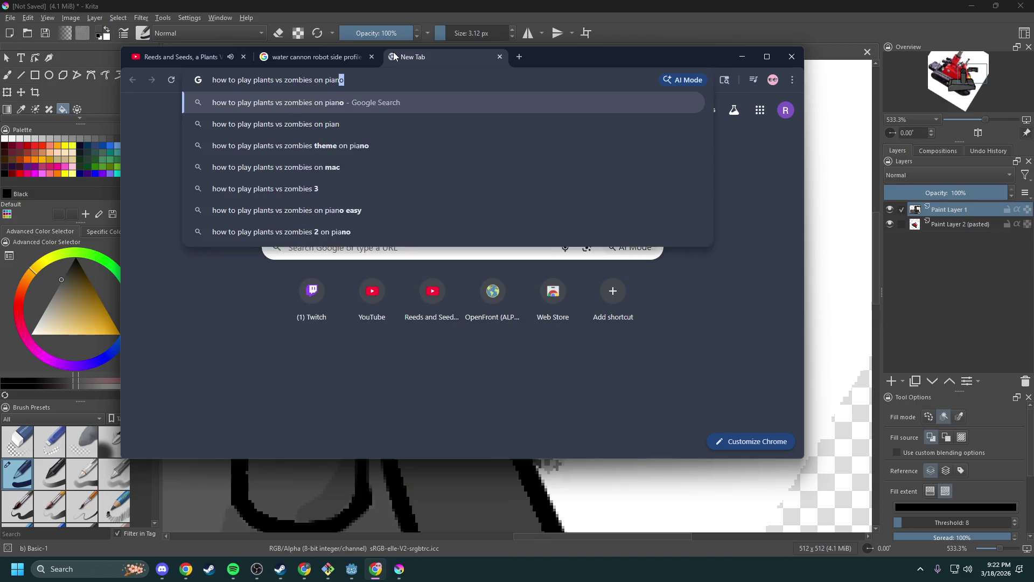
key(Return)
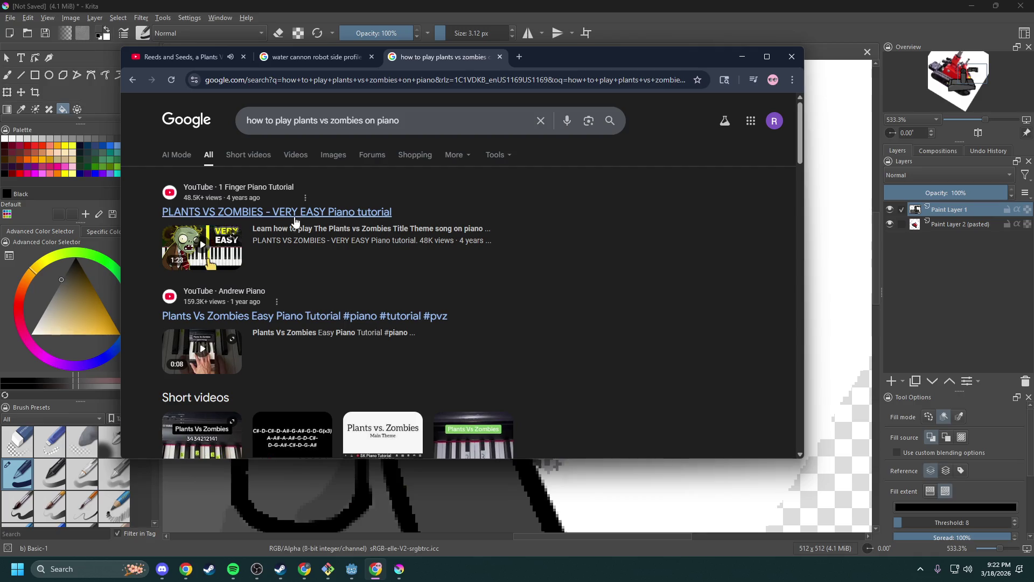
click(296, 220)
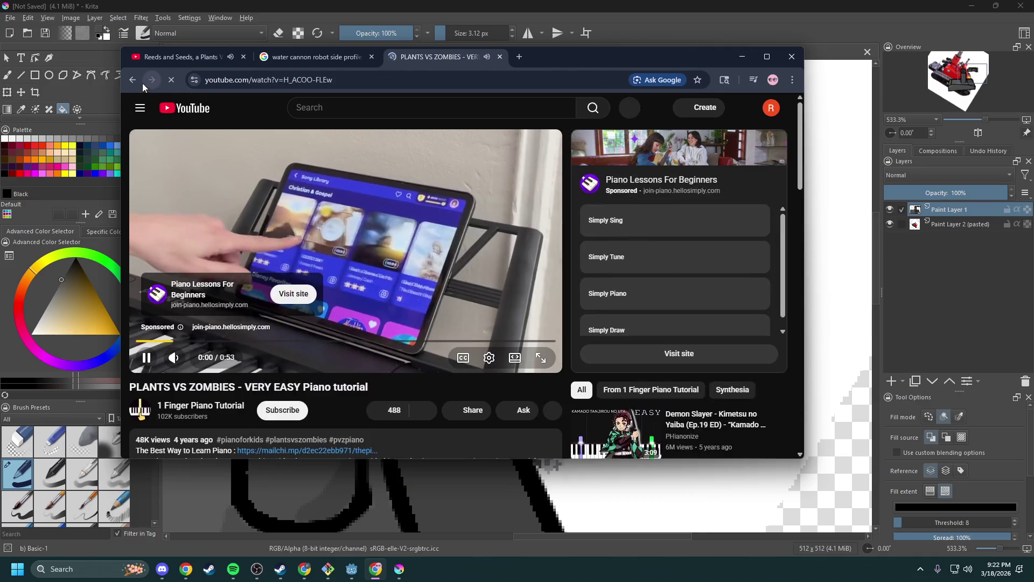
click(133, 81)
click(253, 315)
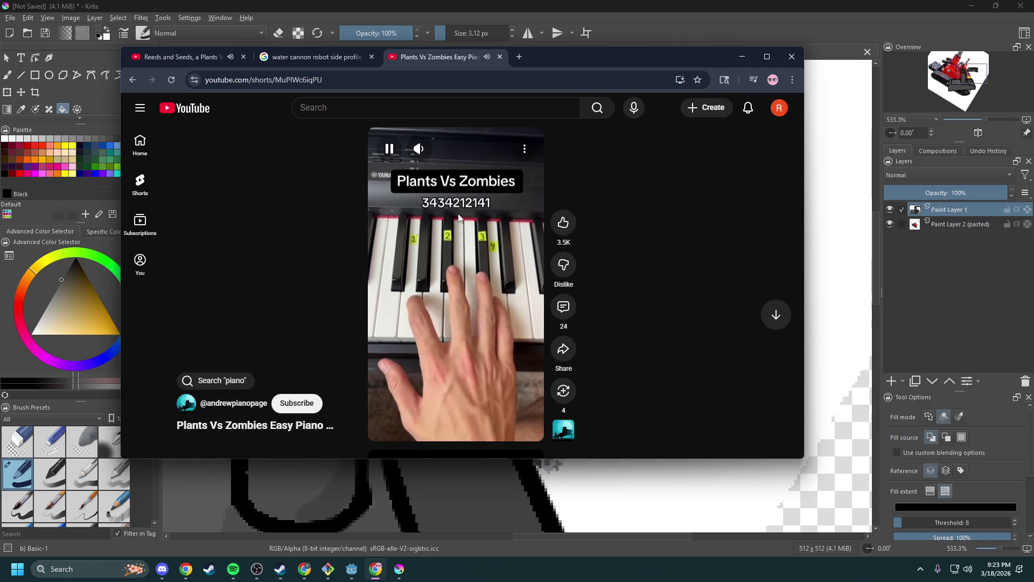
click(500, 57)
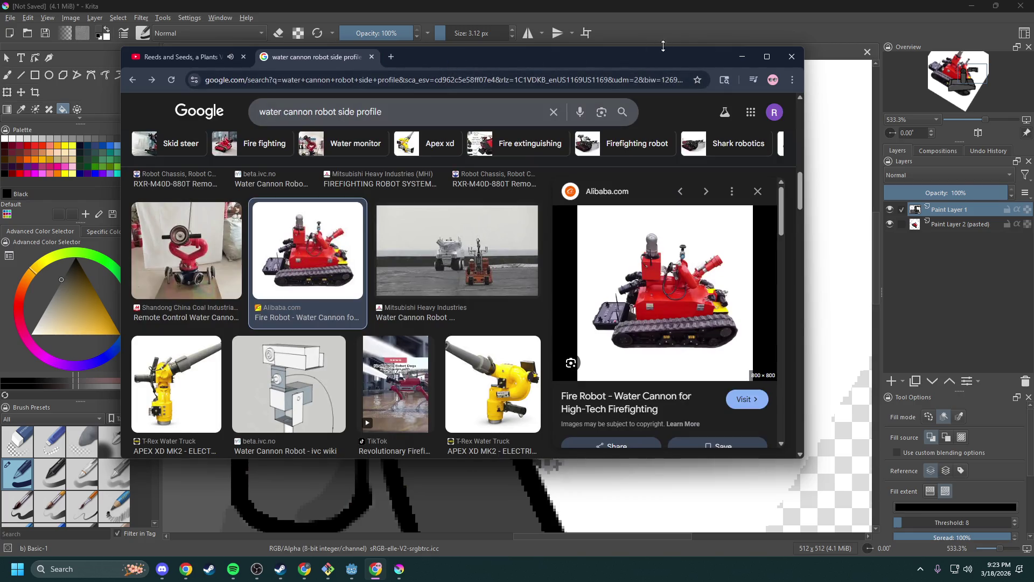
click(742, 57)
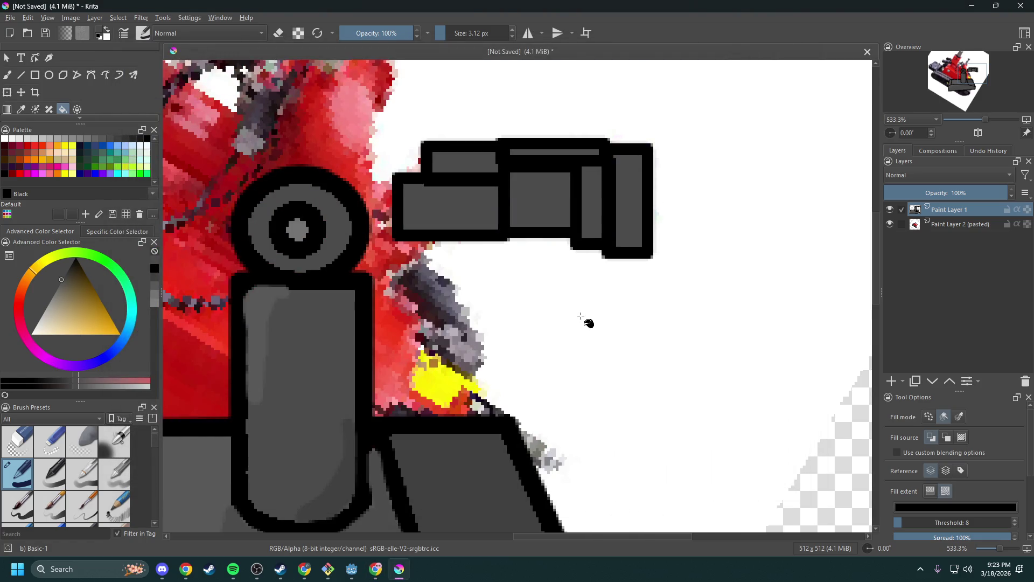
- Sample a lighter grey from the drawing for the freehand brush
scroll(485, 253, up, 2)
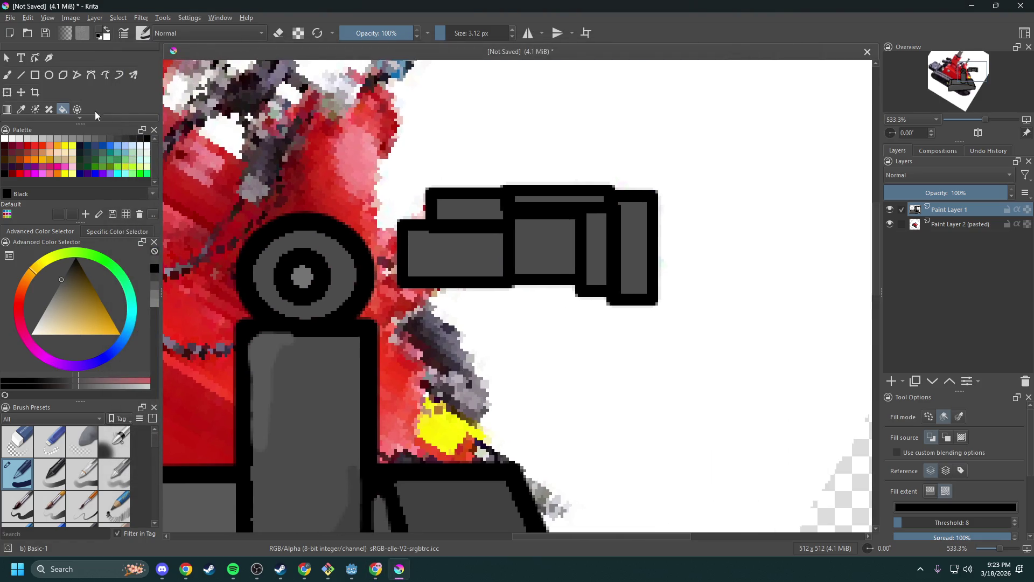
click(10, 77)
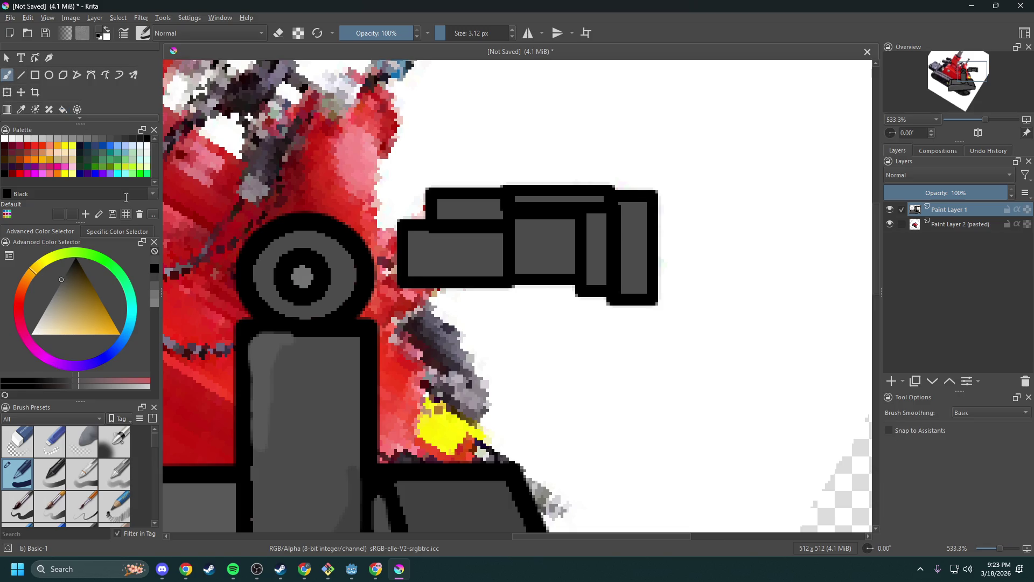
click(109, 139)
click(21, 110)
click(270, 349)
click(5, 75)
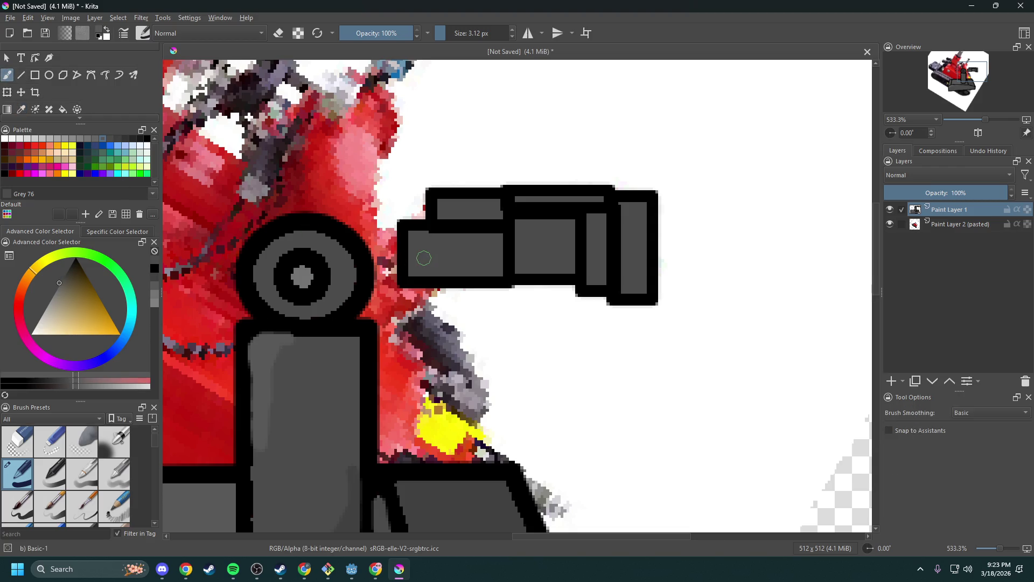
- Paint a lighter grey highlight across the left barrel panel, undoing the stray upper stroke
scroll(420, 258, up, 1)
mouse_move(413, 226)
mouse_down()
mouse_move(458, 229)
mouse_move(412, 246)
mouse_move(500, 226)
mouse_up()
mouse_move(449, 179)
mouse_down()
mouse_move(467, 182)
mouse_move(465, 198)
mouse_move(519, 179)
mouse_move(531, 191)
mouse_up()
key(ctrl+z)
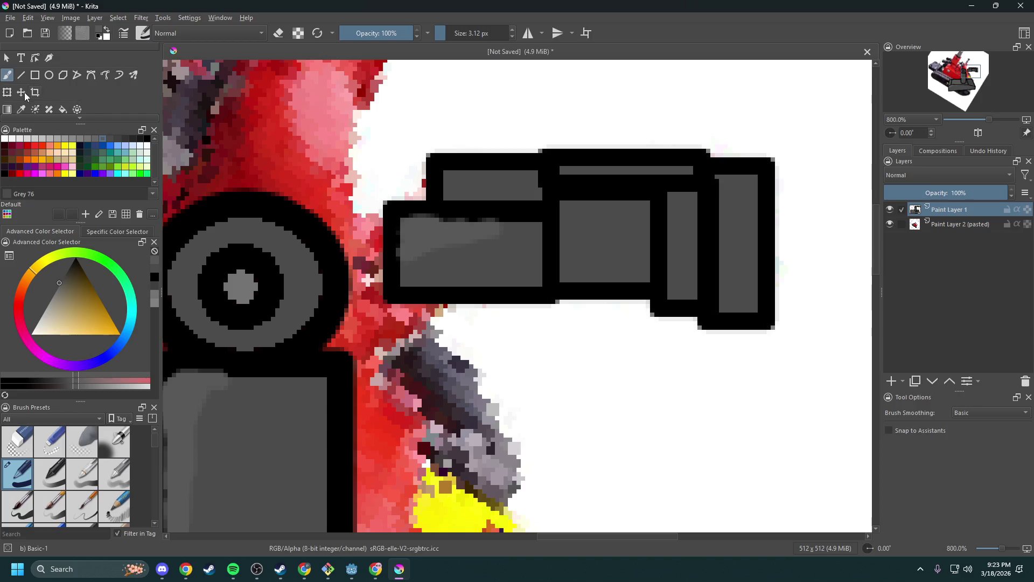
click(63, 111)
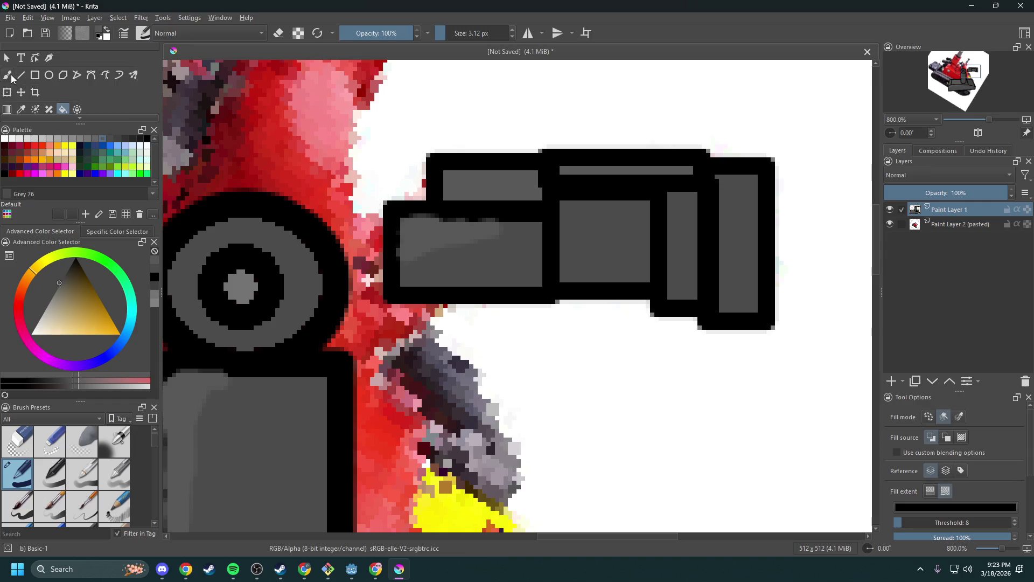
- Brush darker grey shading along the bottoms of the barrel's four panels
click(10, 77)
click(119, 140)
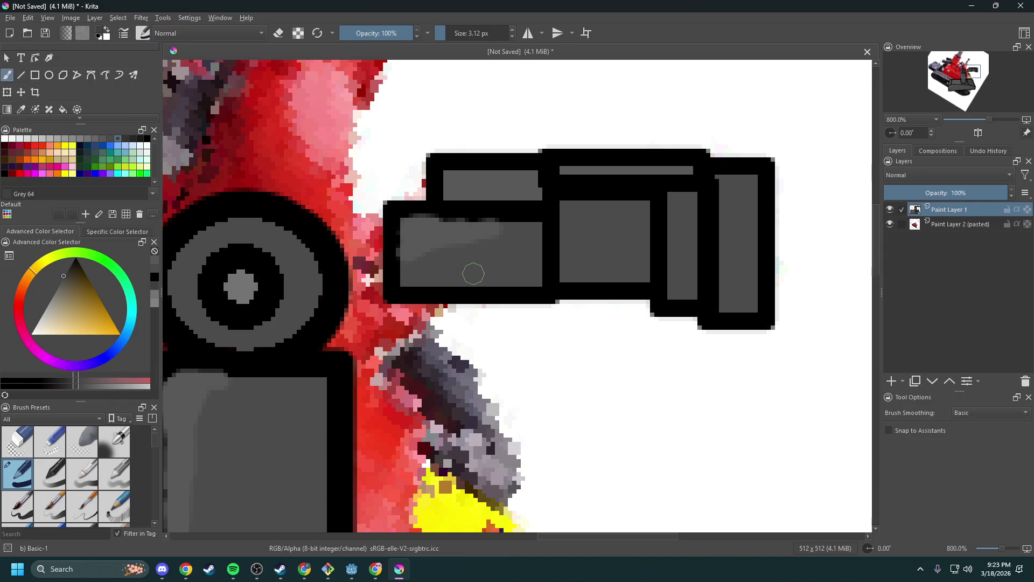
drag(541, 276, 464, 280)
mouse_move(566, 277)
mouse_down()
mouse_move(650, 271)
mouse_move(584, 277)
mouse_up()
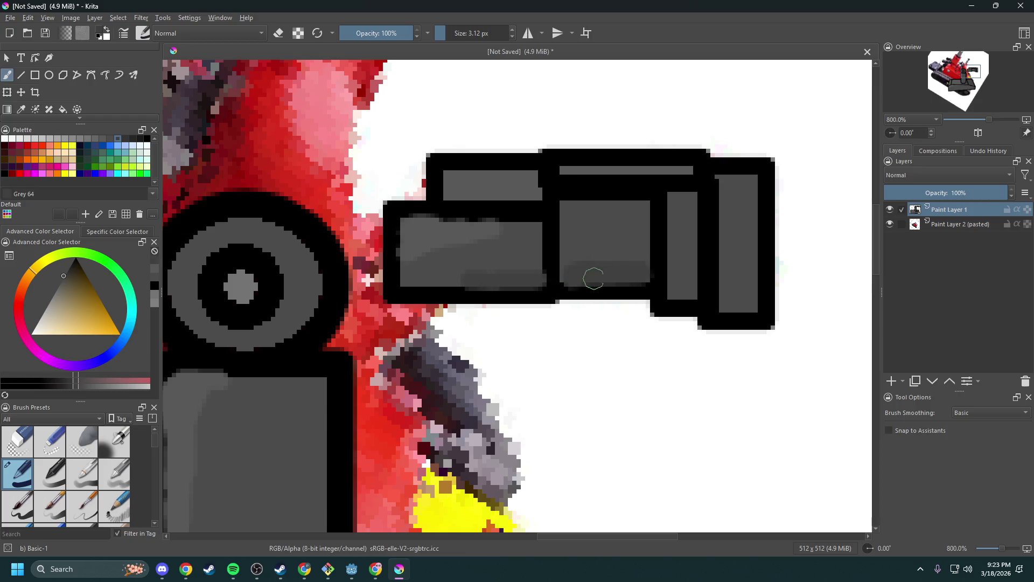
mouse_move(673, 290)
mouse_down()
mouse_move(687, 291)
mouse_move(678, 281)
mouse_move(690, 276)
mouse_up()
mouse_move(725, 307)
mouse_down()
mouse_move(748, 302)
mouse_move(727, 281)
mouse_move(744, 269)
mouse_move(741, 286)
mouse_move(732, 269)
mouse_move(756, 296)
mouse_move(723, 275)
mouse_move(749, 273)
mouse_up()
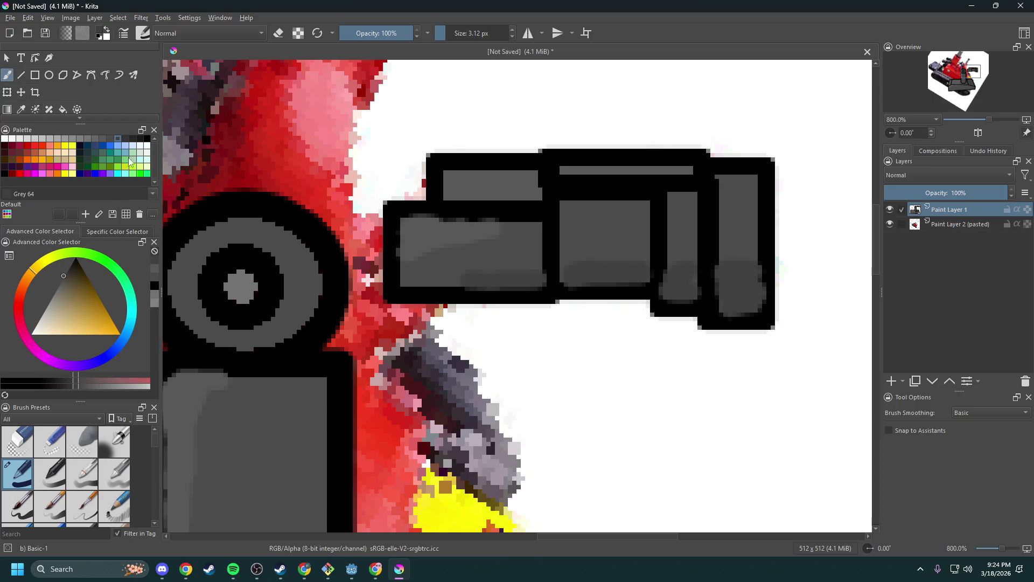
- Add a pale Grey 89 highlight along the middle panel's top edge and zoom out
click(101, 138)
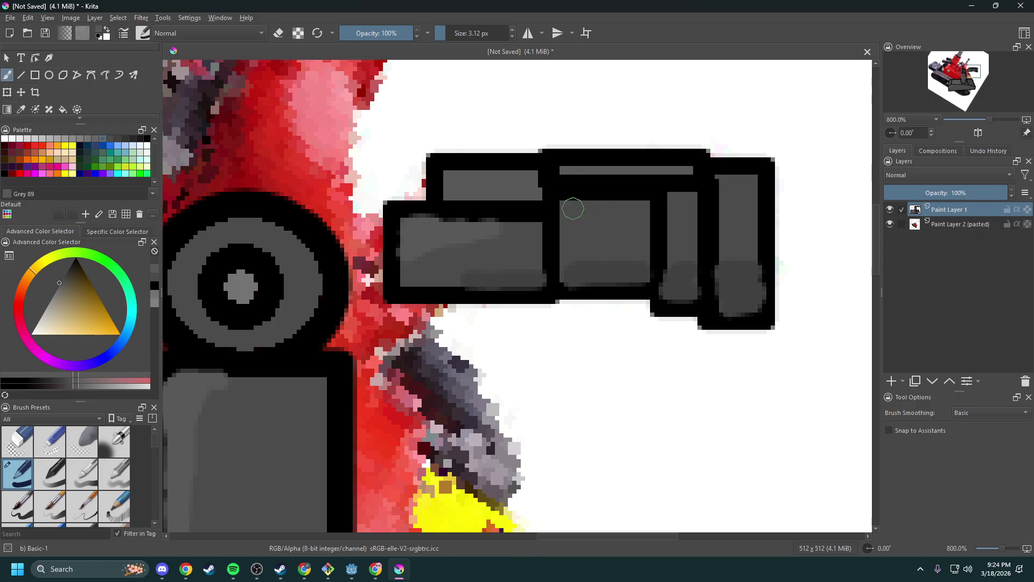
drag(506, 225, 723, 185)
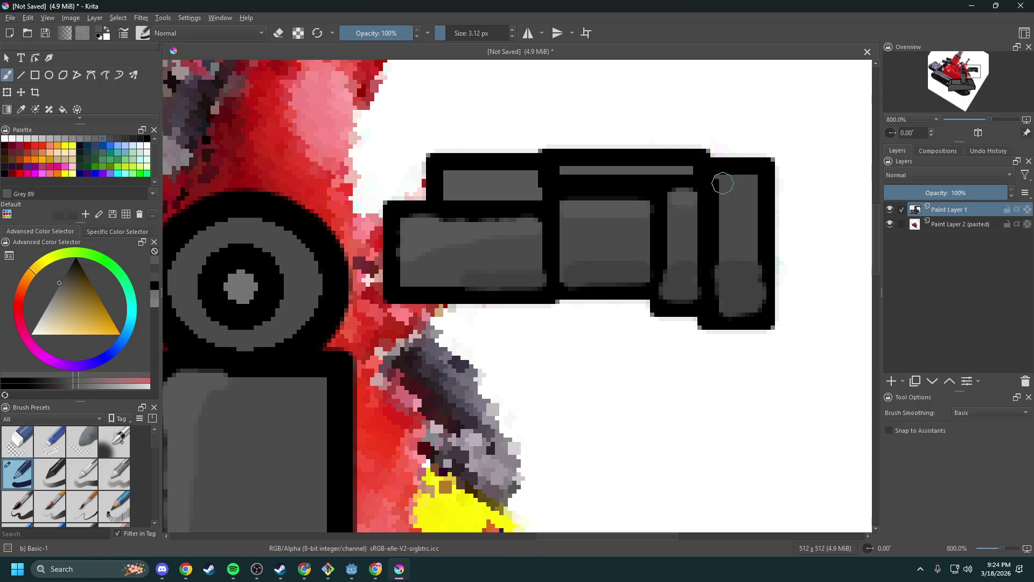
key(2)
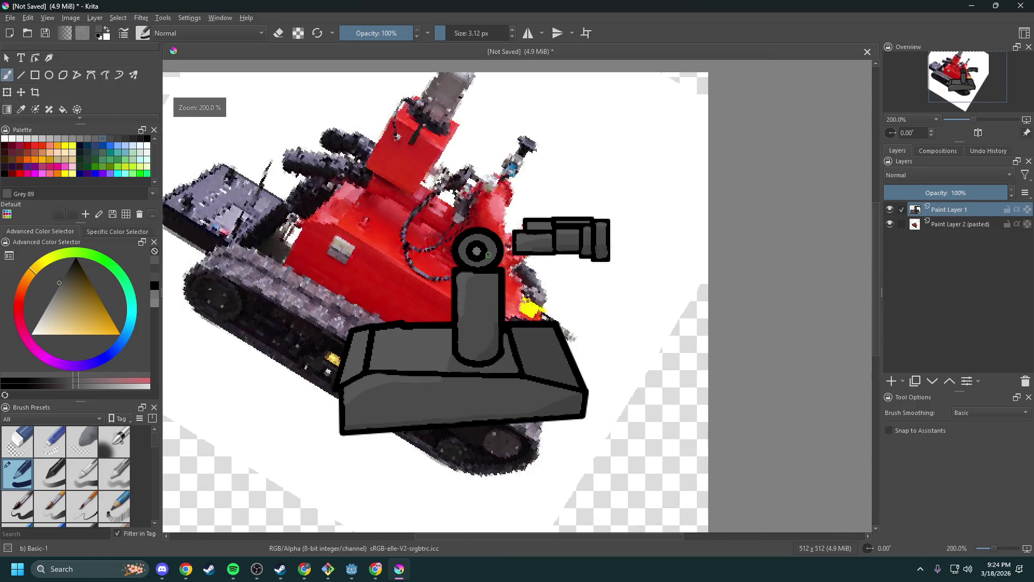
- Fill the gun's small top block and thin top strip with light Grey 191
scroll(562, 308, down, 1)
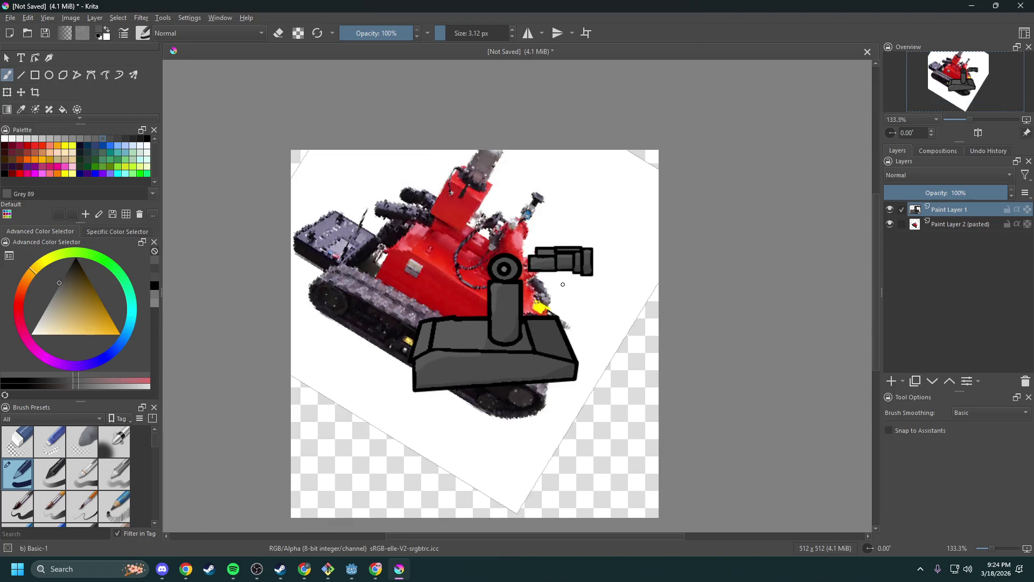
scroll(563, 285, up, 3)
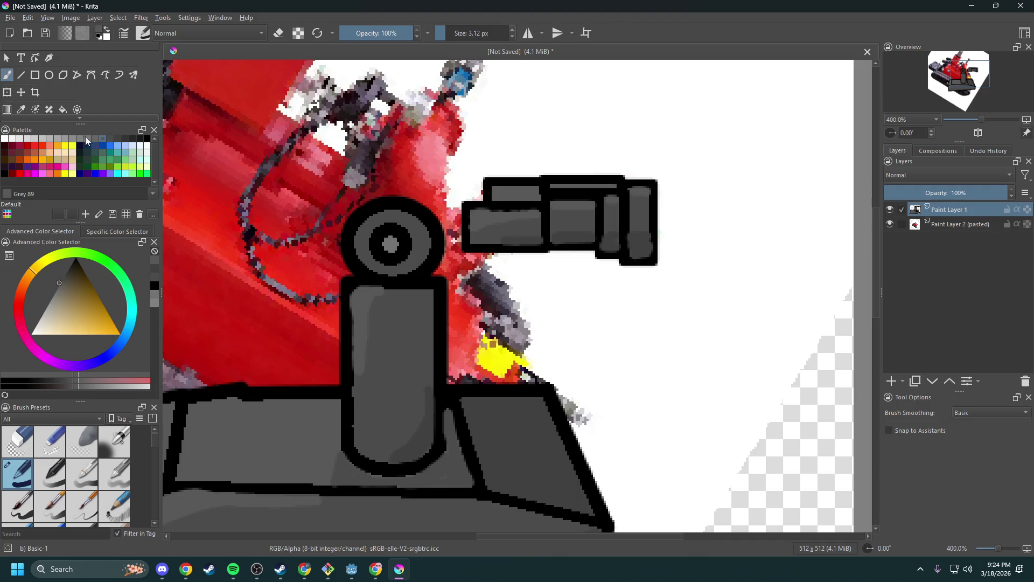
click(44, 139)
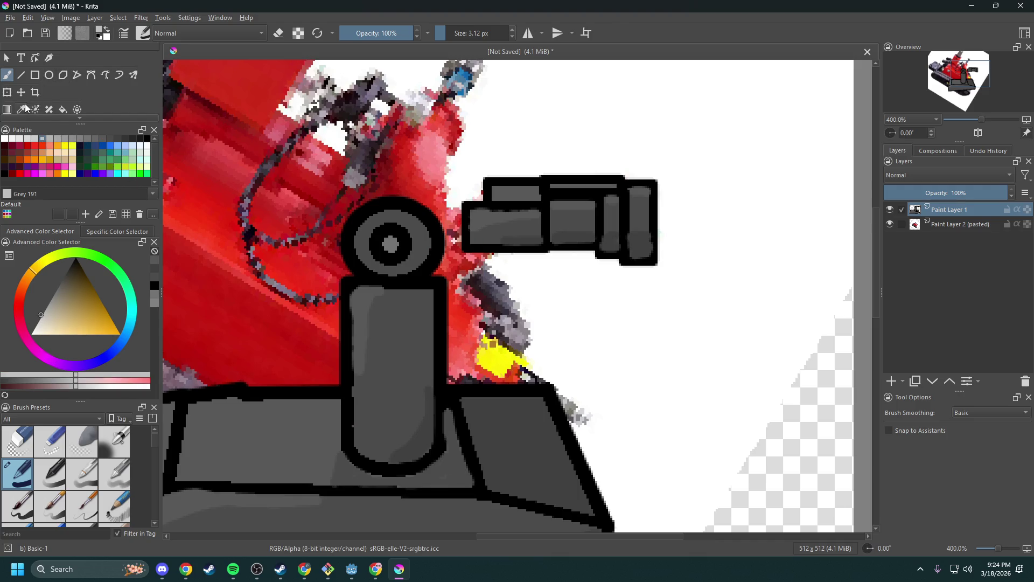
click(67, 111)
click(519, 192)
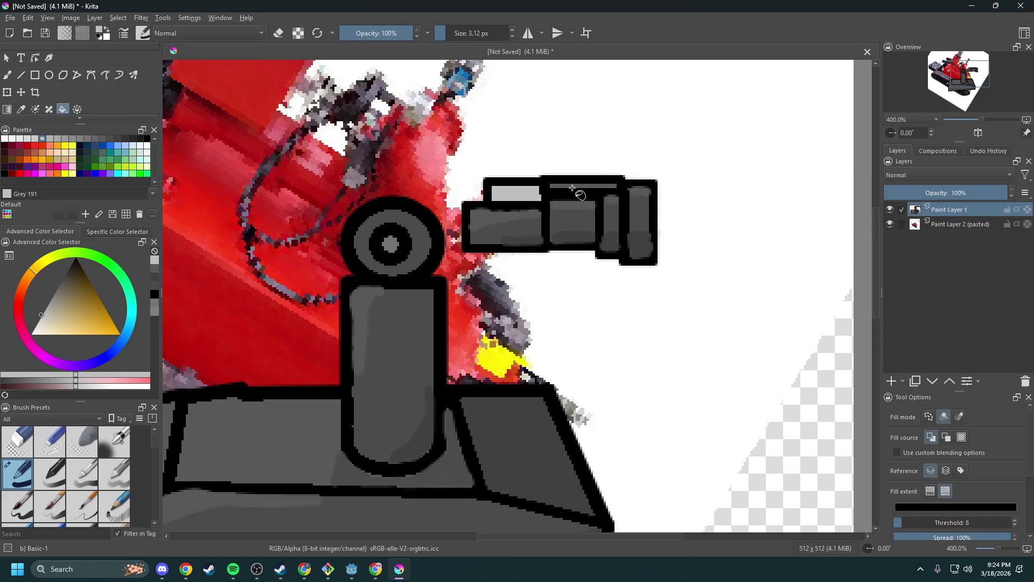
click(575, 186)
- Return to the freehand brush with black as the painting colour
scroll(539, 216, down, 3)
scroll(538, 216, up, 2)
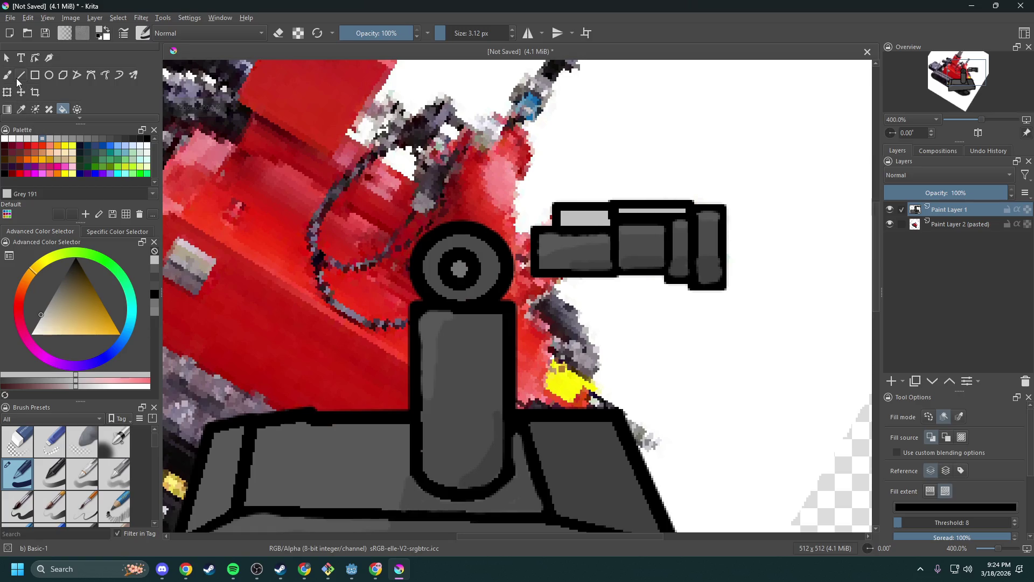
click(12, 77)
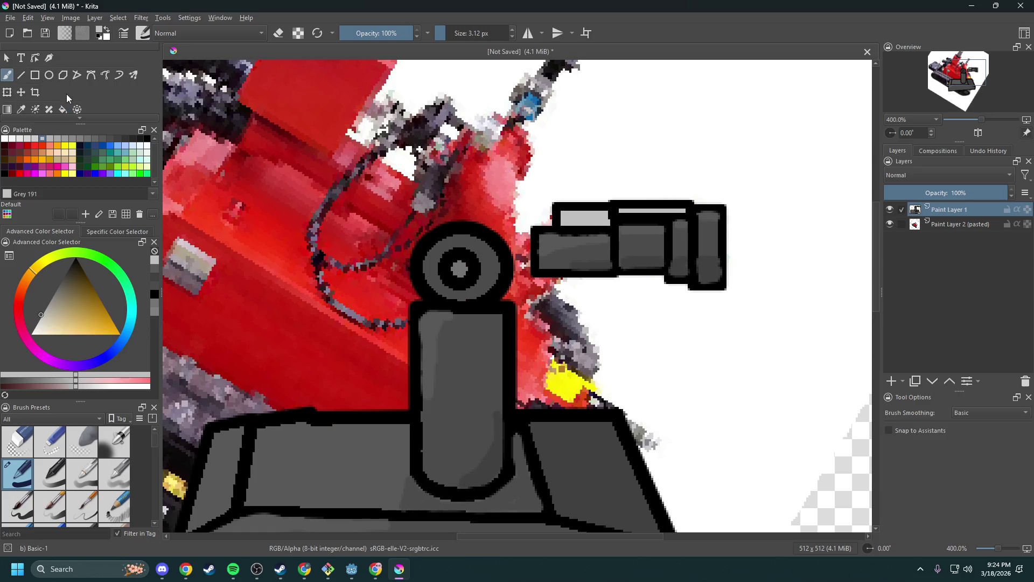
click(147, 139)
scroll(478, 233, up, 2)
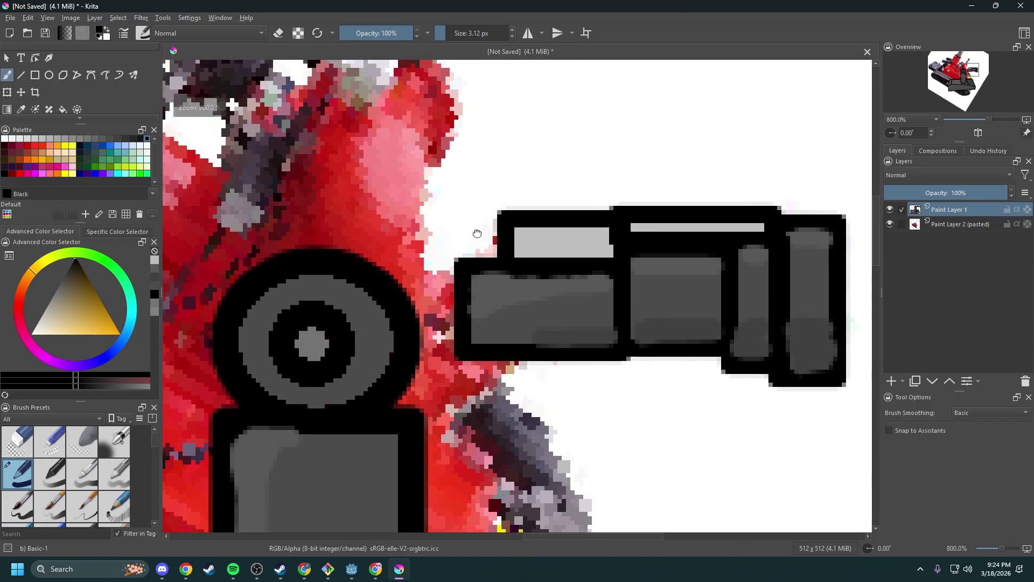
- Try black hose strokes above the gun, then undo them
drag(478, 234, 456, 227)
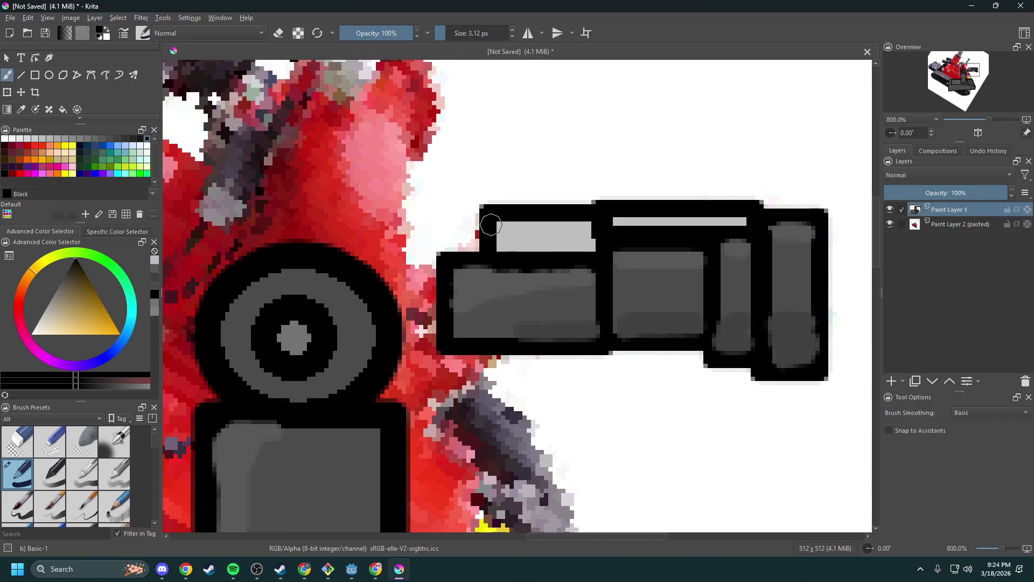
mouse_move(489, 212)
mouse_down()
mouse_move(453, 179)
mouse_move(383, 208)
mouse_up()
mouse_move(556, 209)
mouse_down()
mouse_move(484, 171)
mouse_move(452, 176)
mouse_up()
drag(479, 222, 408, 244)
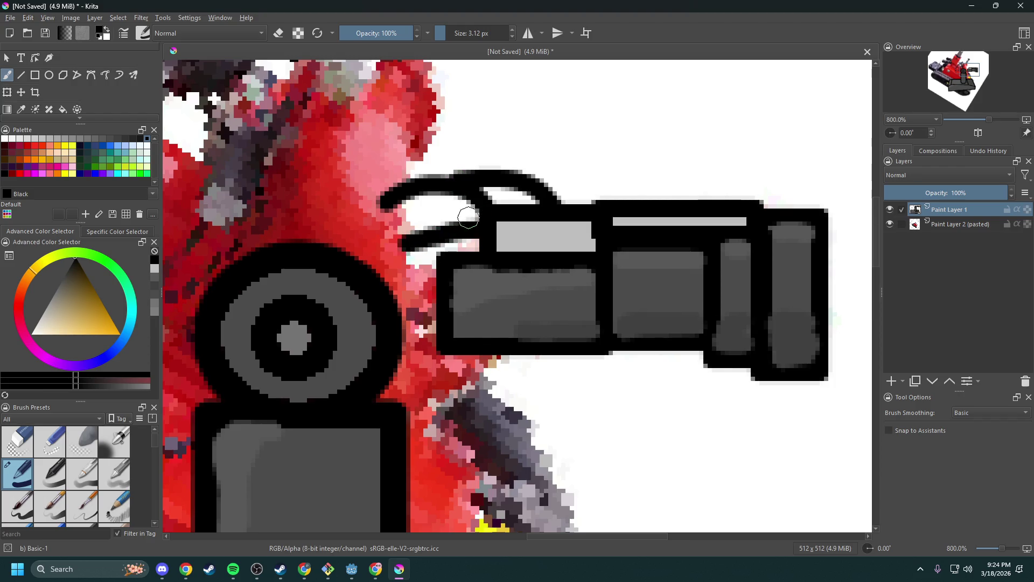
key(ctrl+z)
key(ctrl+z)
key(ctrl+z)
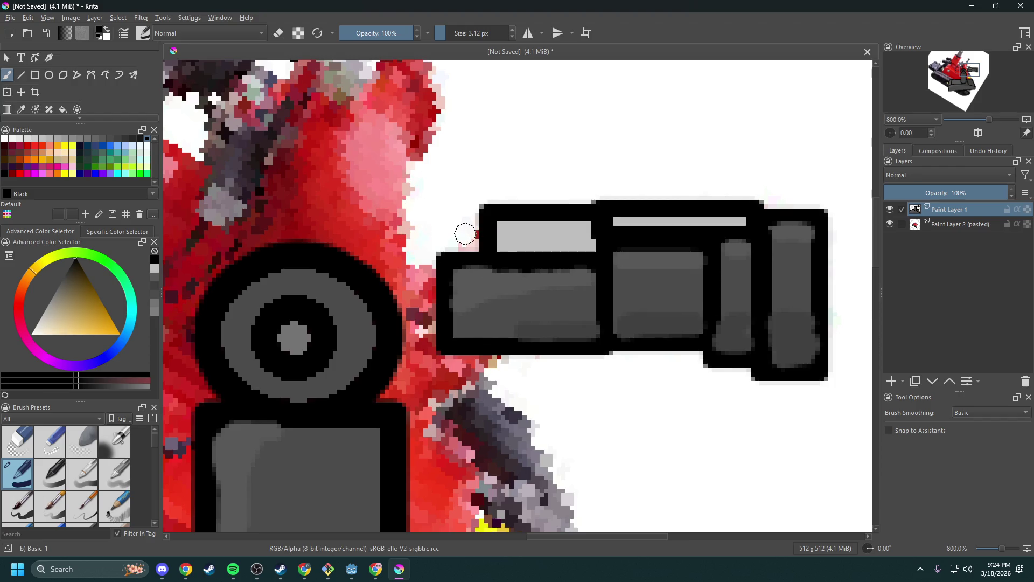
- Set the painting colour to Tomato red from the palette
click(31, 148)
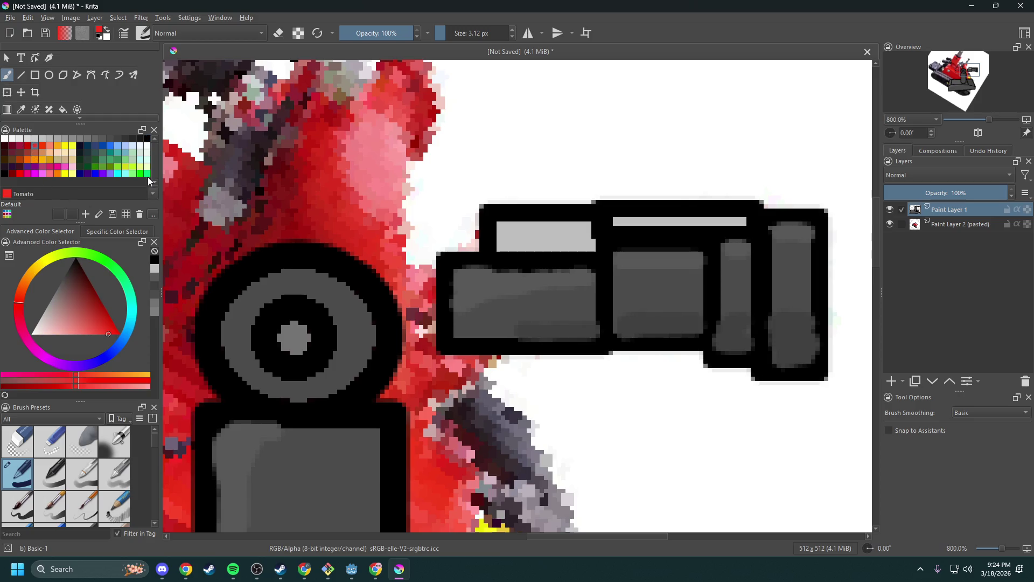
scroll(458, 216, down, 1)
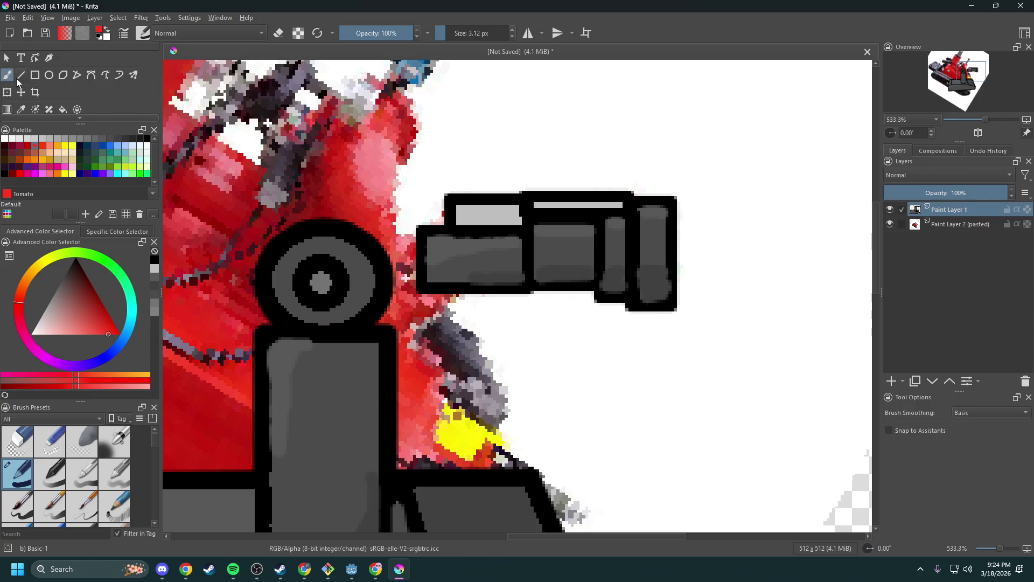
key(ctrl+t)
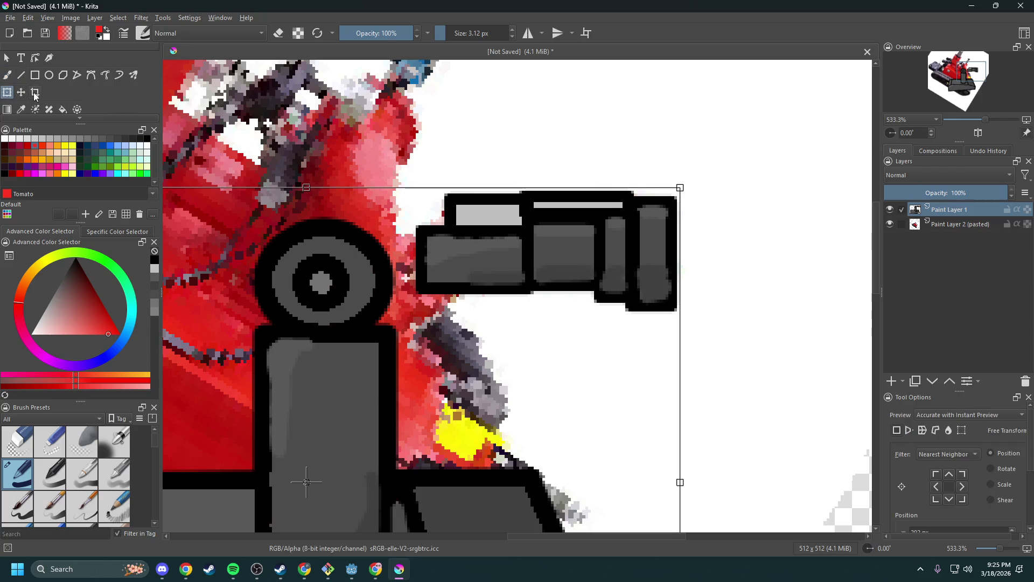
click(34, 94)
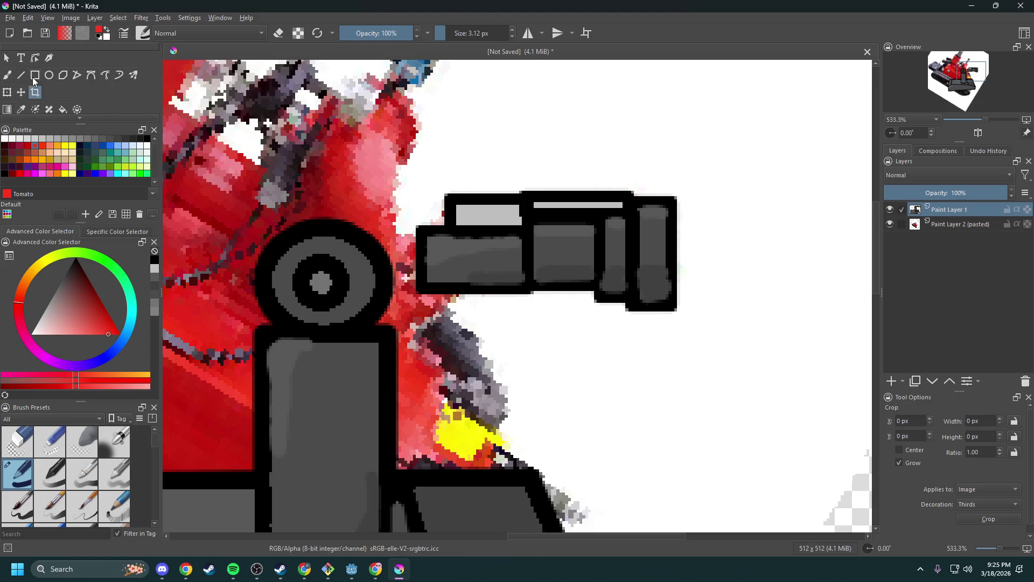
mouse_move(401, 155)
mouse_down()
mouse_move(605, 295)
mouse_move(701, 326)
mouse_up()
scroll(620, 257, down, 5)
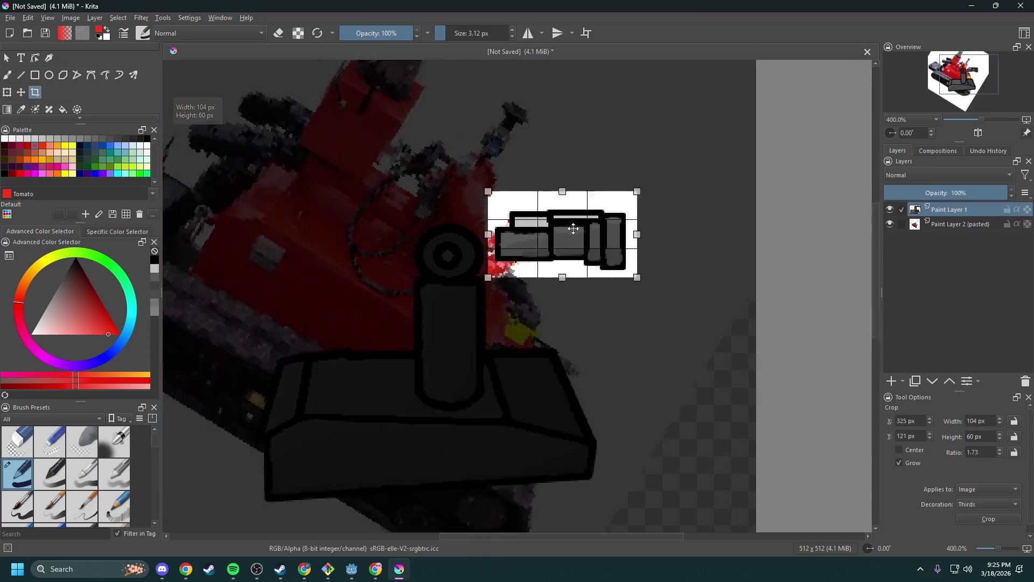
scroll(533, 241, up, 2)
scroll(533, 241, up, 1)
right_click(540, 244)
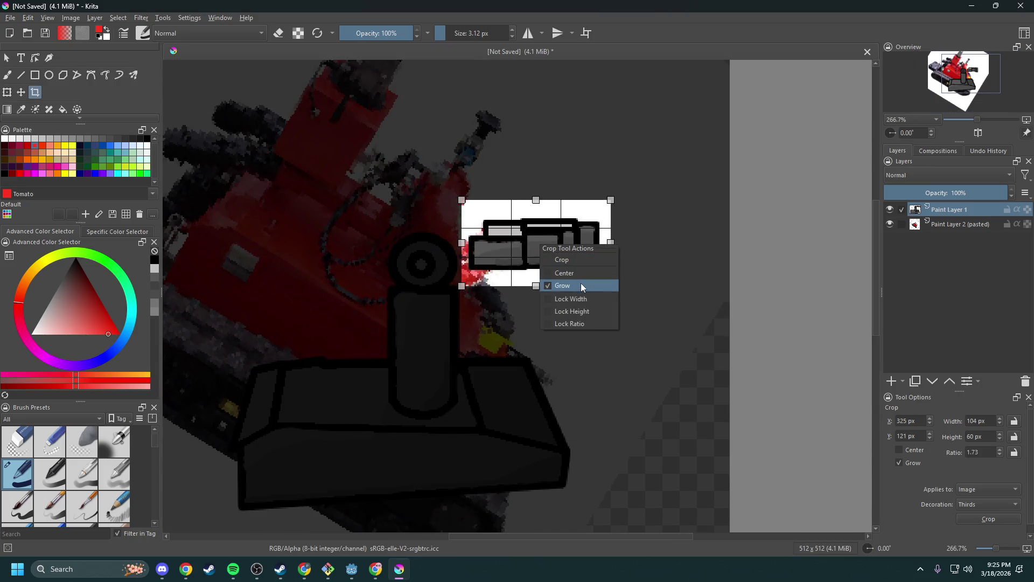
click(474, 191)
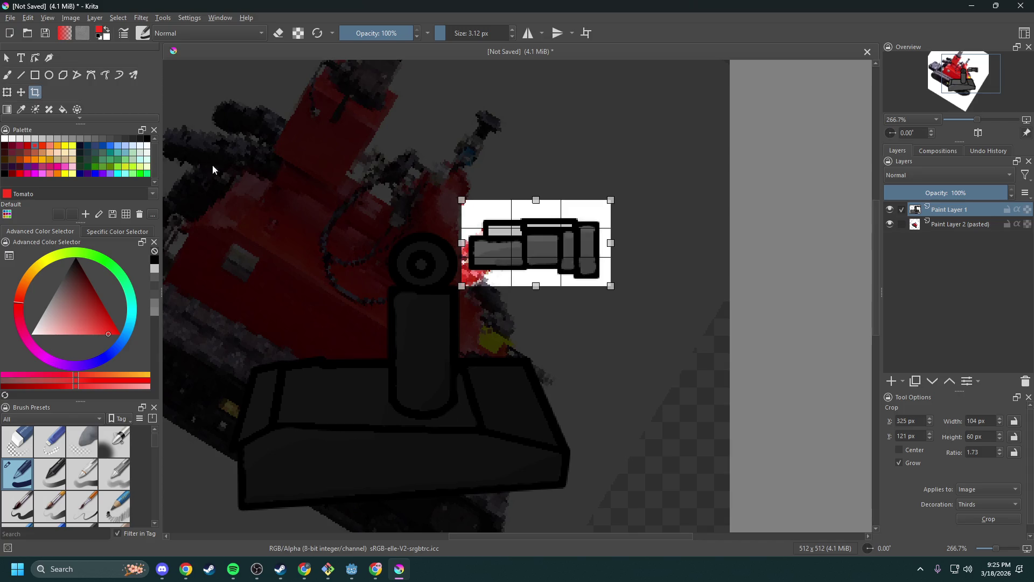
key(Escape)
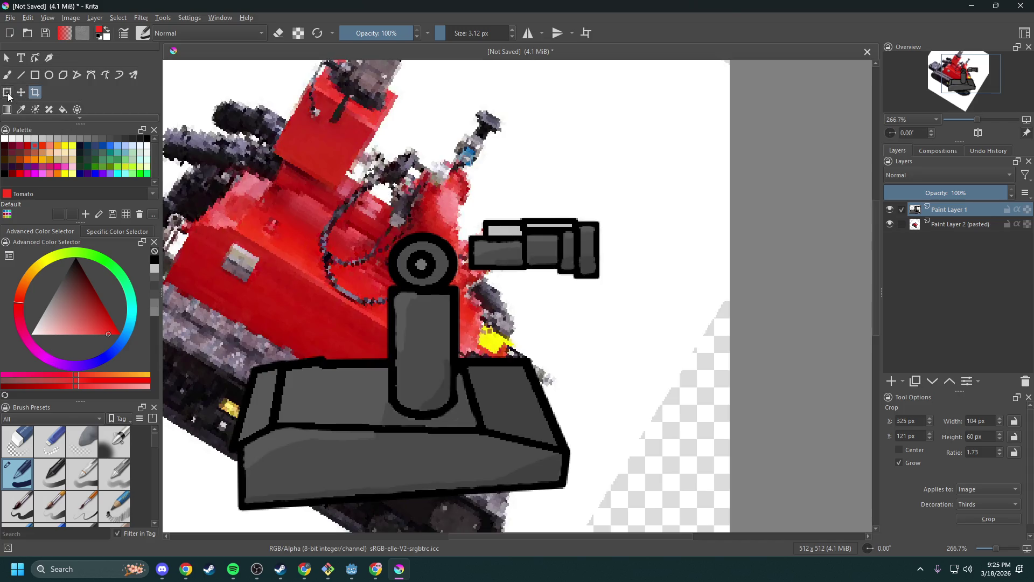
- Nudge Paint Layer 1's grey turret slightly to the right with the Move tool
click(7, 93)
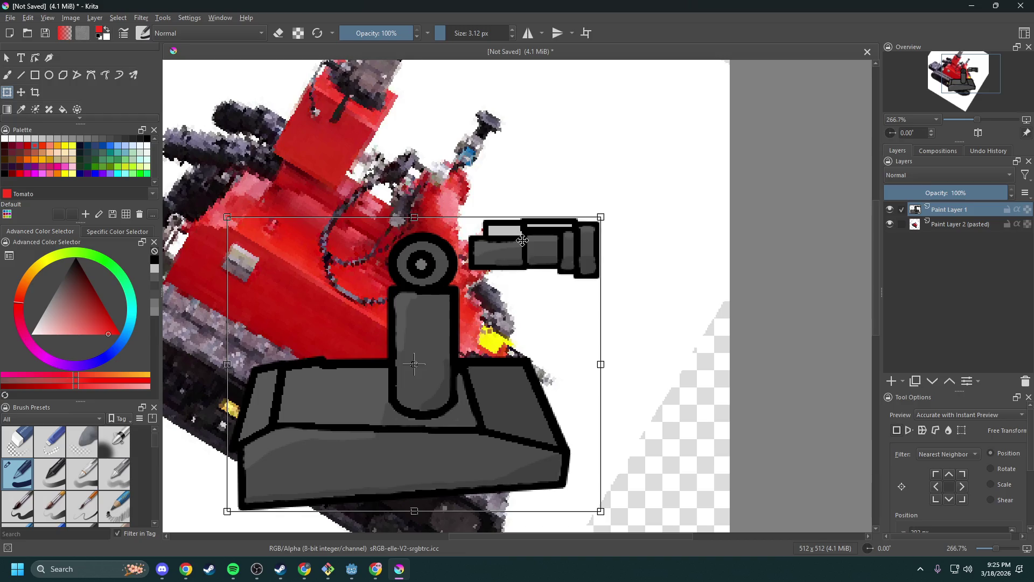
click(22, 94)
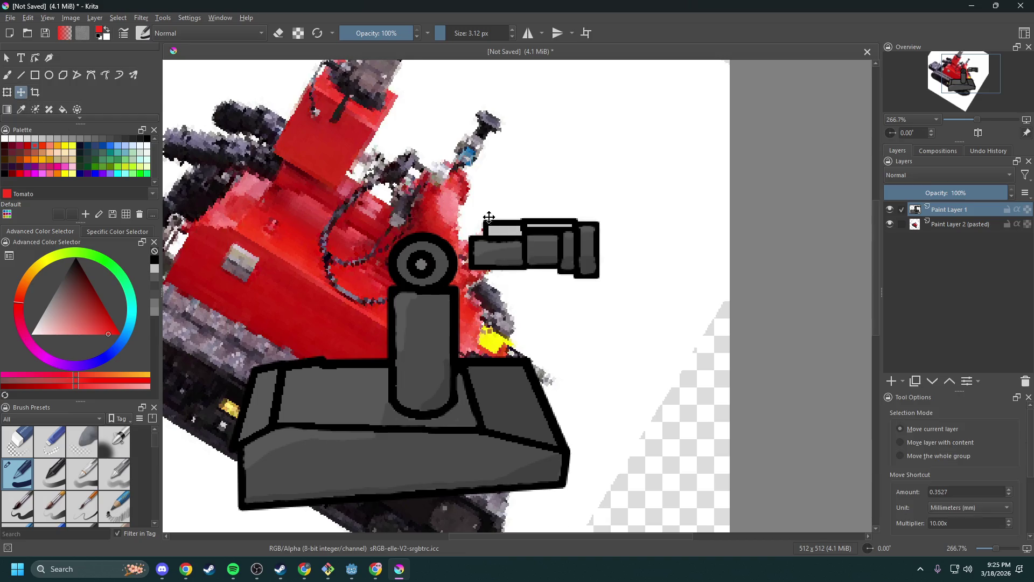
mouse_move(466, 205)
mouse_down()
mouse_move(512, 226)
mouse_move(450, 189)
mouse_move(467, 205)
mouse_up()
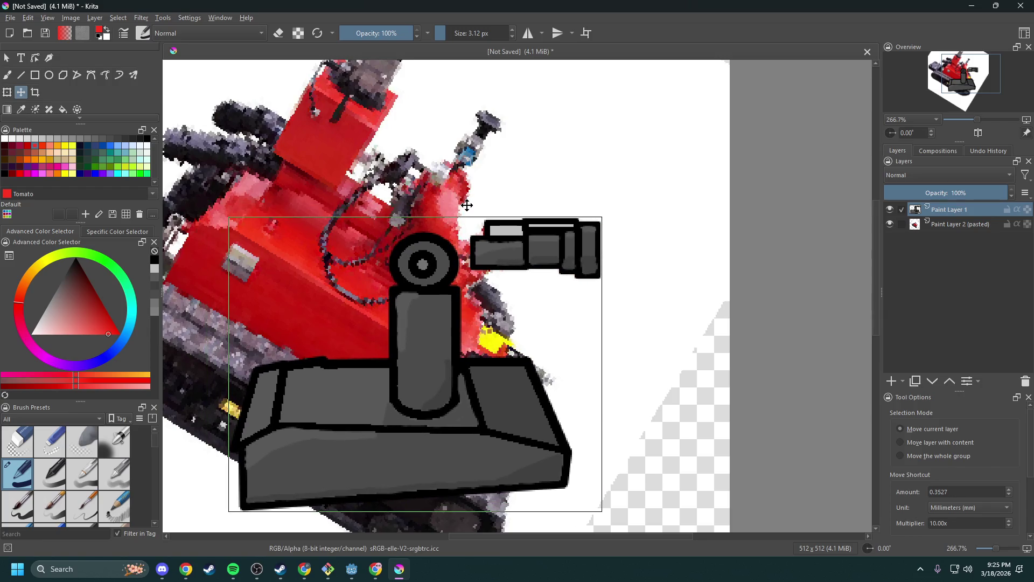
scroll(77, 91, down, 3)
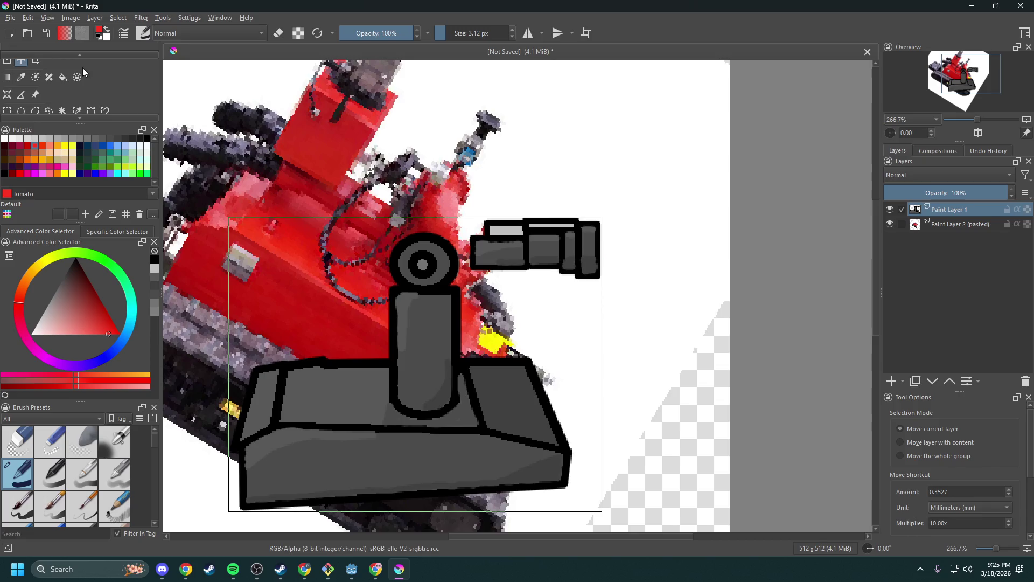
click(8, 98)
- Cut the gun barrel selection onto its own new layer and make that layer active
mouse_move(465, 208)
mouse_down()
mouse_move(579, 287)
mouse_move(608, 284)
mouse_up()
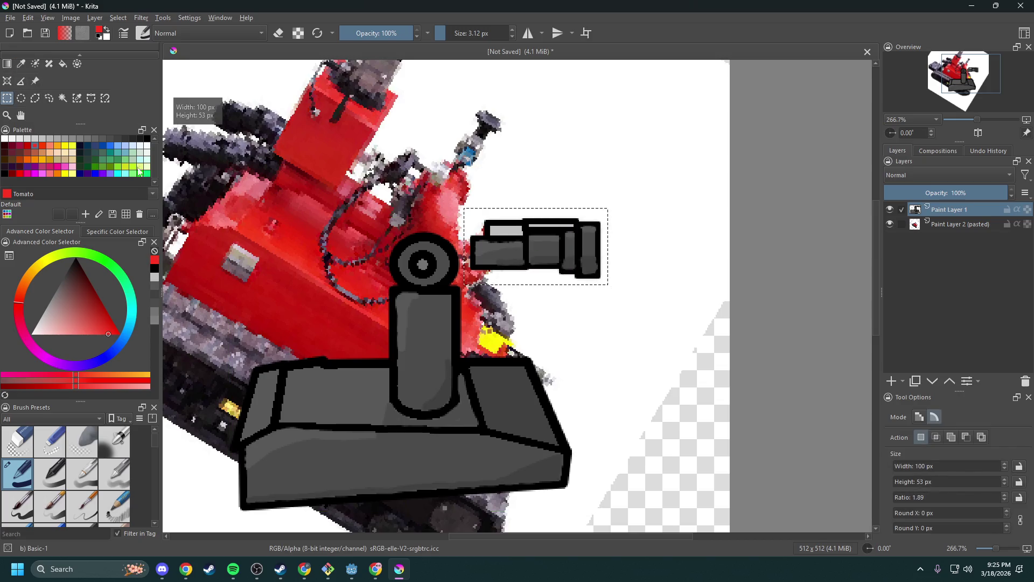
right_click(532, 236)
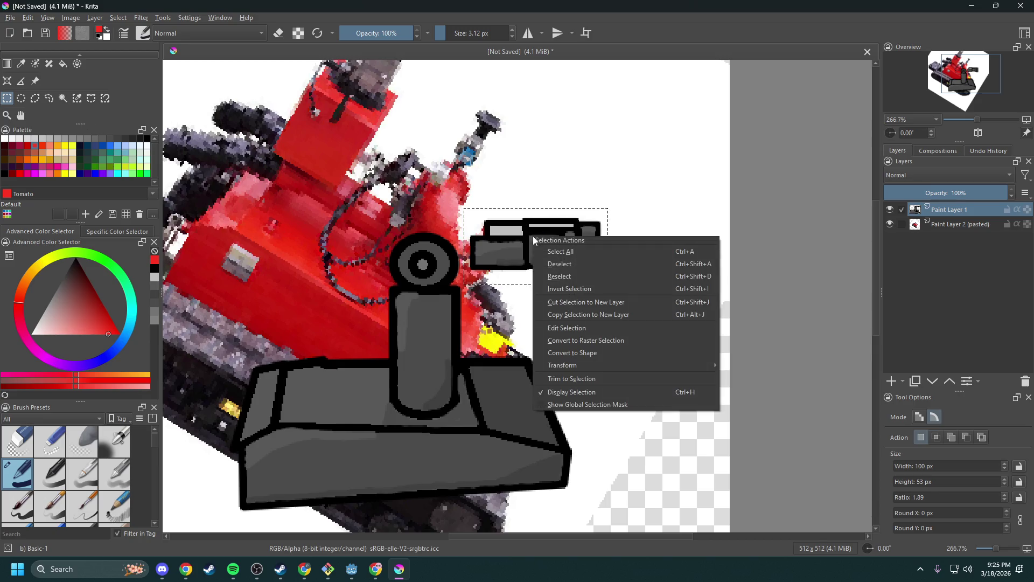
click(610, 305)
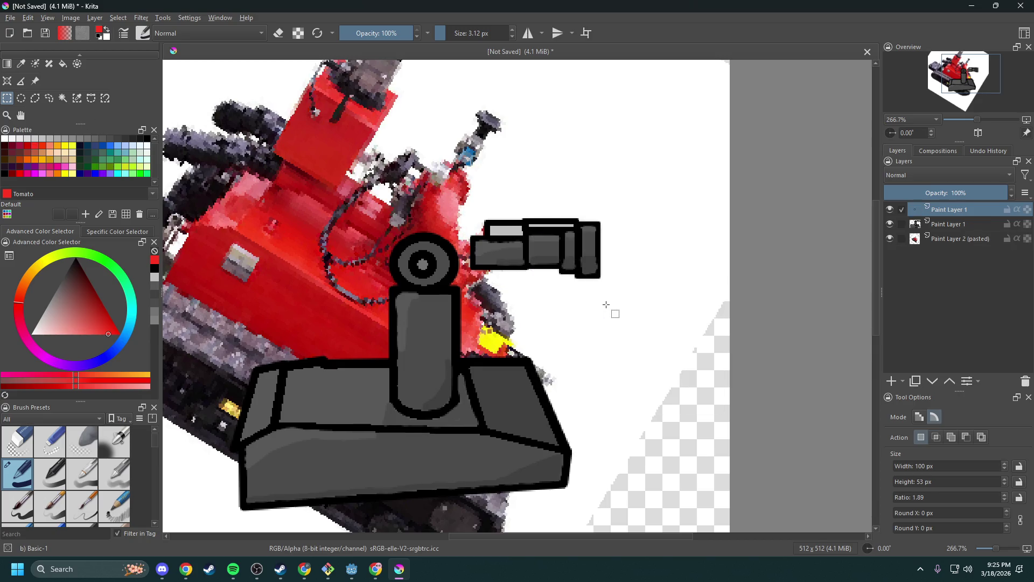
click(959, 226)
click(889, 210)
click(889, 210)
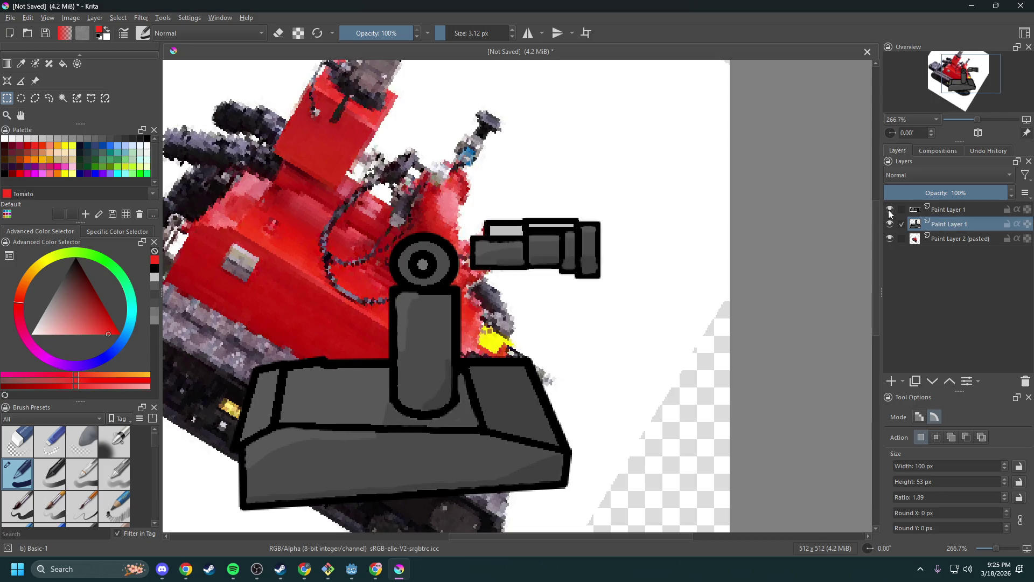
click(903, 210)
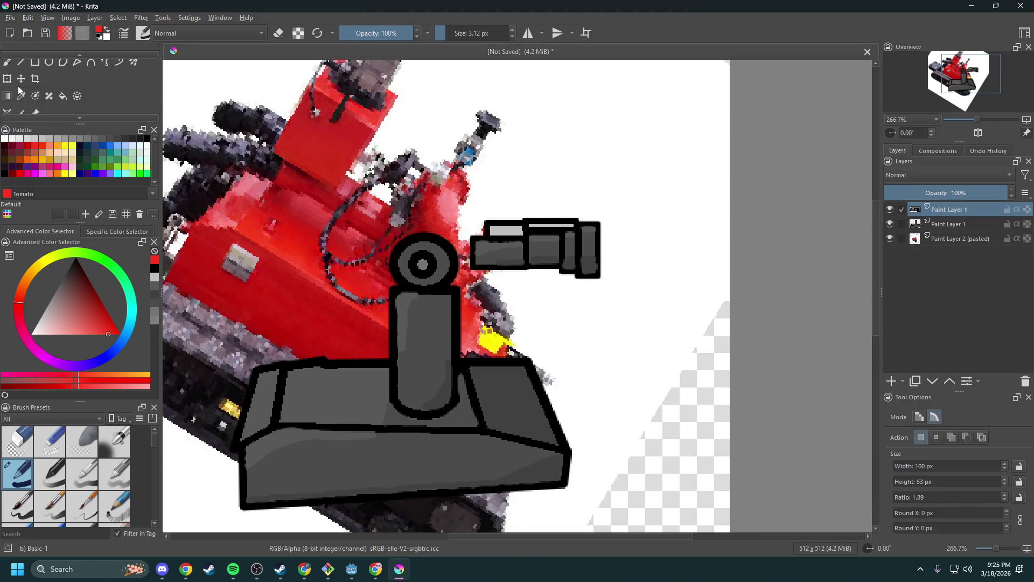
- Move the barrel left and down onto the turret's round joint
scroll(14, 86, up, 3)
click(14, 92)
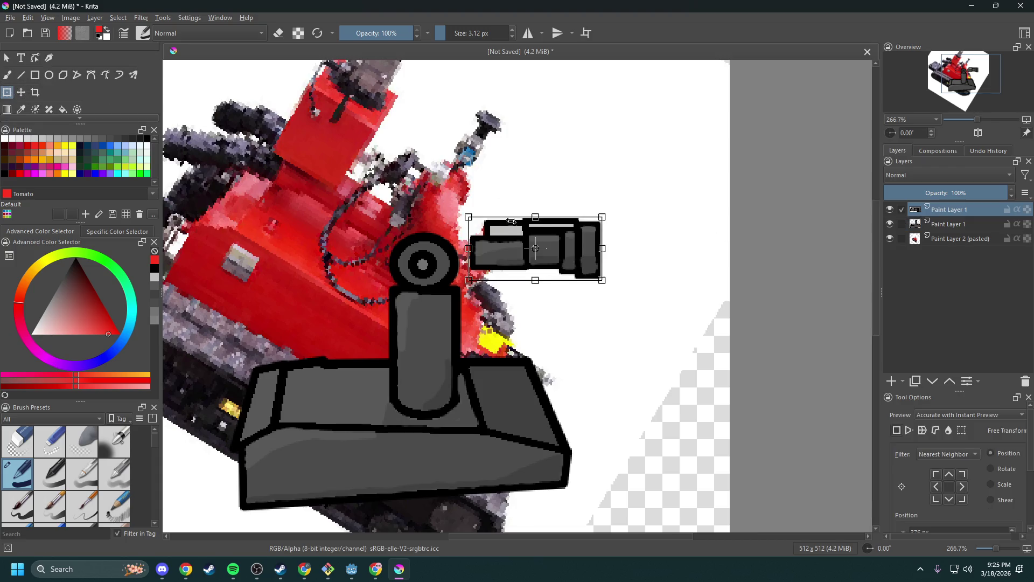
mouse_move(579, 238)
mouse_down()
mouse_move(515, 252)
mouse_move(527, 252)
mouse_up()
drag(524, 253, 522, 252)
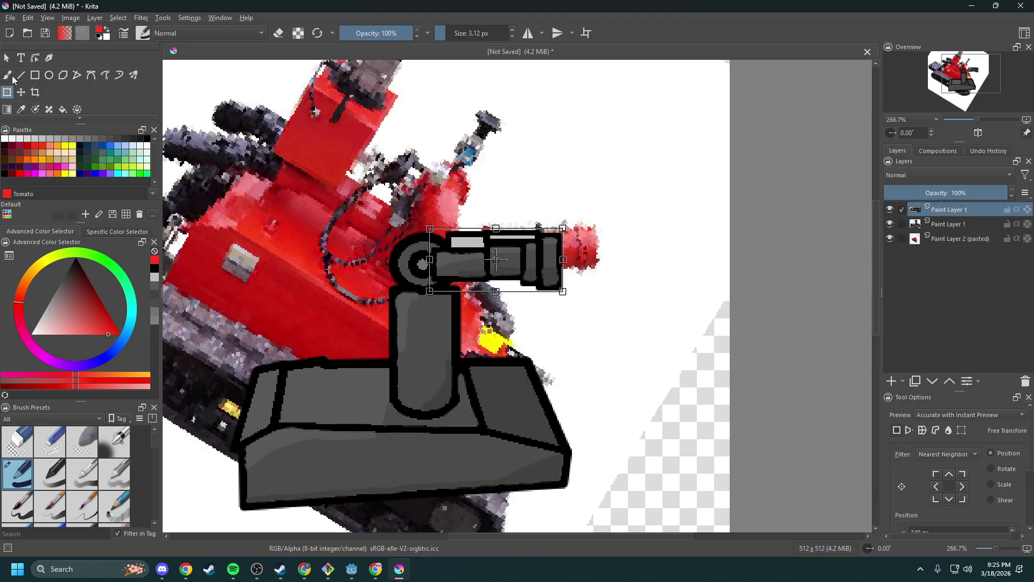
- Paint a dark English-red curved hose above the barrel
click(12, 77)
click(27, 145)
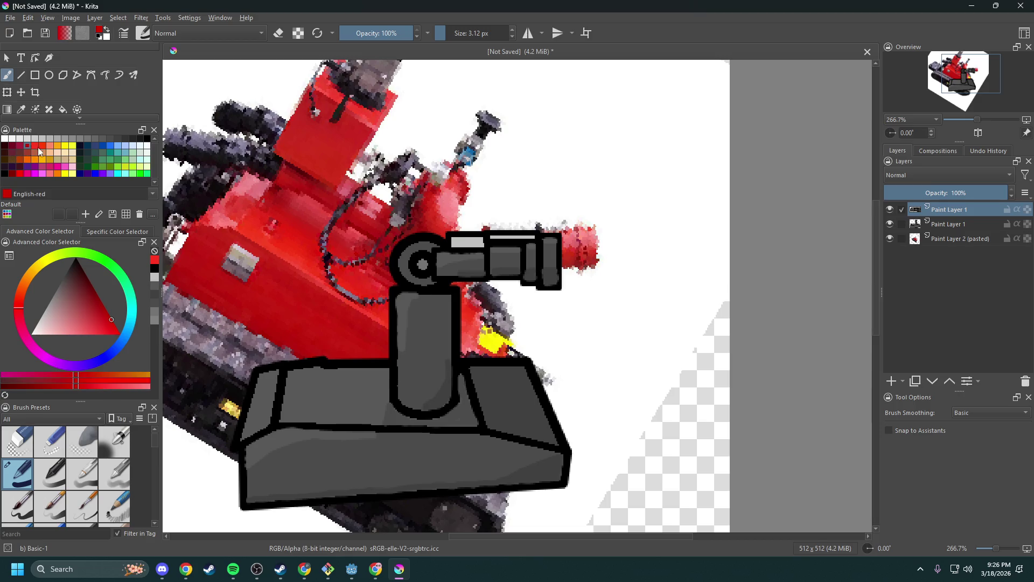
scroll(508, 253, up, 4)
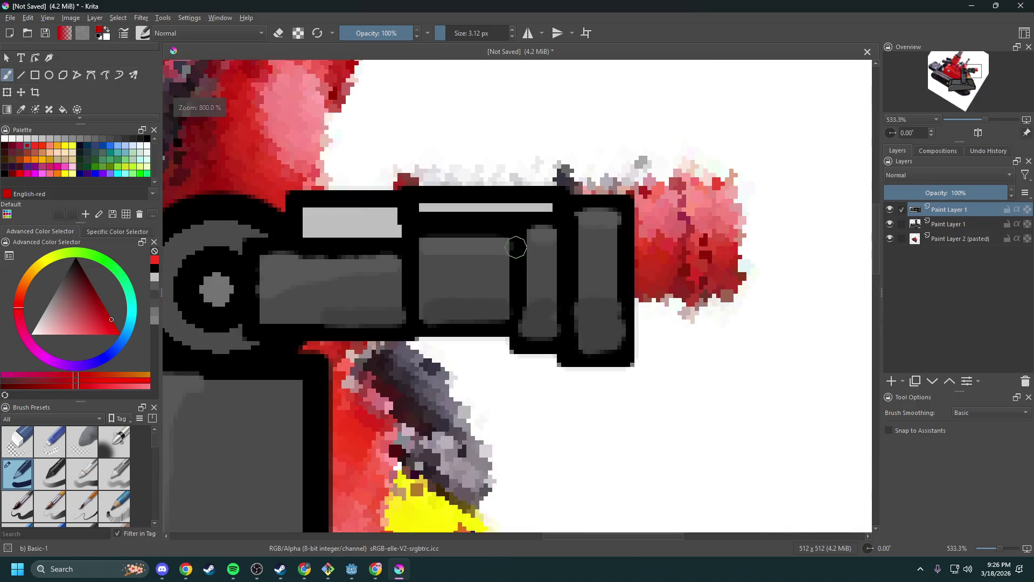
mouse_move(481, 221)
mouse_down()
mouse_move(463, 208)
mouse_move(348, 203)
mouse_move(333, 220)
mouse_up()
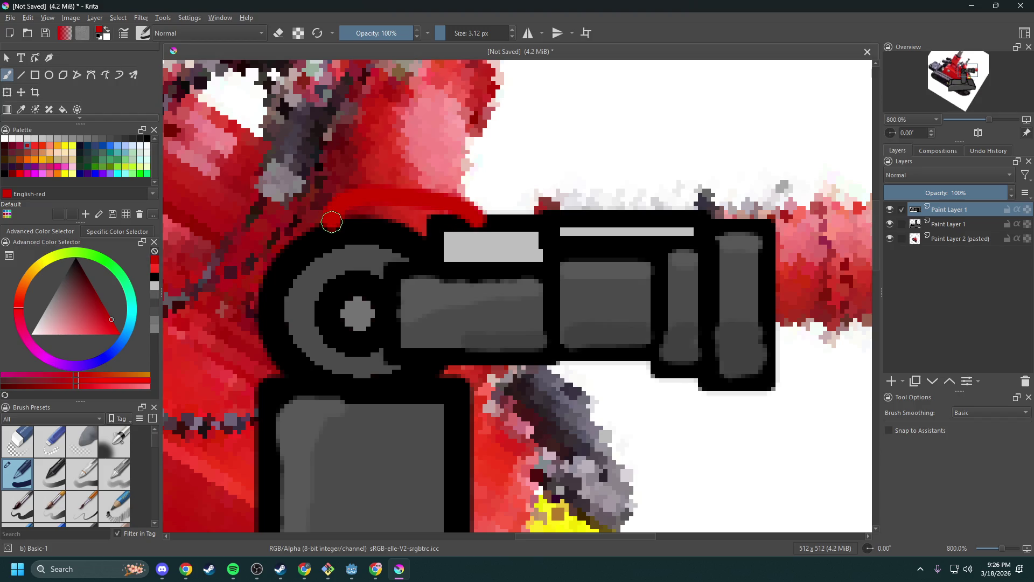
- Add Cobalt blue and green hoses arcing over the barrel
click(102, 146)
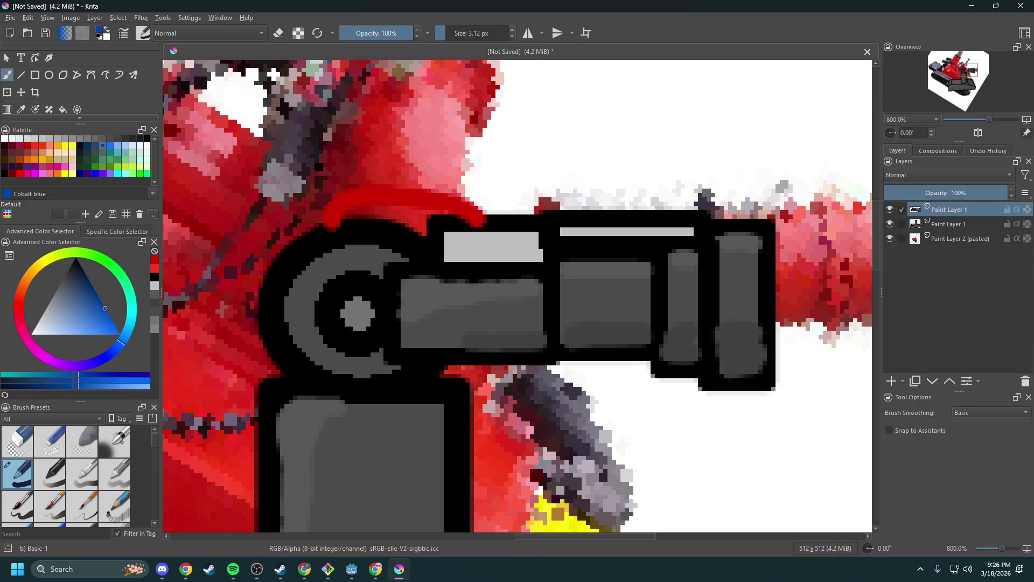
mouse_move(603, 216)
mouse_down()
mouse_move(527, 185)
mouse_move(460, 181)
mouse_move(410, 227)
mouse_up()
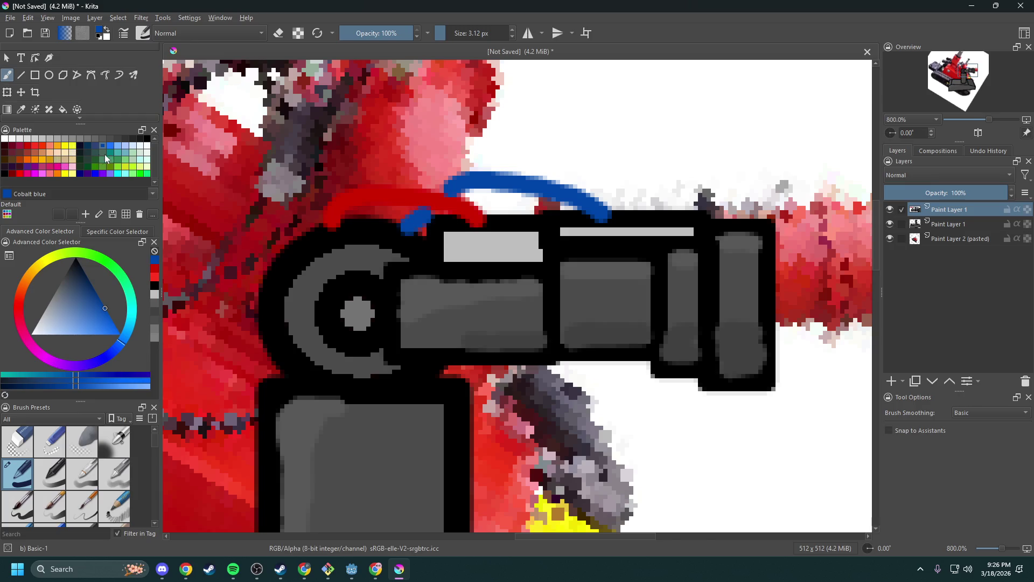
click(140, 174)
mouse_move(514, 218)
mouse_down()
mouse_move(416, 160)
mouse_move(388, 177)
mouse_up()
click(374, 210)
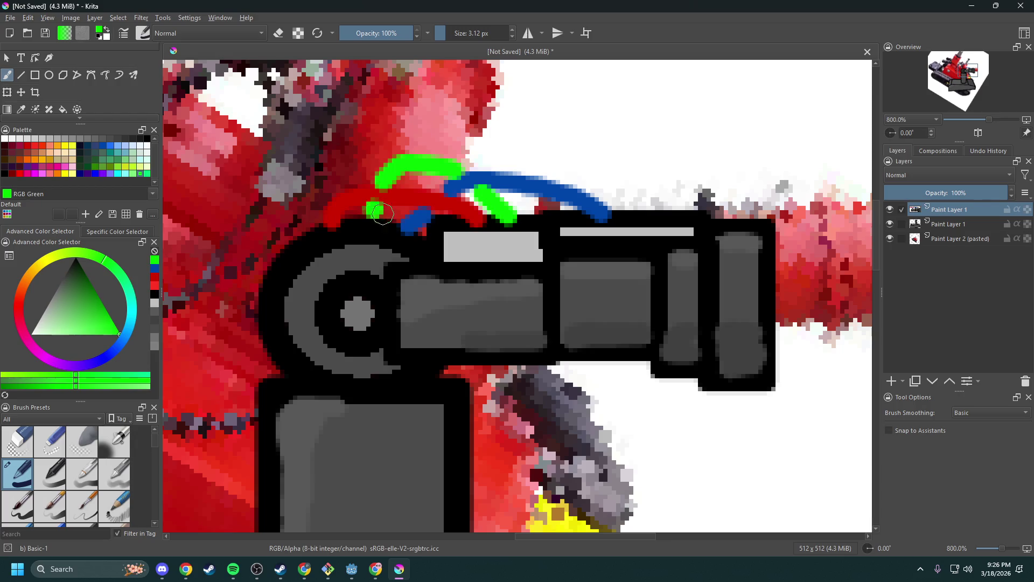
scroll(468, 174, down, 1)
scroll(468, 173, down, 1)
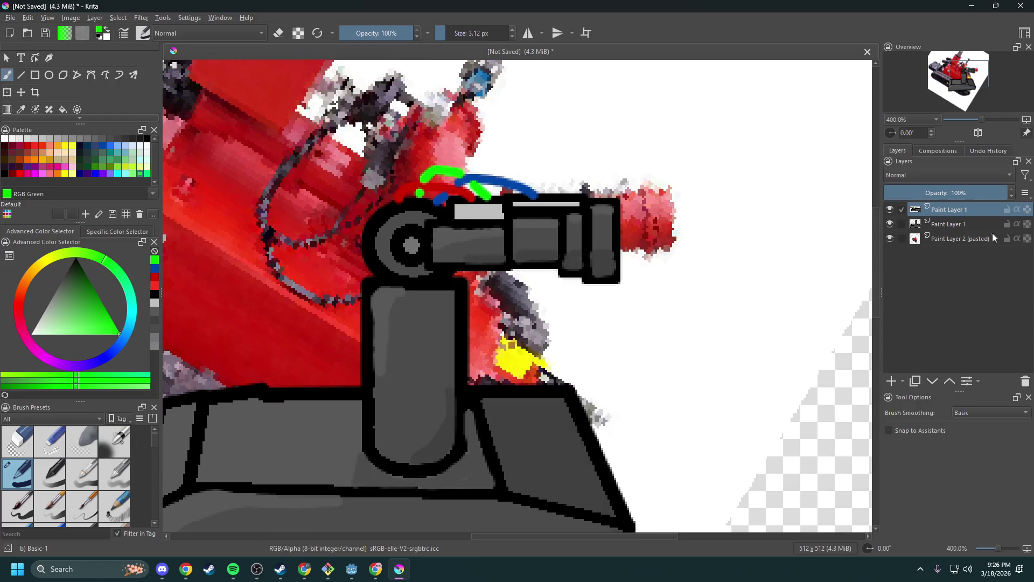
- Reposition the nozzle piece, undoing a trial rotation, and nudge it slightly down-left
click(8, 94)
mouse_move(493, 250)
mouse_down()
mouse_move(681, 245)
mouse_move(727, 344)
mouse_move(526, 225)
mouse_move(502, 235)
mouse_up()
drag(646, 172, 619, 134)
key(ctrl+z)
mouse_move(571, 219)
mouse_down()
mouse_move(569, 206)
mouse_move(571, 231)
mouse_move(570, 222)
mouse_up()
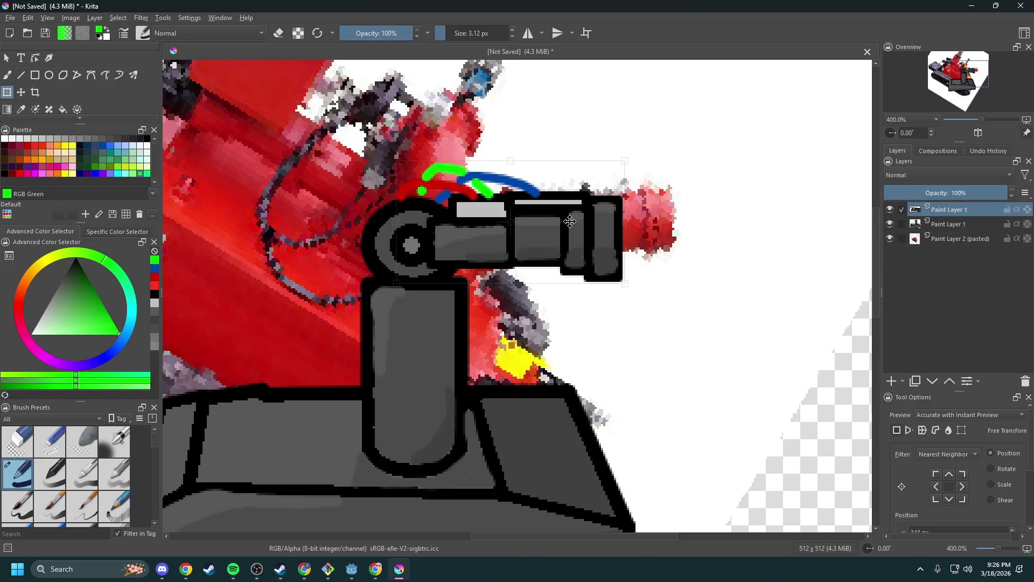
- Nudge the nozzle slightly up and left with the transform box
mouse_move(570, 221)
mouse_down()
mouse_move(374, 228)
mouse_move(565, 224)
mouse_up()
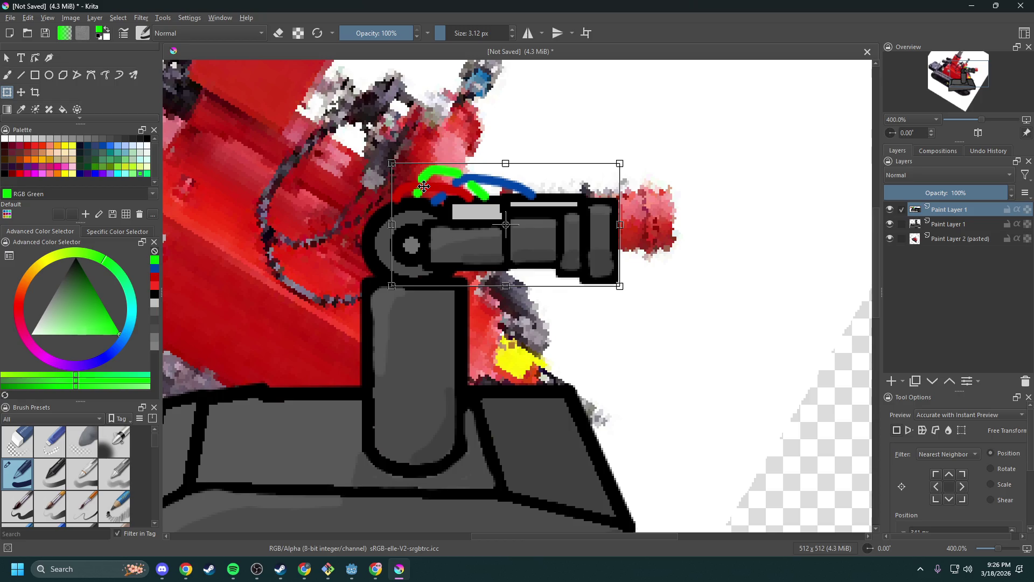
scroll(363, 182, up, 3)
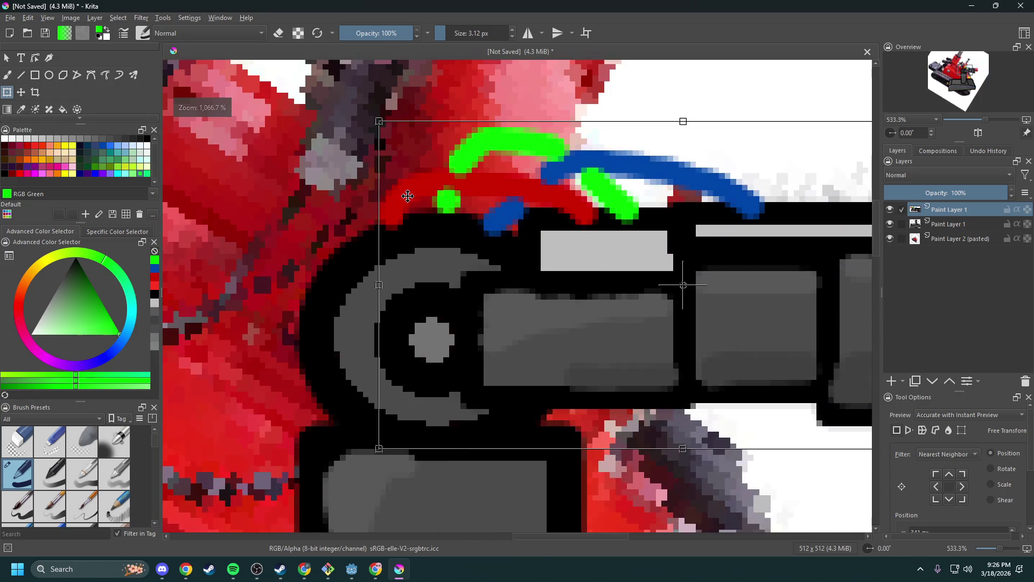
scroll(426, 276, down, 4)
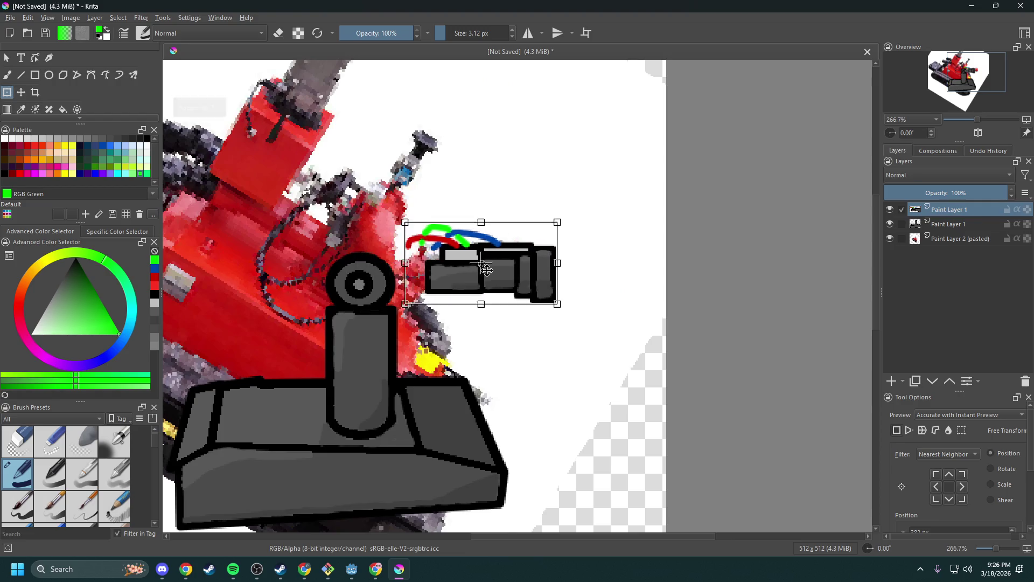
scroll(391, 280, up, 5)
- Apply the nozzle move and extend the Cobalt blue hose down to the nozzle's top-left end
click(104, 147)
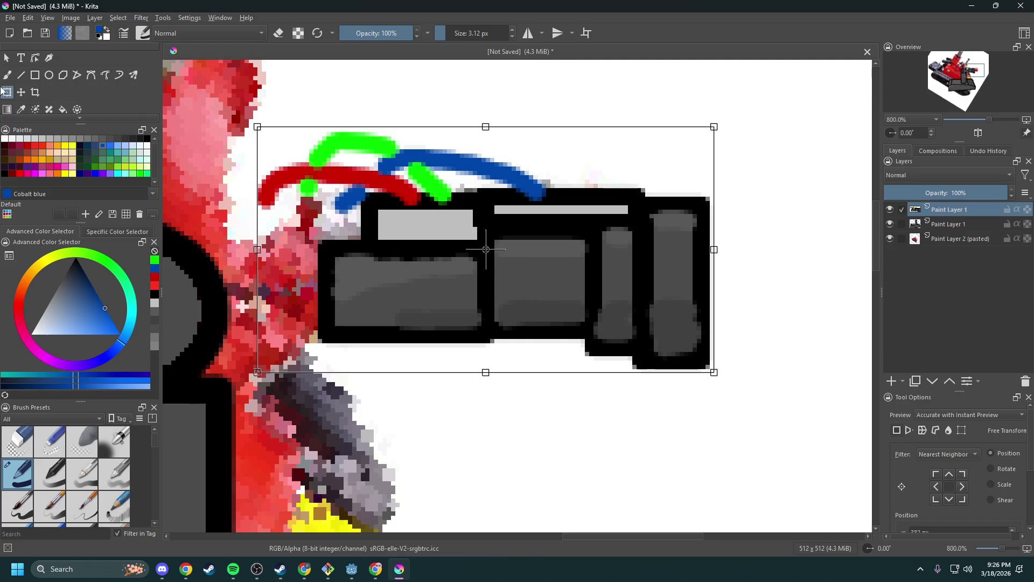
click(8, 75)
mouse_move(356, 213)
mouse_down()
mouse_move(338, 215)
mouse_move(340, 229)
mouse_up()
click(143, 174)
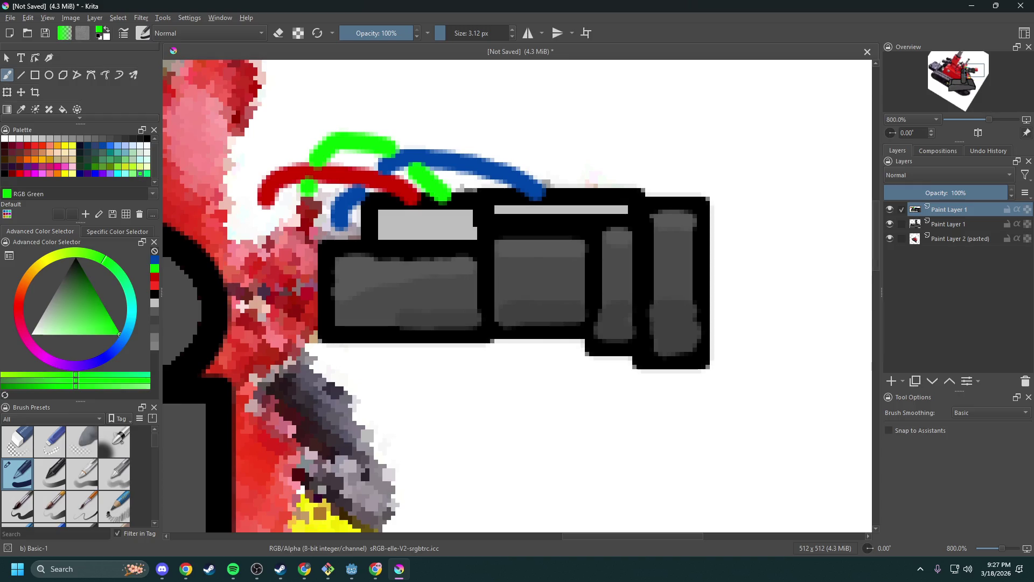
- Extend the green hose and the red hose (Tomato, then a darker red) down to the nozzle
drag(308, 179, 302, 219)
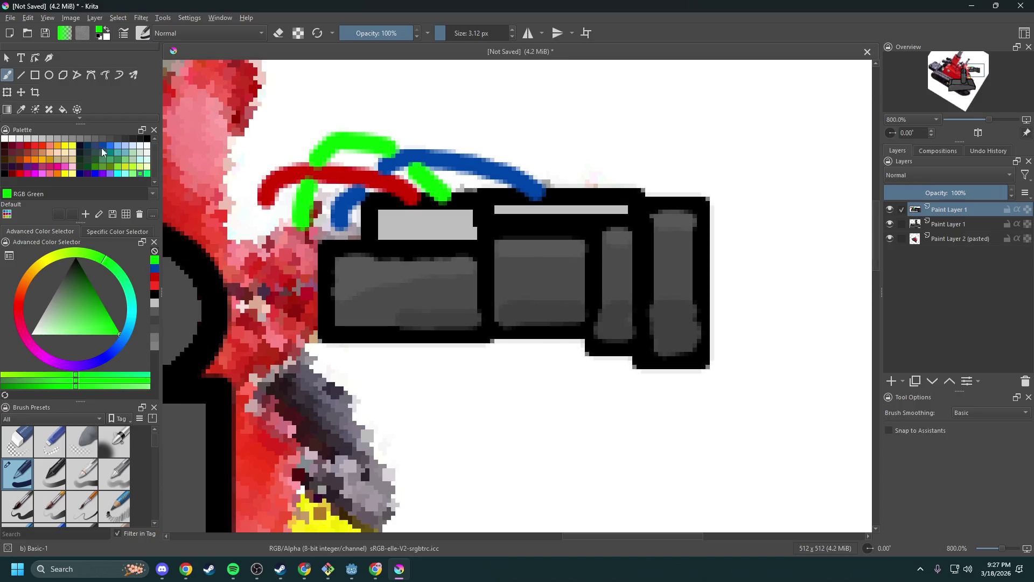
click(34, 145)
drag(261, 189, 270, 237)
scroll(323, 216, down, 4)
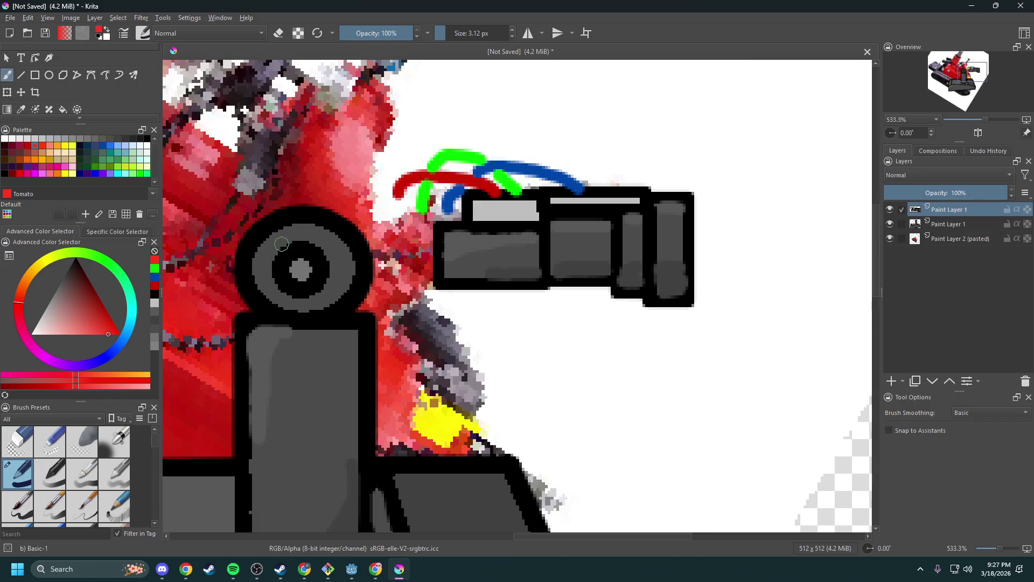
scroll(280, 242, up, 1)
click(153, 286)
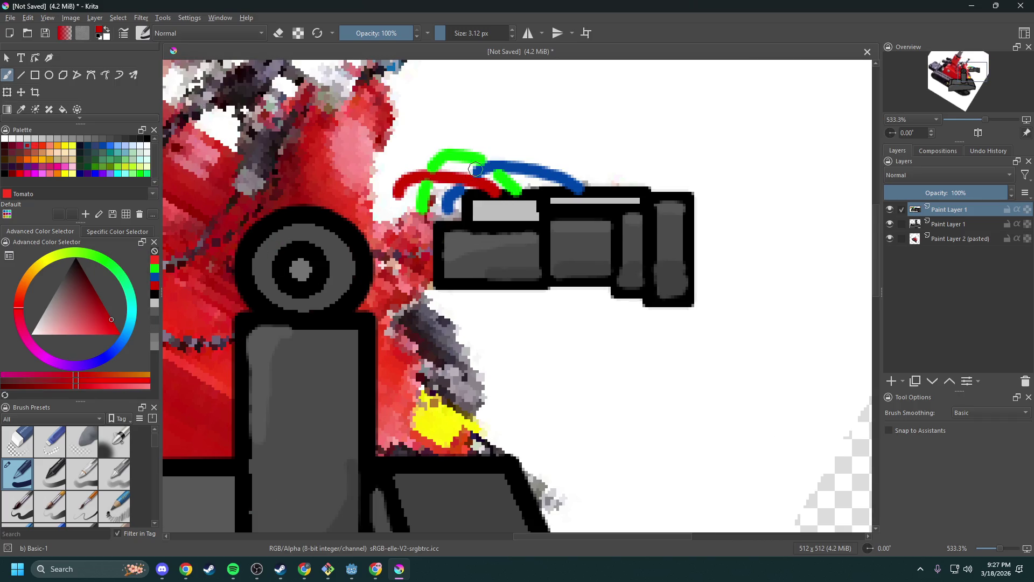
drag(397, 189, 397, 216)
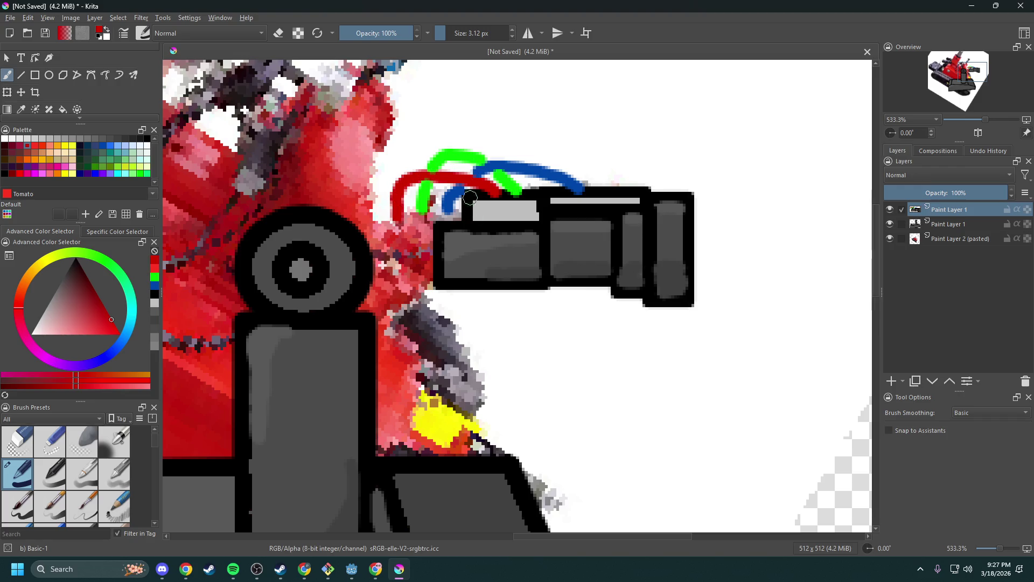
- Zoom in and out to inspect the connected hoses, then start transforming the nozzle layer
scroll(373, 123, down, 2)
scroll(372, 122, down, 3)
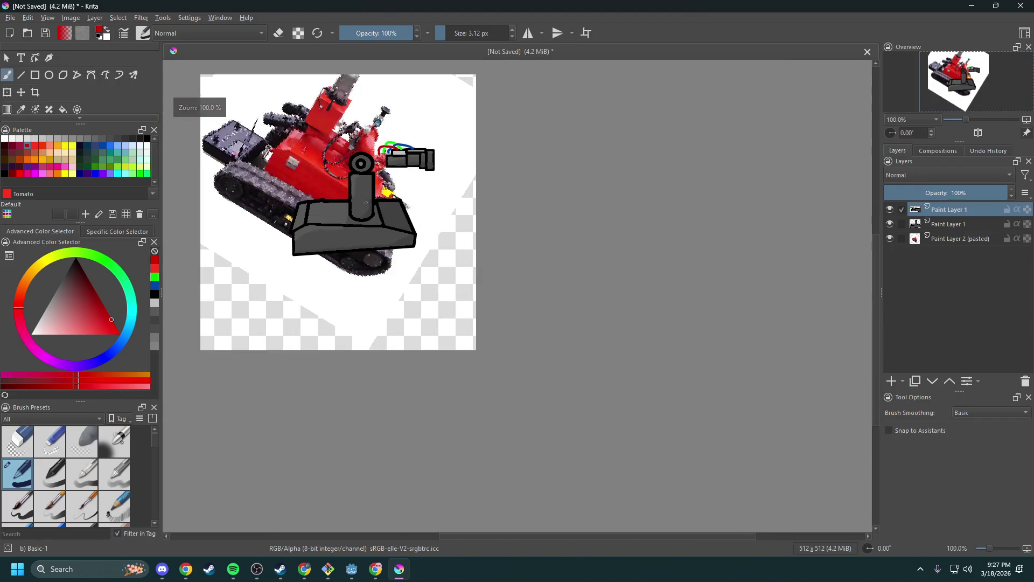
scroll(385, 208, up, 3)
scroll(421, 242, down, 1)
scroll(420, 243, up, 1)
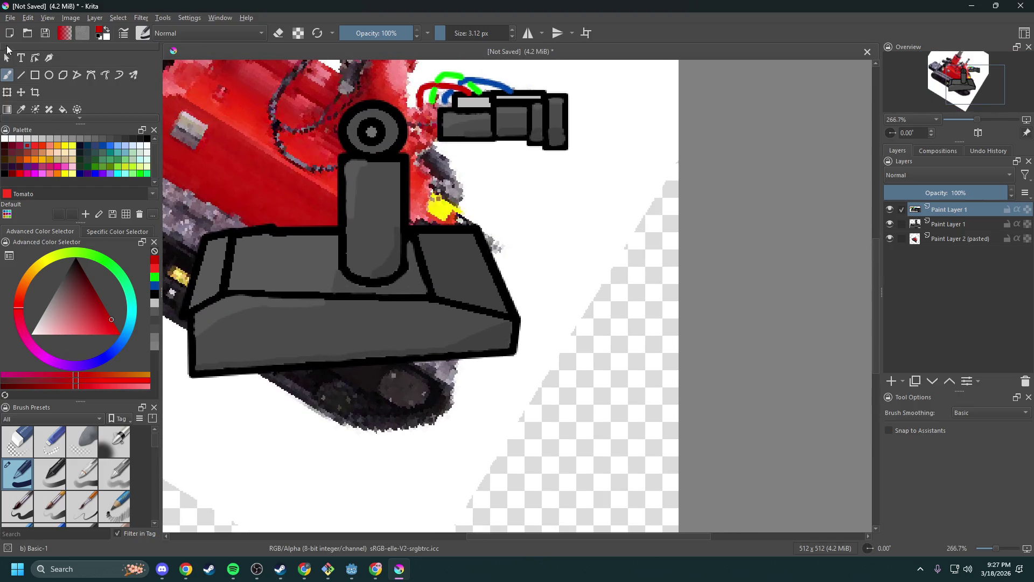
scroll(420, 216, down, 1)
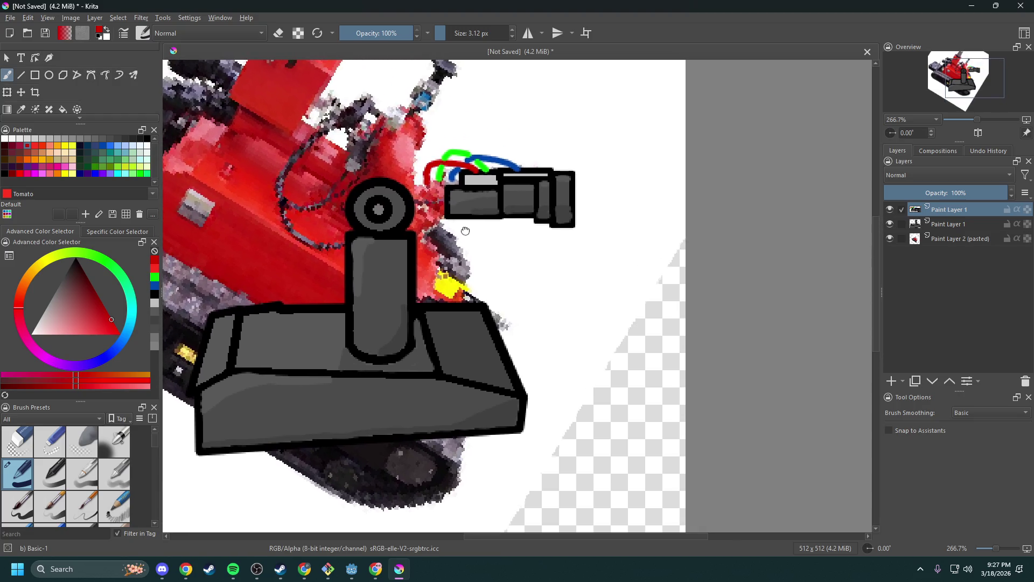
scroll(478, 234, up, 2)
scroll(515, 239, up, 1)
scroll(515, 239, down, 1)
scroll(482, 211, up, 1)
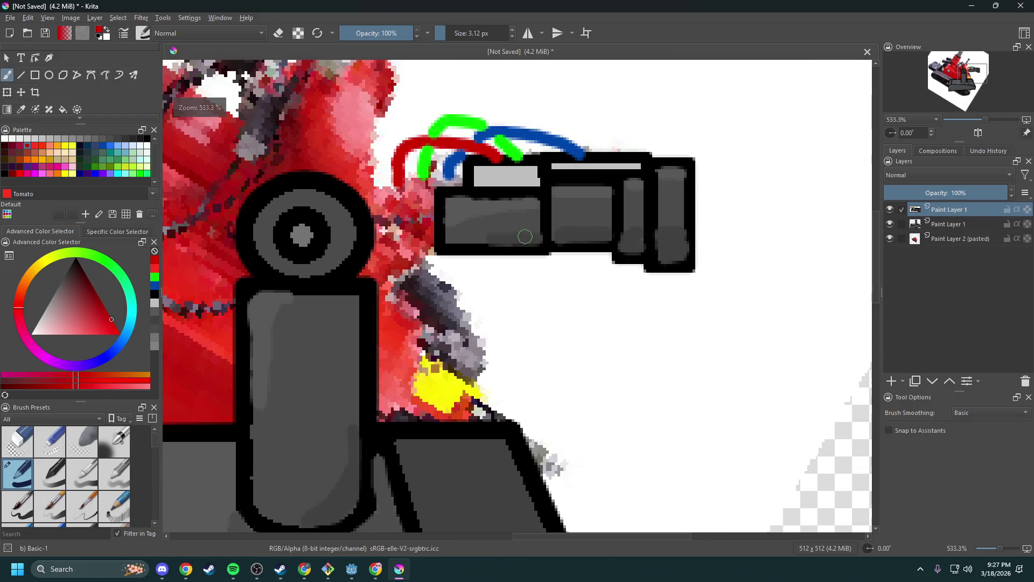
scroll(483, 210, down, 1)
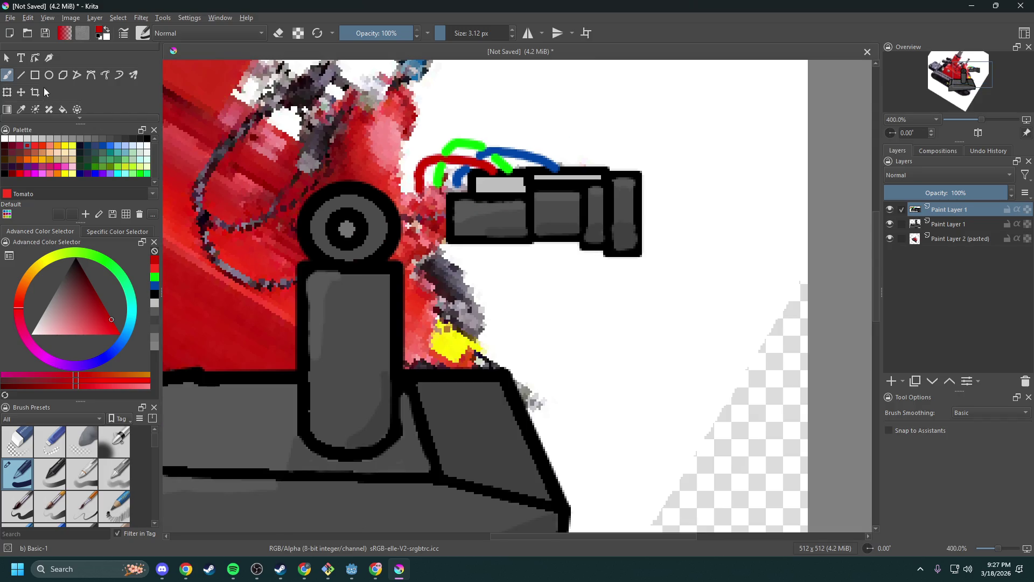
click(8, 93)
scroll(460, 165, down, 3)
- Move the hosed nozzle to the canvas's top-right corner and hide the red robot reference
mouse_move(541, 252)
mouse_down()
mouse_move(558, 153)
mouse_move(597, 120)
mouse_up()
scroll(509, 209, down, 1)
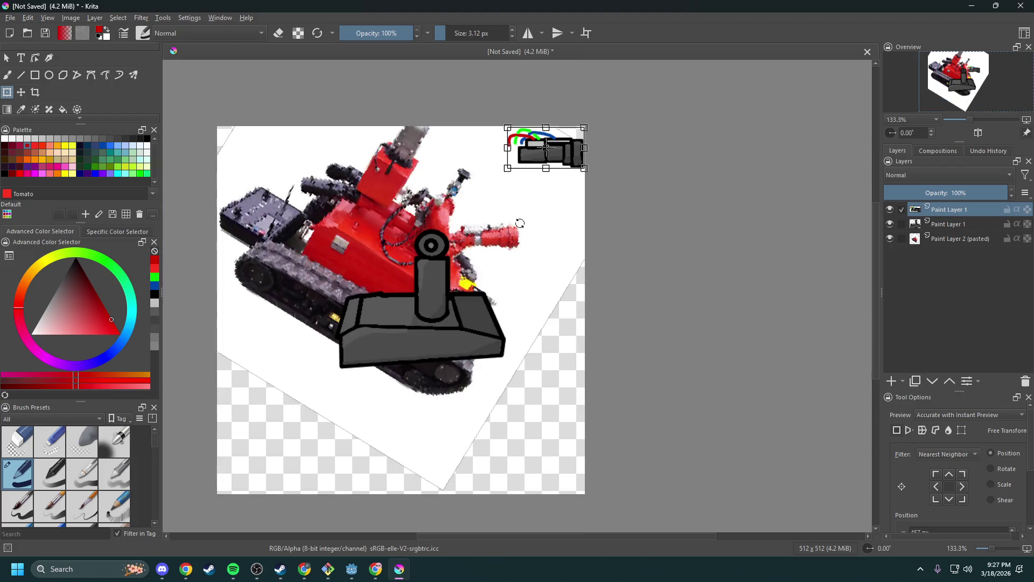
click(891, 239)
scroll(535, 194, up, 1)
scroll(615, 148, up, 1)
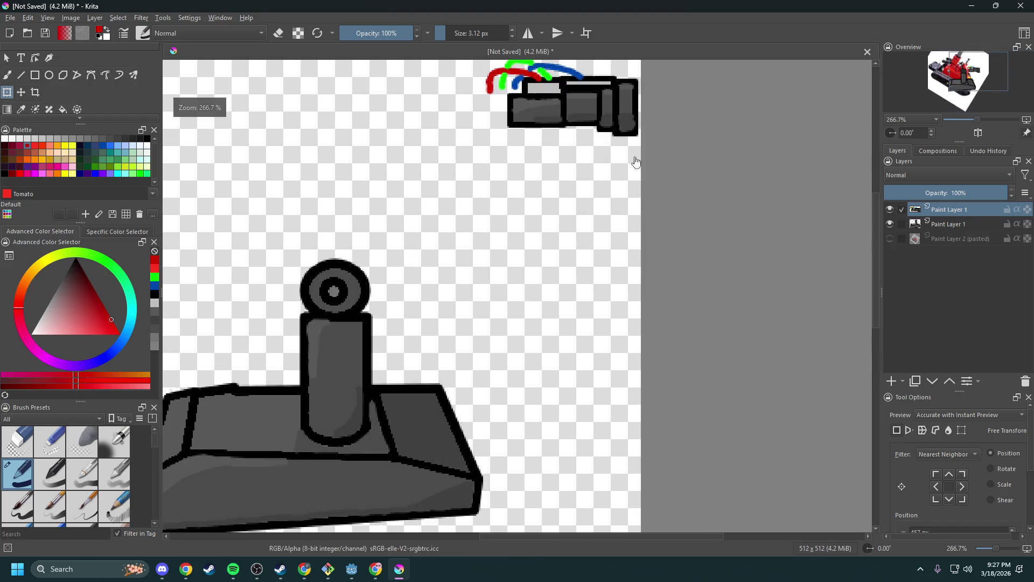
scroll(646, 177, down, 1)
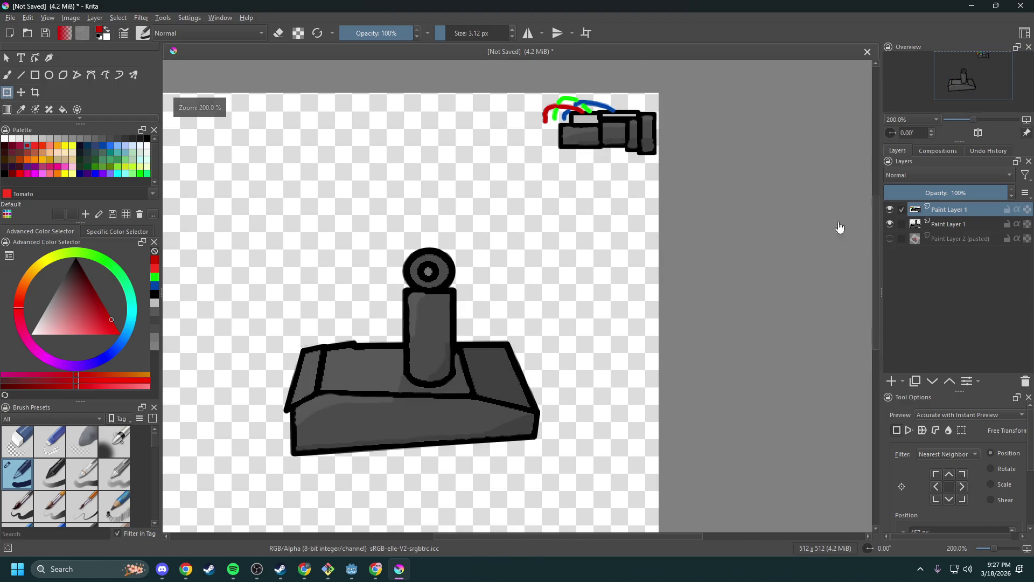
- Briefly hide the base-and-arm layer to check the nozzle alone, then show it again
click(890, 224)
click(890, 223)
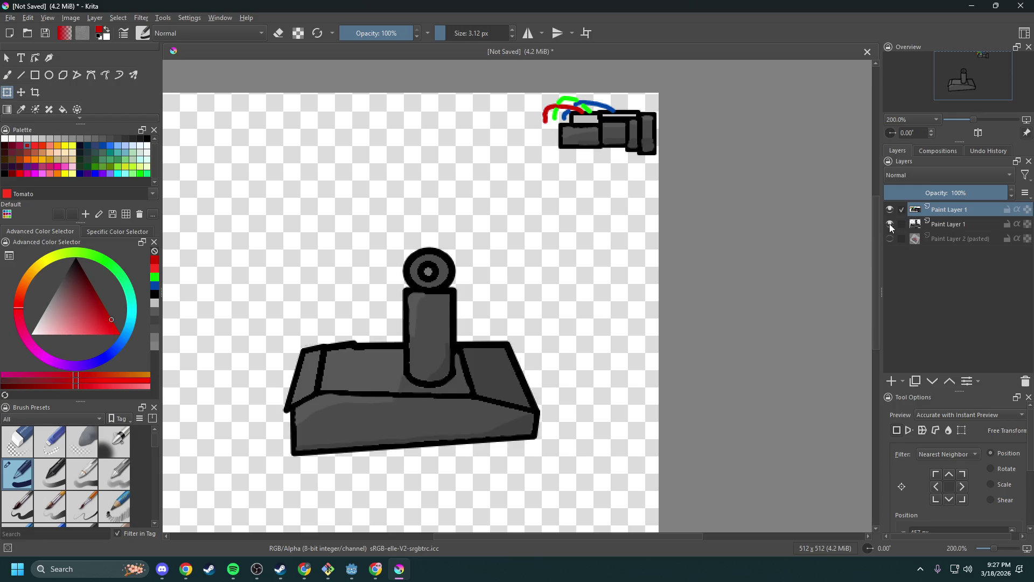
scroll(736, 243, down, 1)
scroll(560, 248, up, 1)
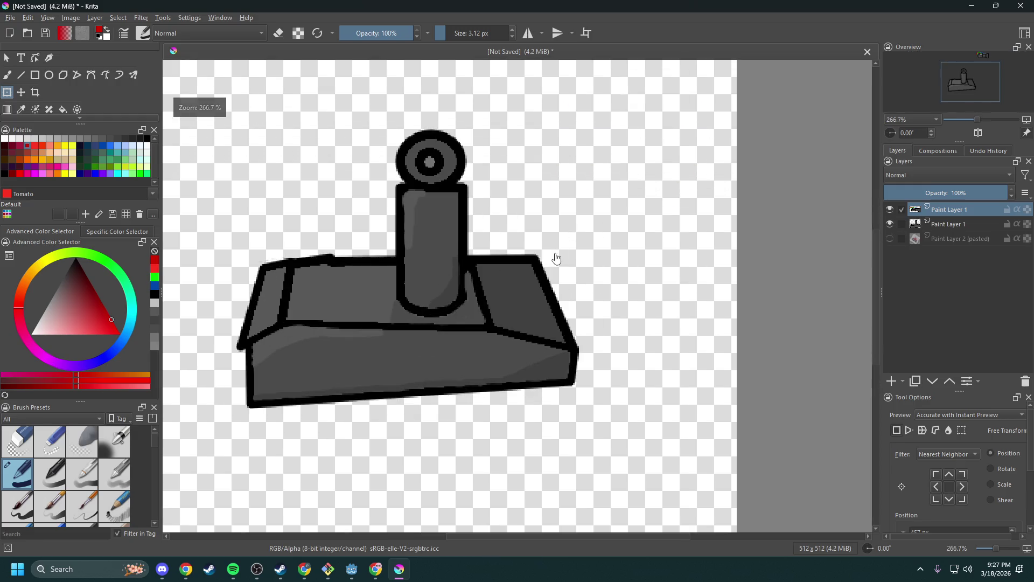
scroll(544, 253, up, 2)
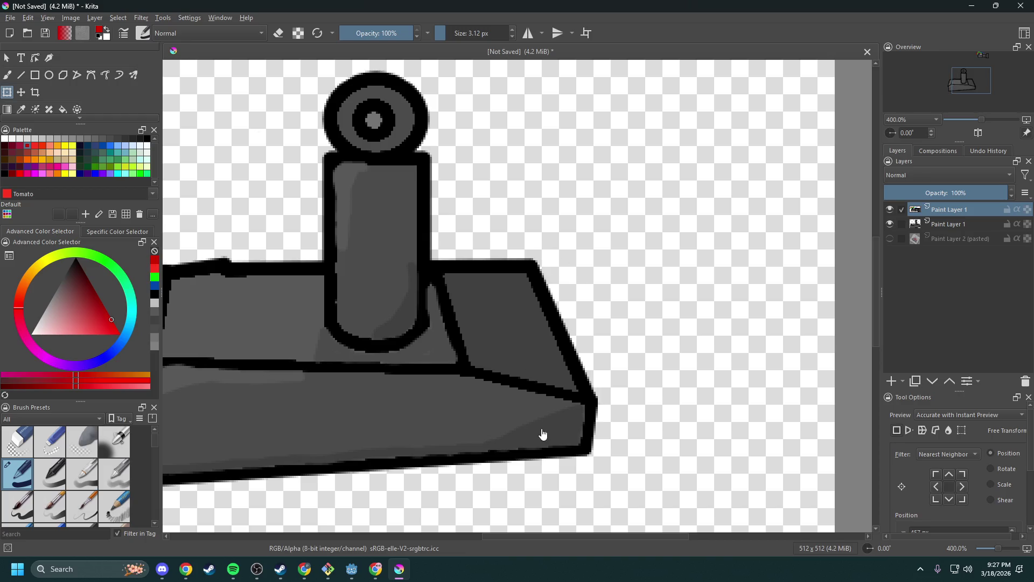
- Show the red reference once more, then hide Paint Layer 2 (pasted) for good
click(890, 238)
scroll(446, 286, down, 3)
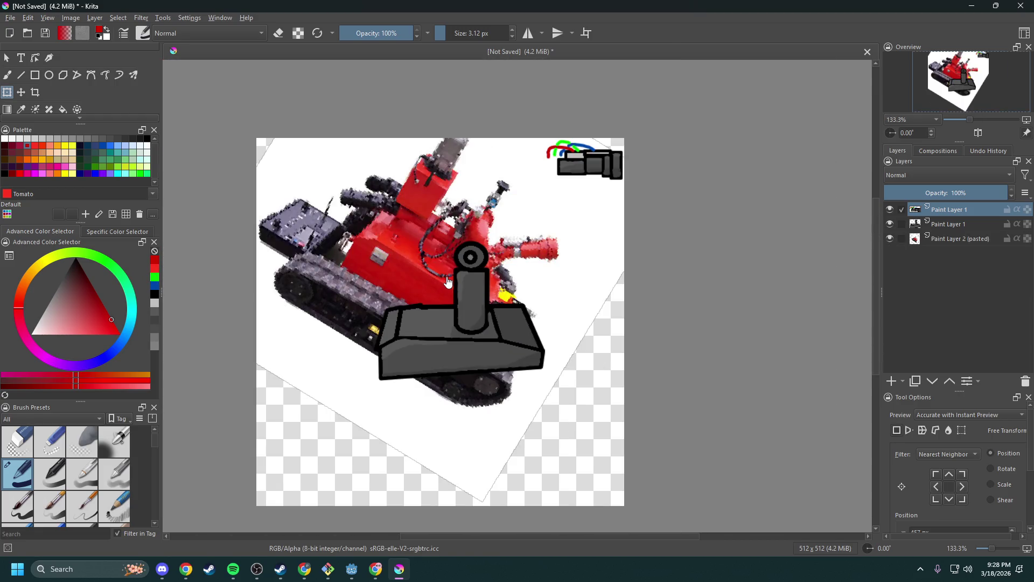
click(901, 223)
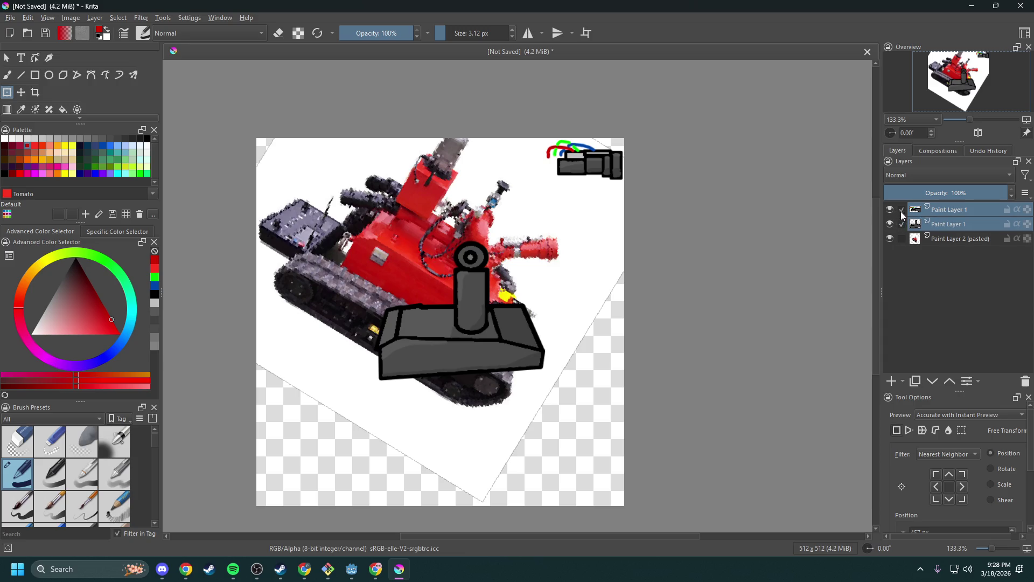
click(901, 223)
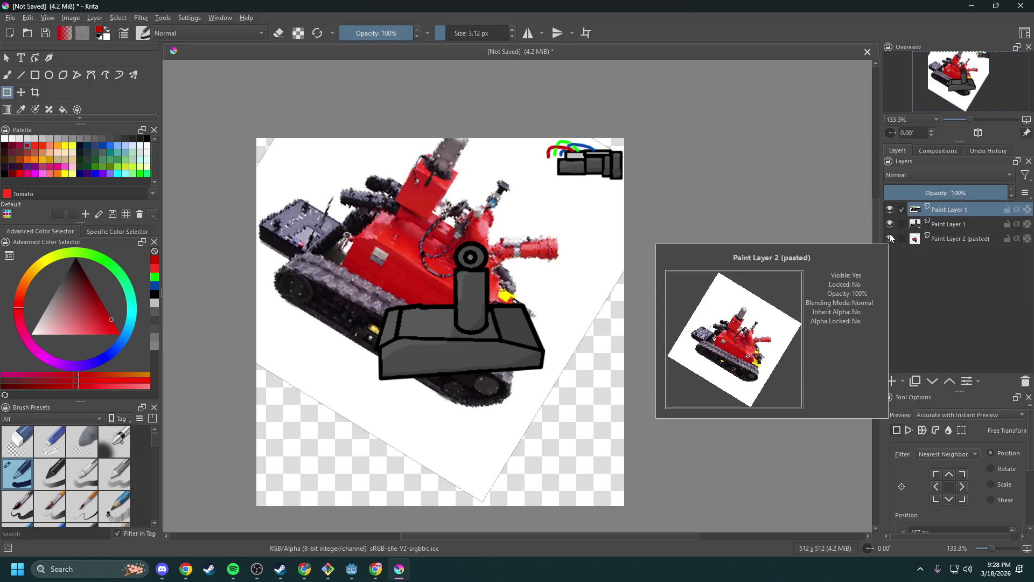
click(890, 237)
scroll(517, 353, up, 3)
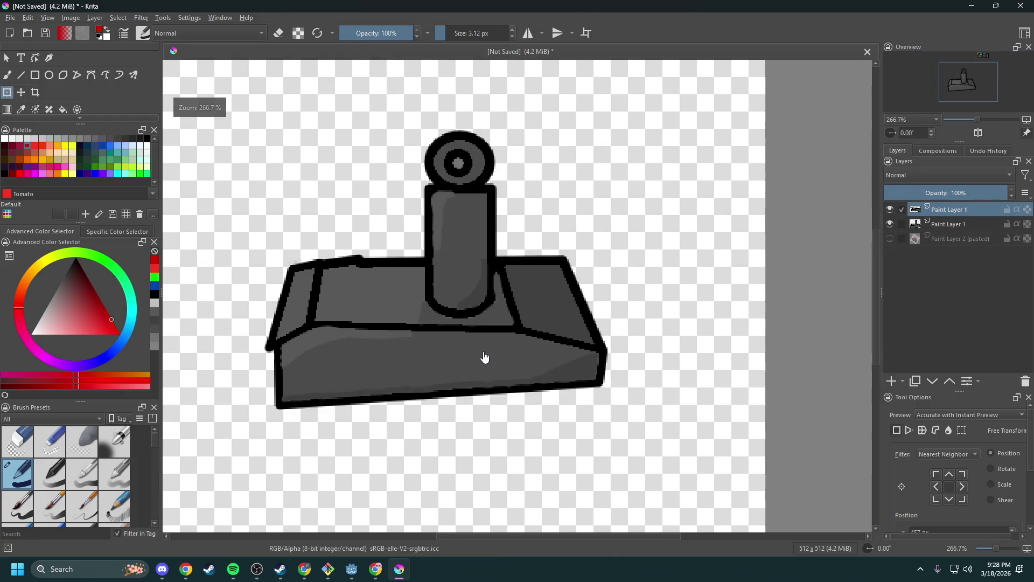
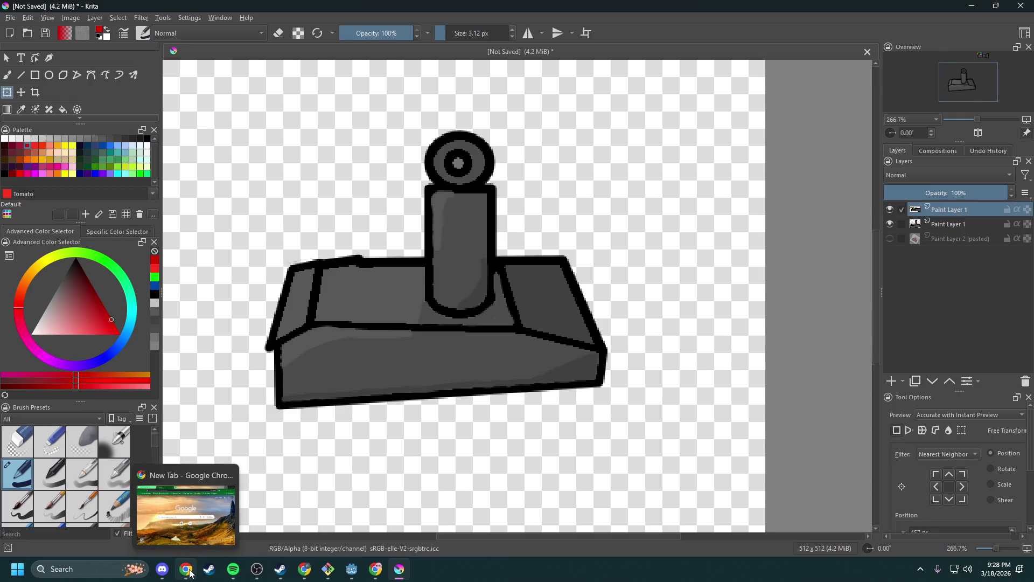
- Search Google Images for 'water planter robot' in a new Chrome tab
click(366, 575)
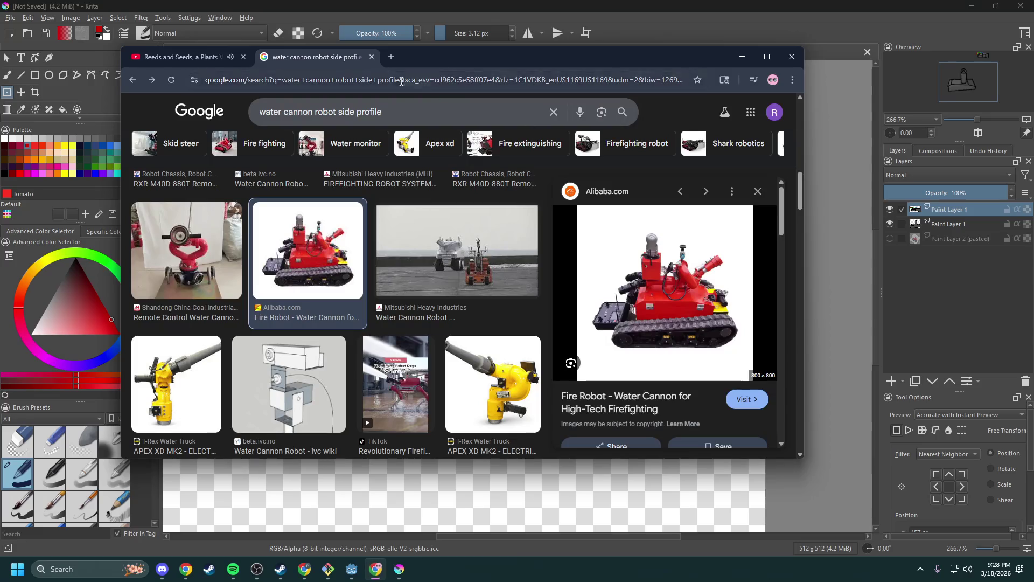
click(390, 60)
text(water p)
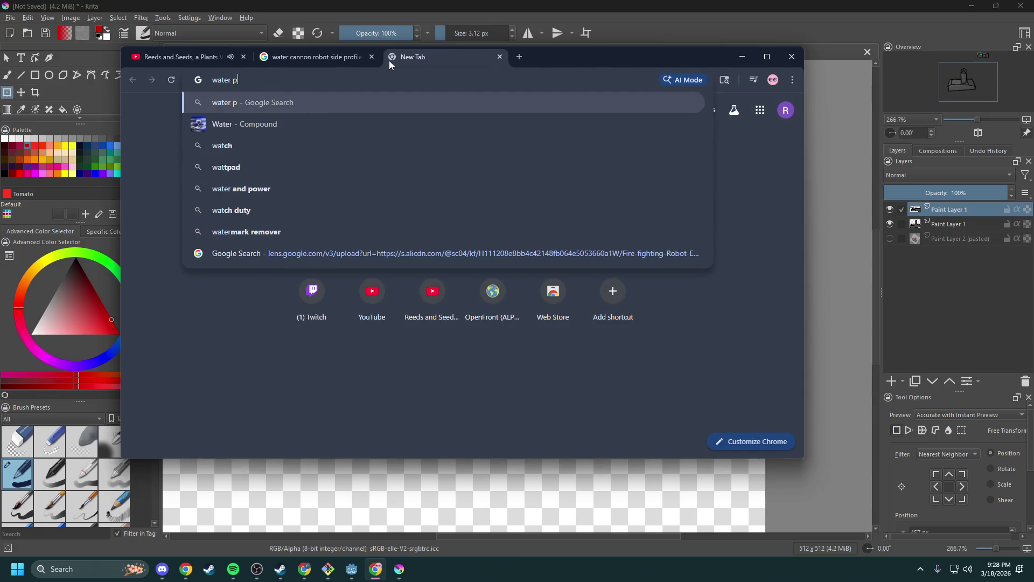
text(lanter robot)
key(Return)
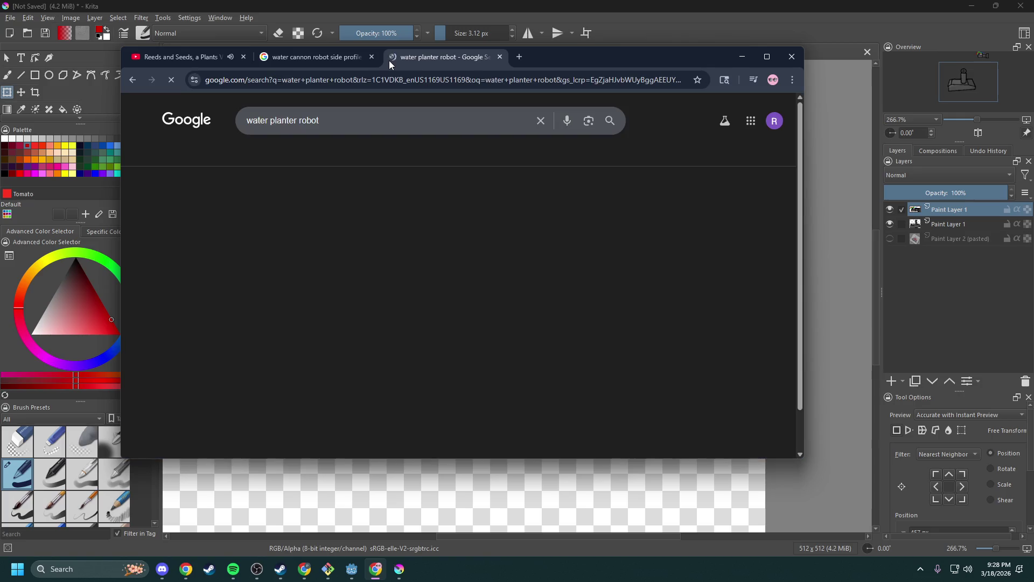
click(235, 155)
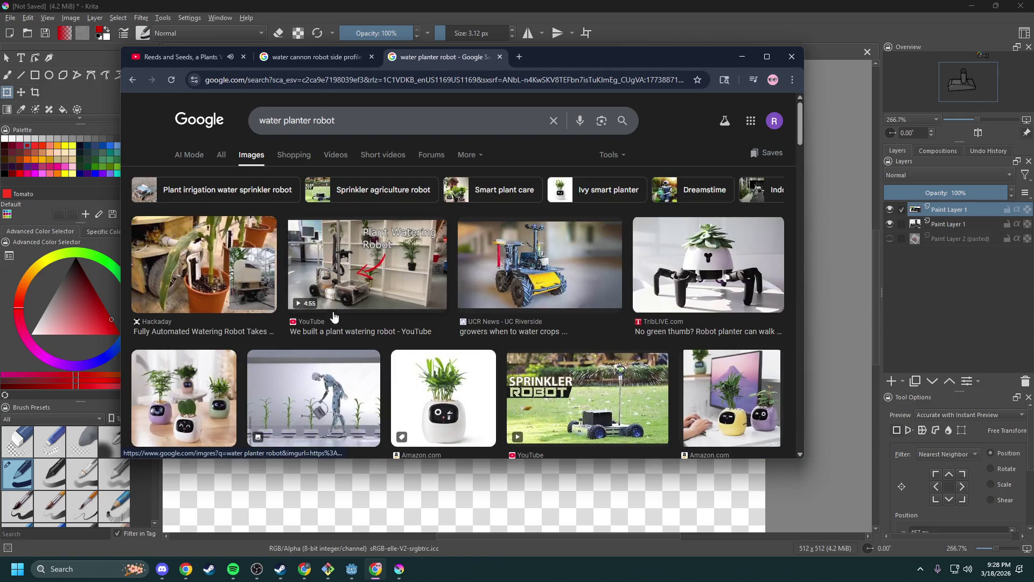
- Browse the robot image previews, including the Sprinkler Robot, then minimize Chrome
click(345, 408)
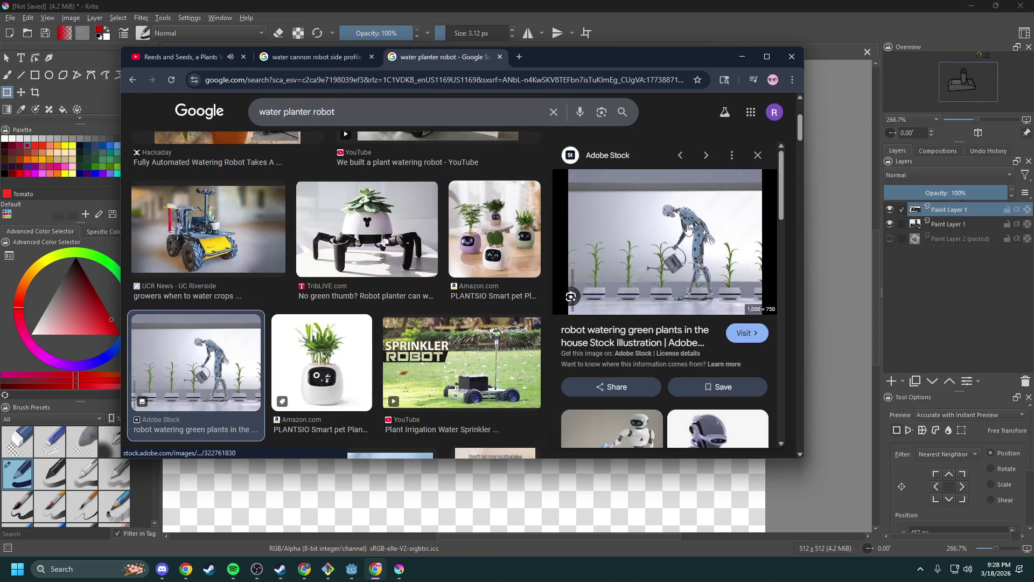
scroll(361, 356, down, 2)
scroll(360, 356, down, 1)
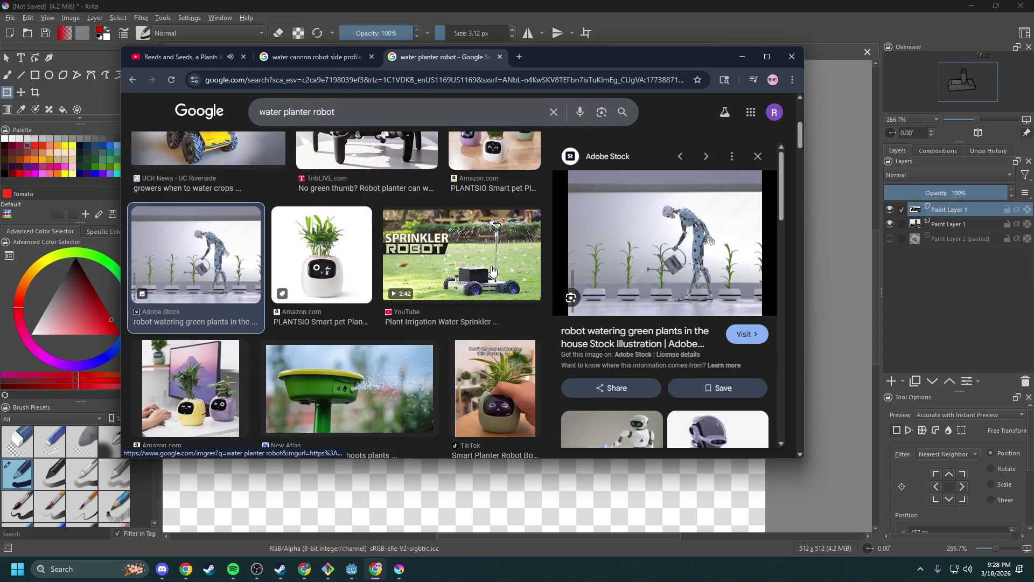
click(406, 294)
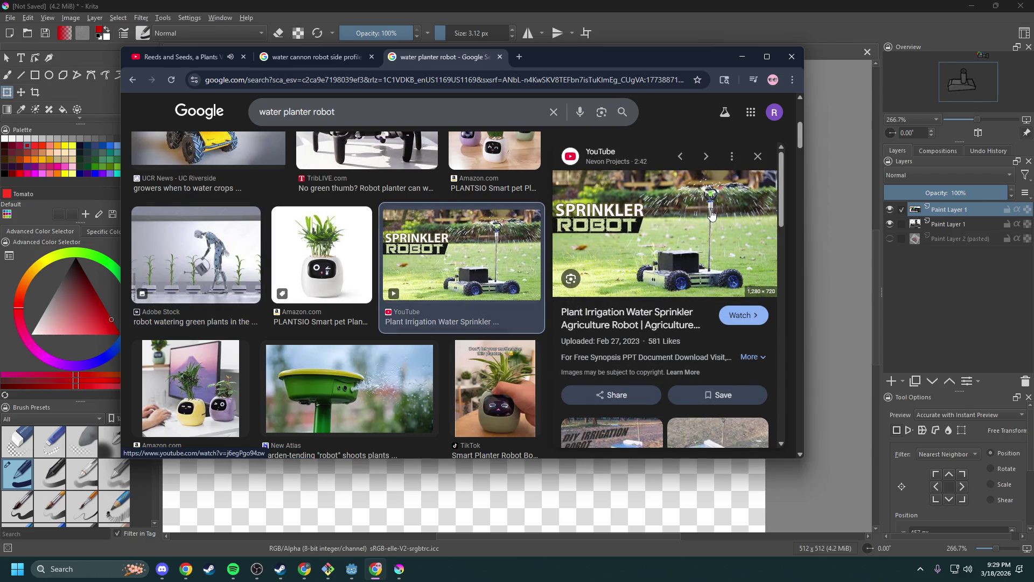
click(758, 156)
scroll(548, 314, down, 2)
scroll(548, 314, down, 1)
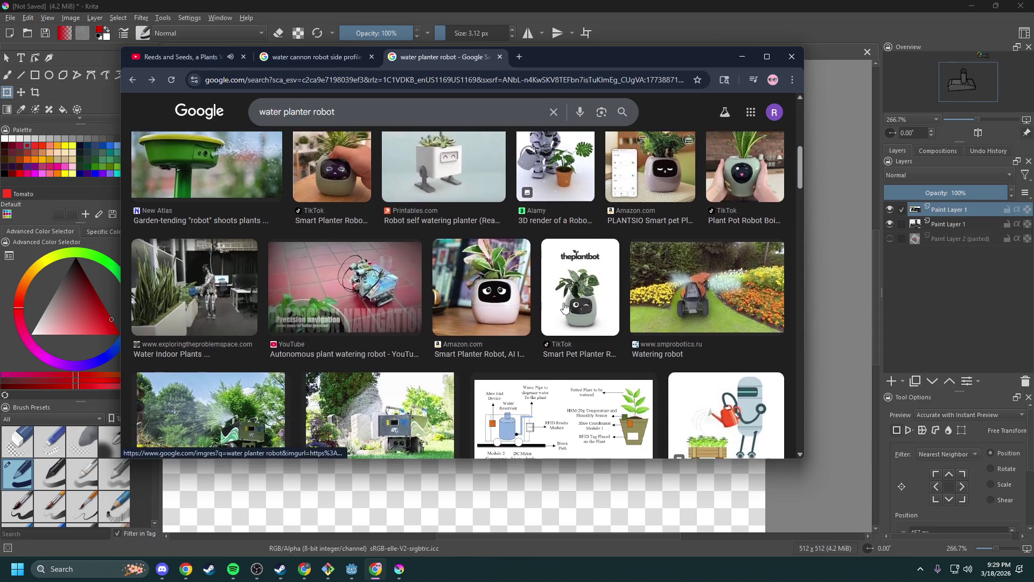
scroll(558, 308, down, 2)
scroll(560, 306, down, 1)
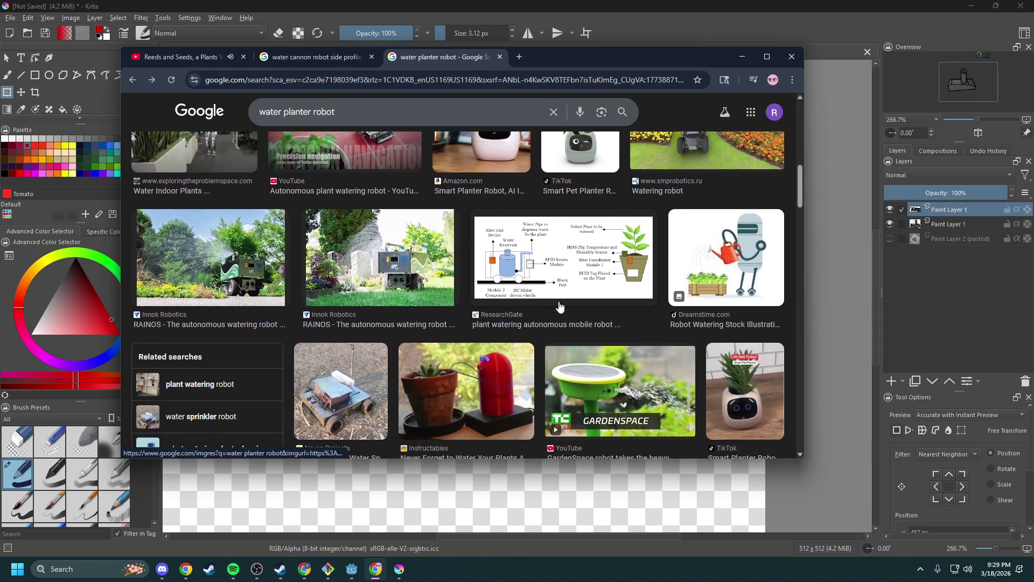
scroll(560, 305, down, 1)
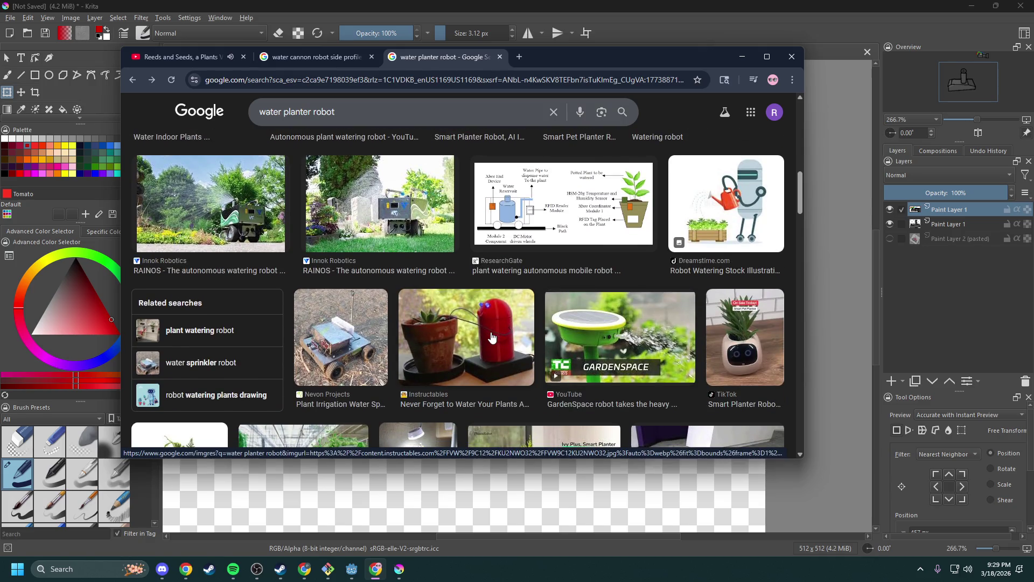
scroll(323, 324, down, 3)
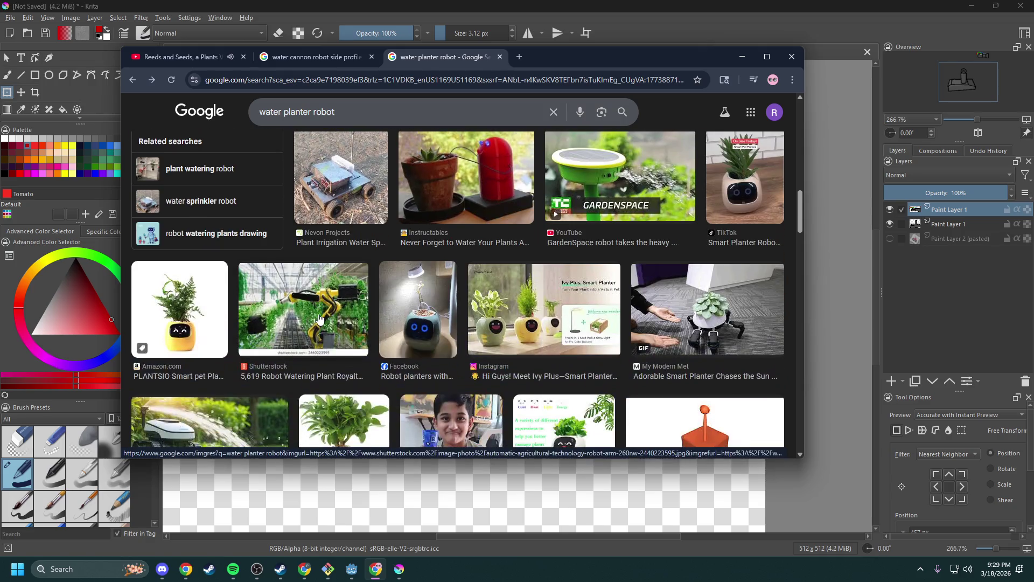
click(742, 56)
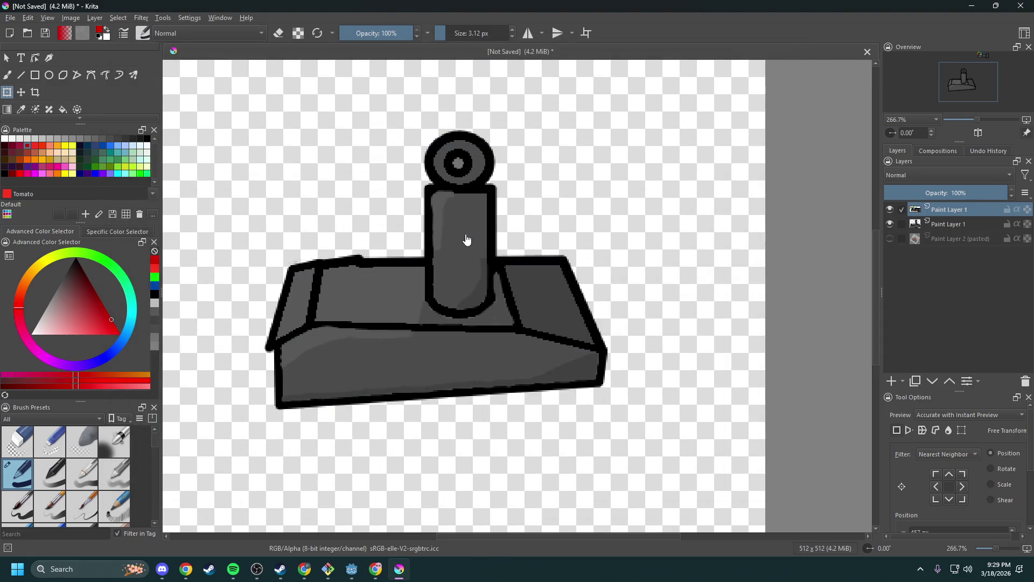
- Save the robot drawing under the new name WeakRangedREAL.kra
scroll(467, 240, down, 2)
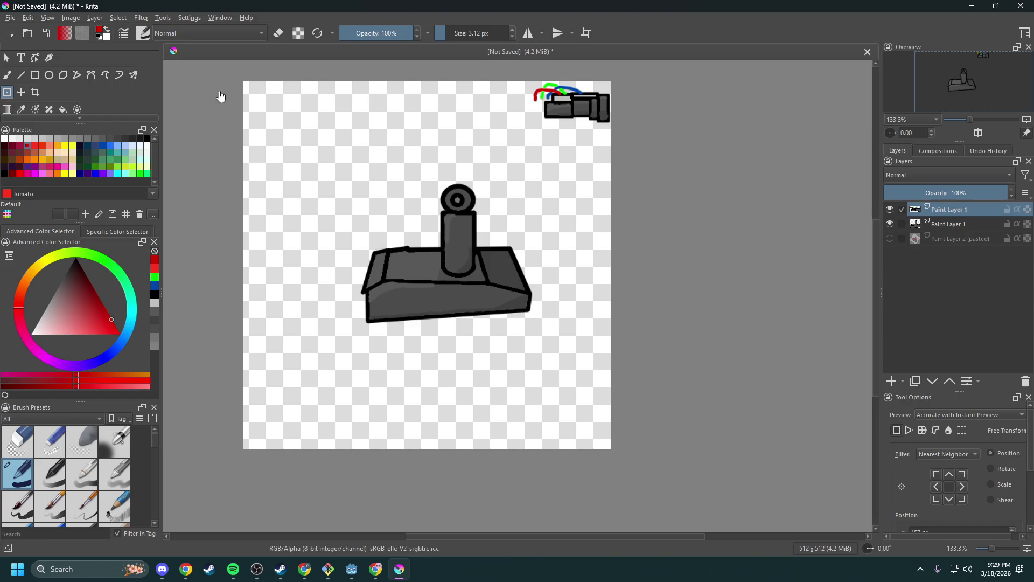
click(10, 18)
click(40, 75)
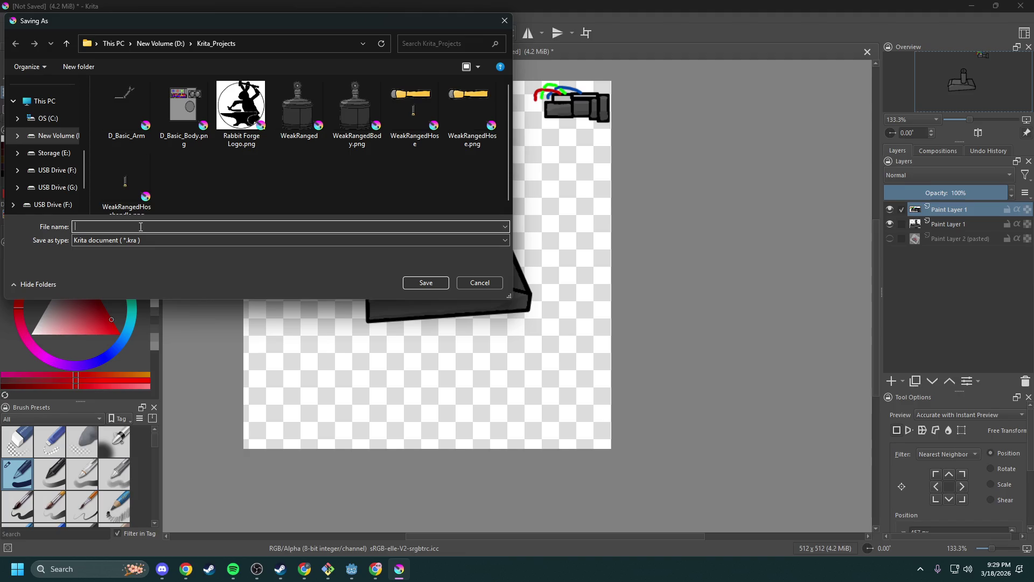
text(WeakRange)
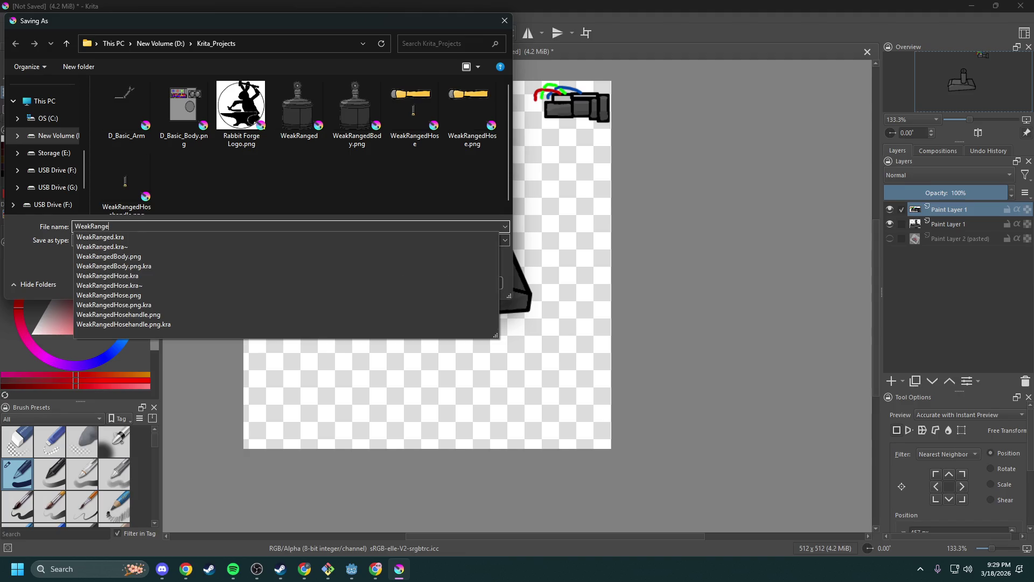
text(REa)
text(AL)
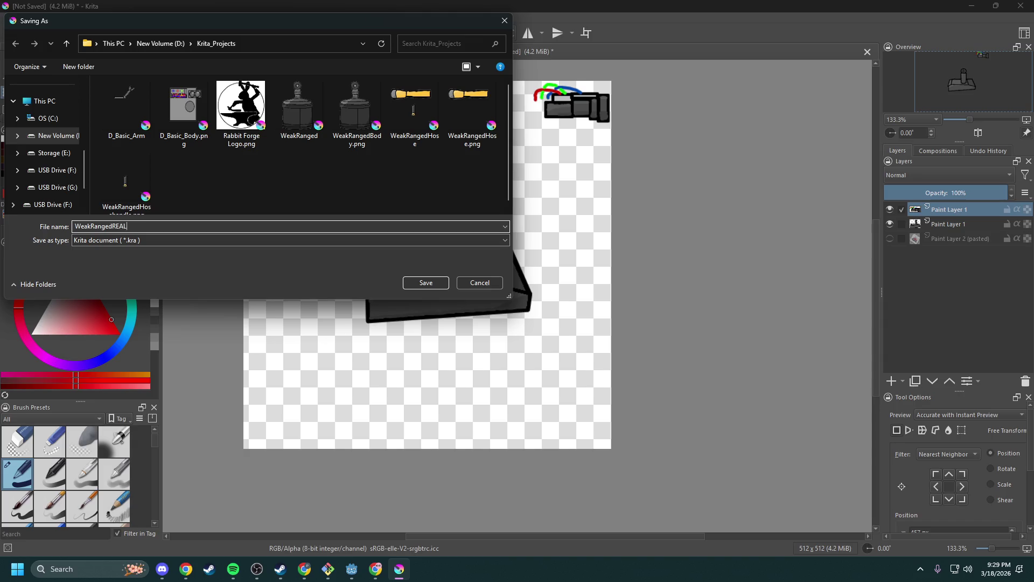
key(Return)
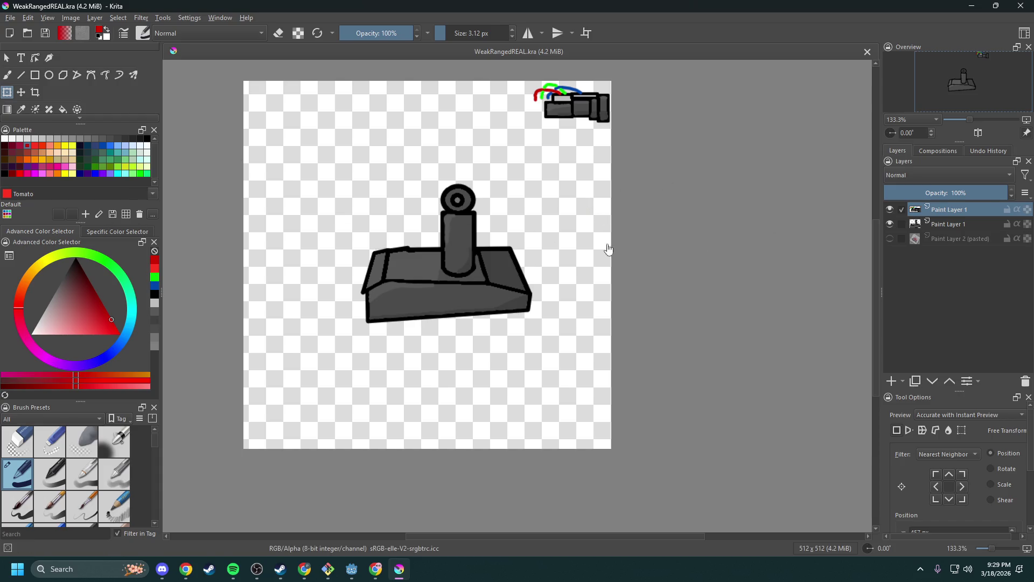
- Scale up the small cannon in the top-right corner
click(901, 223)
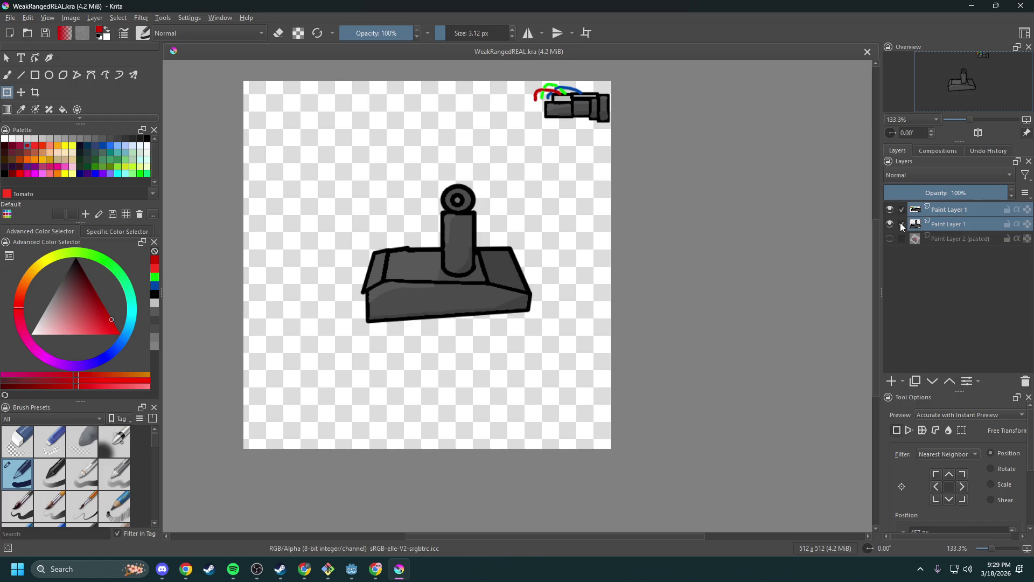
click(901, 223)
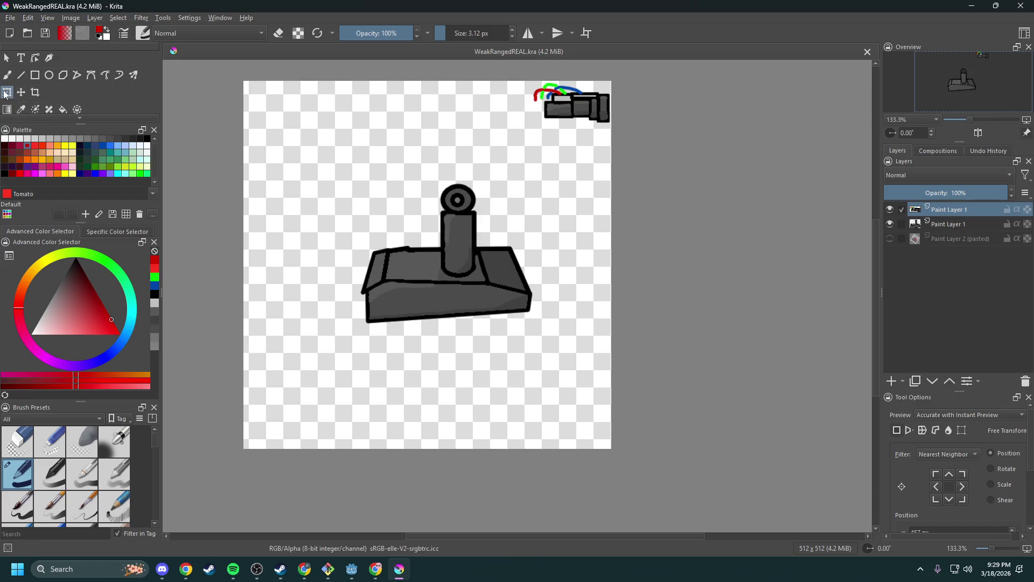
mouse_move(569, 120)
mouse_down()
mouse_move(584, 198)
mouse_move(544, 197)
mouse_move(454, 155)
mouse_up()
drag(583, 217, 589, 237)
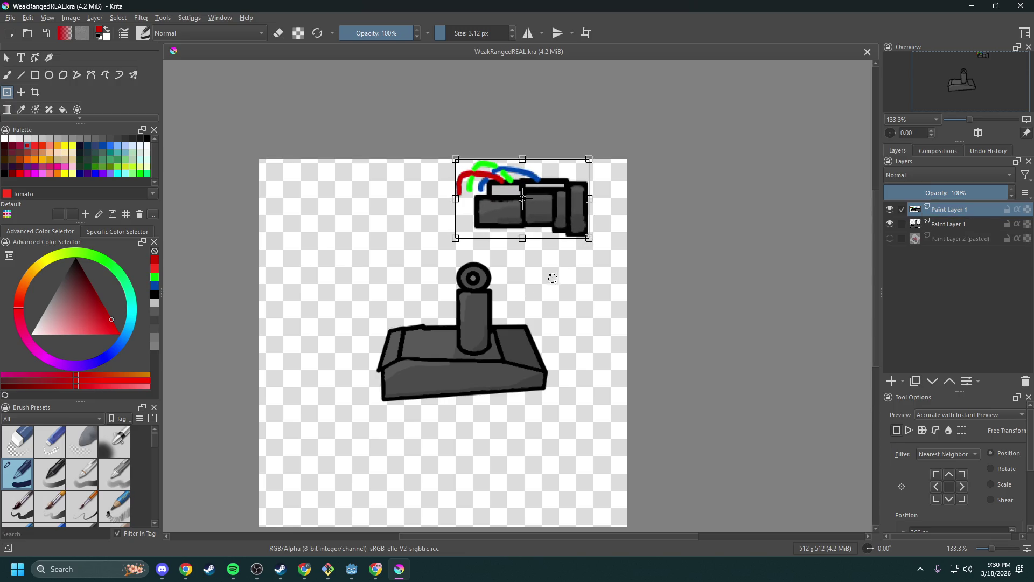
click(910, 224)
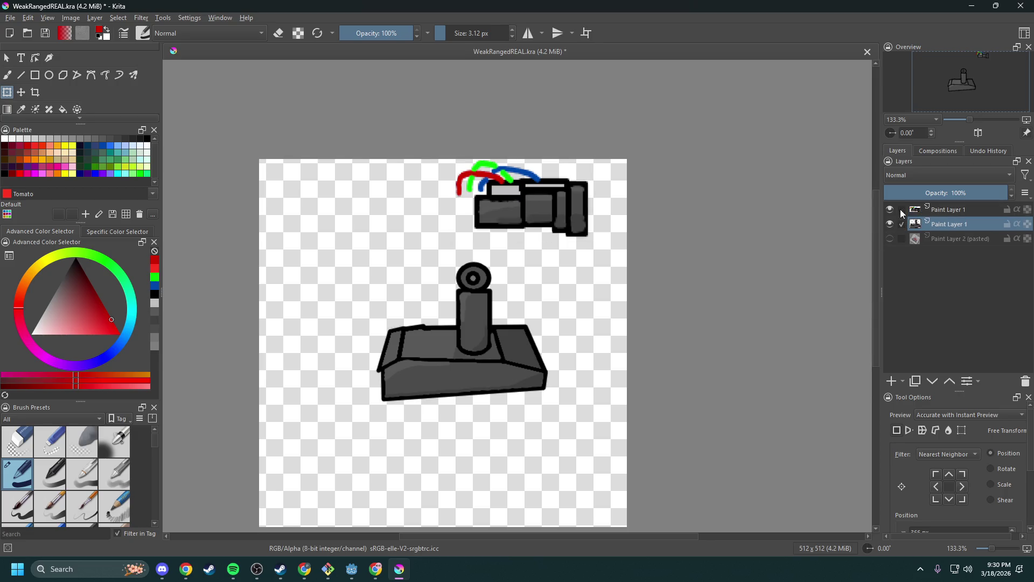
- Enlarge the turret to fill the canvas and raise it toward the cannon
click(399, 275)
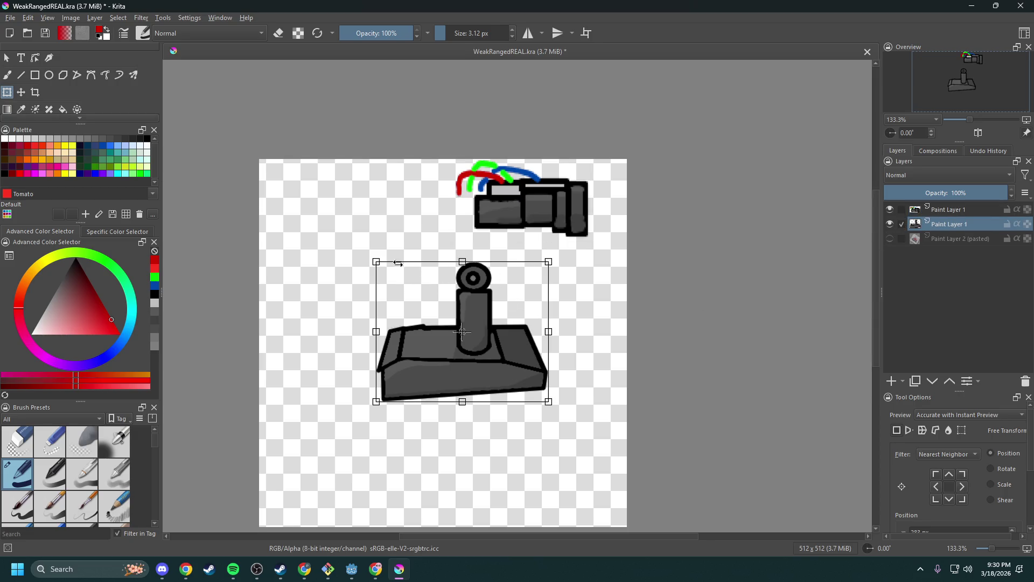
drag(377, 262, 298, 201)
mouse_move(441, 302)
mouse_down()
mouse_move(447, 350)
mouse_move(545, 230)
mouse_up()
mouse_move(504, 329)
mouse_down()
mouse_move(492, 330)
mouse_move(504, 335)
mouse_up()
drag(318, 231, 273, 185)
drag(575, 437, 629, 462)
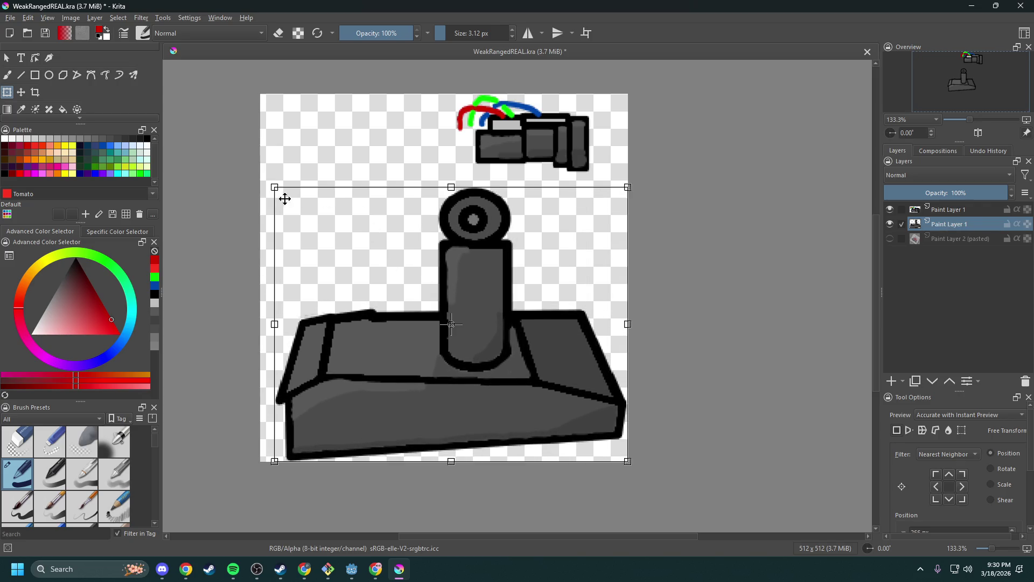
drag(275, 187, 256, 145)
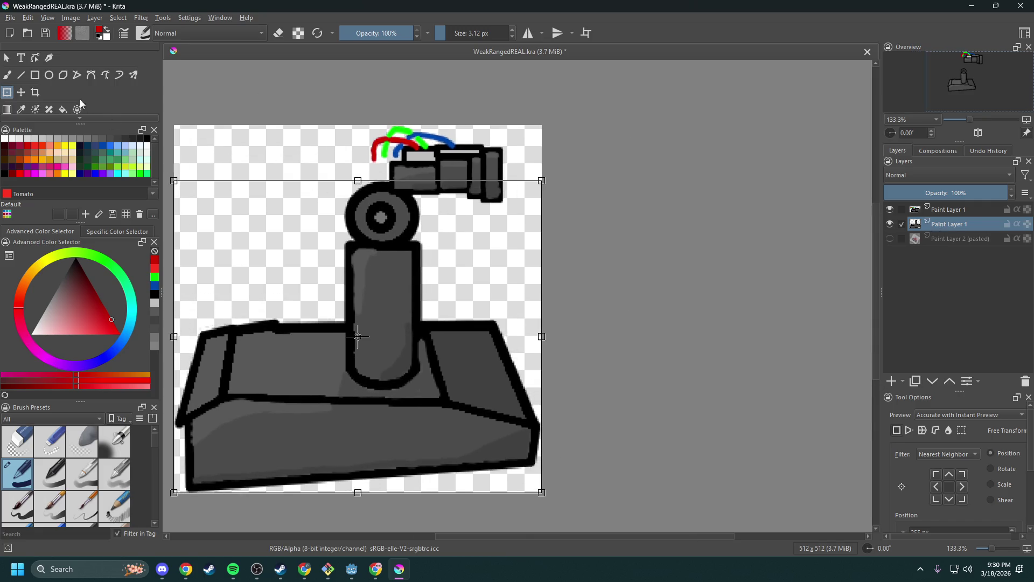
click(935, 209)
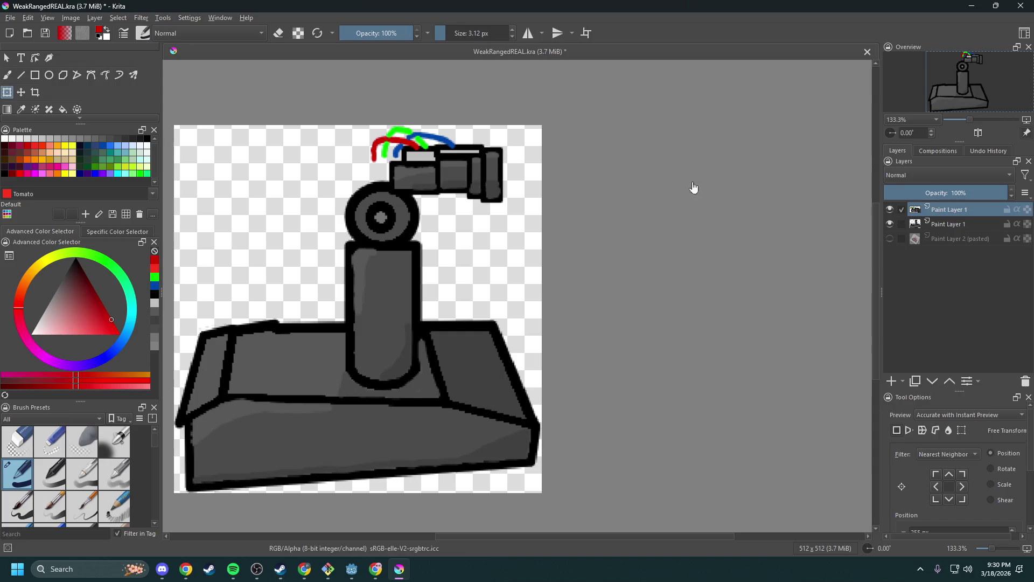
- Scale the cannon arm onto the turret pivot, then hide its layer
click(468, 197)
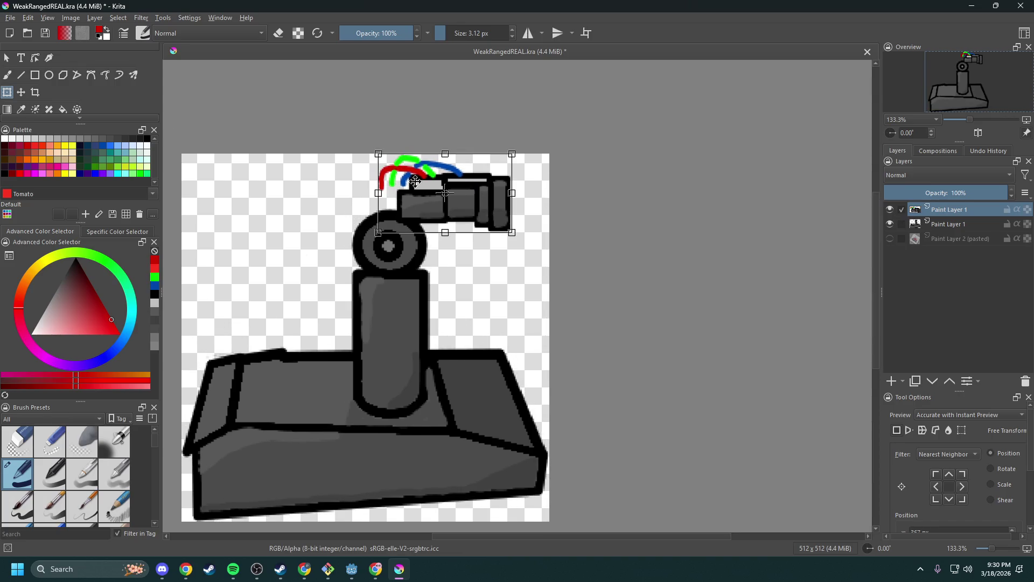
mouse_move(378, 232)
mouse_down()
mouse_move(347, 253)
mouse_move(299, 259)
mouse_up()
drag(472, 216, 538, 235)
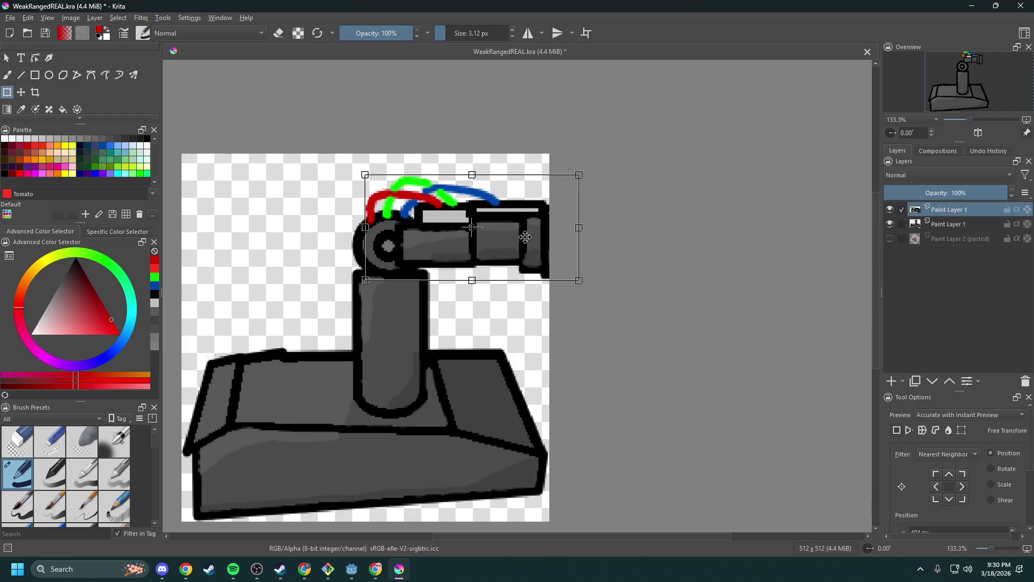
click(500, 238)
mouse_move(500, 239)
mouse_down()
mouse_move(332, 231)
mouse_move(431, 233)
mouse_up()
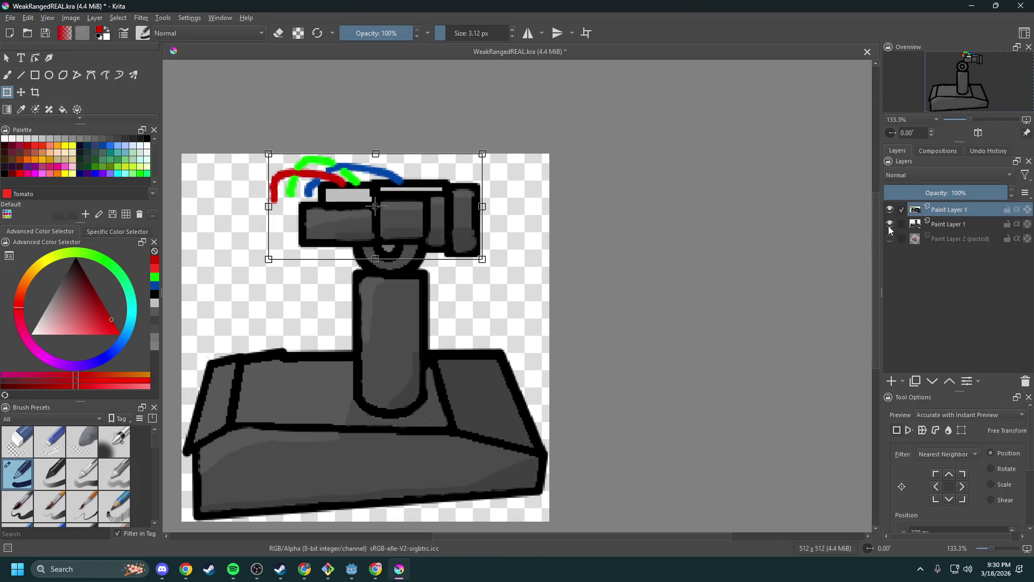
click(891, 211)
click(10, 17)
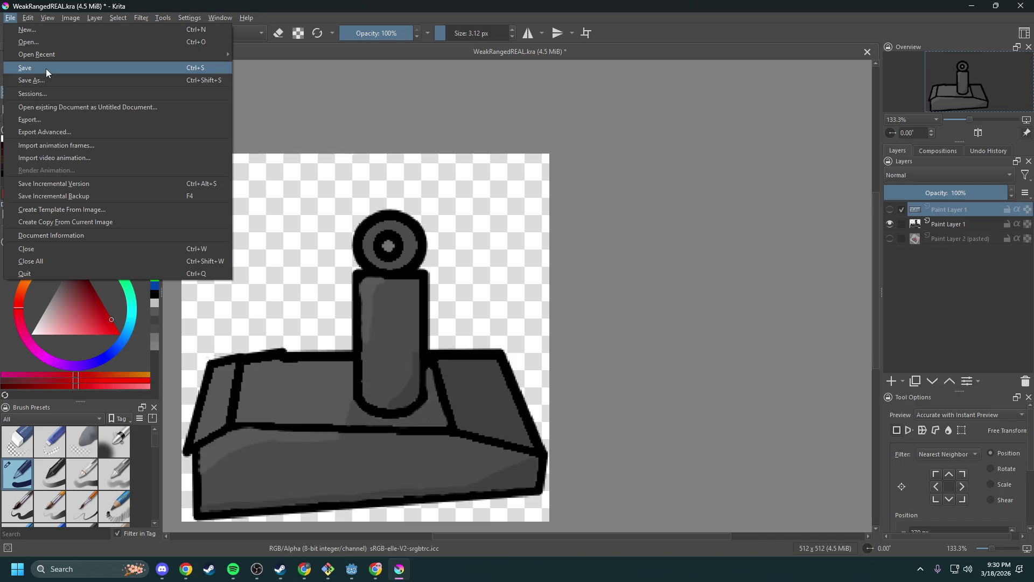
- Export the tank body as WeakRangedBodyREAL.png
click(68, 118)
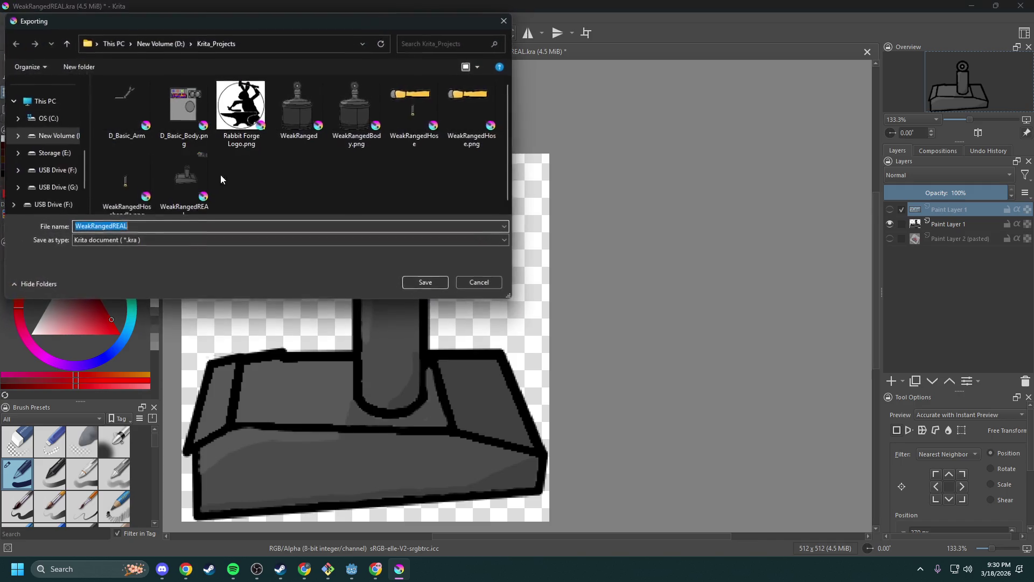
click(140, 225)
drag(128, 227, 115, 225)
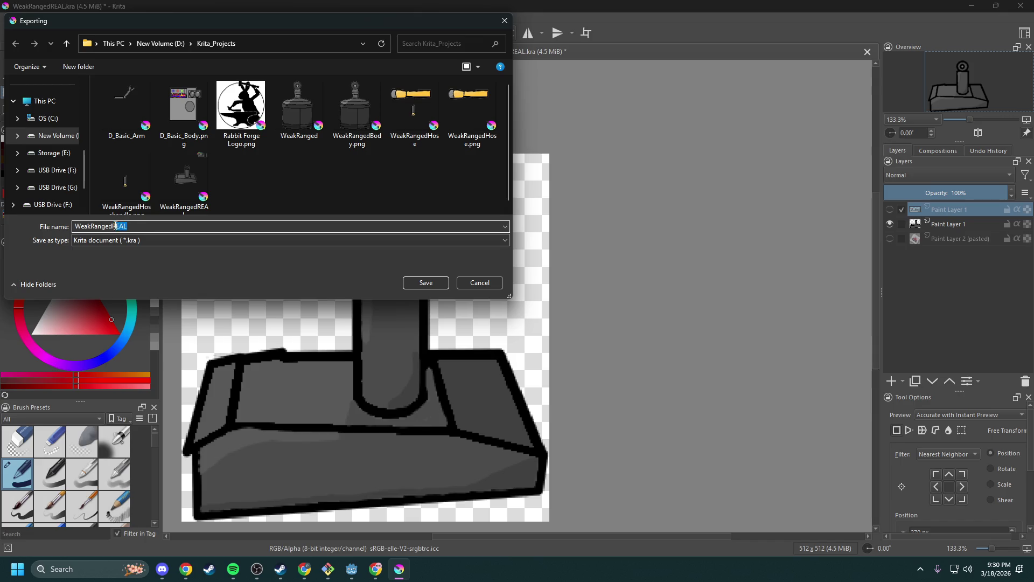
text(Body.png)
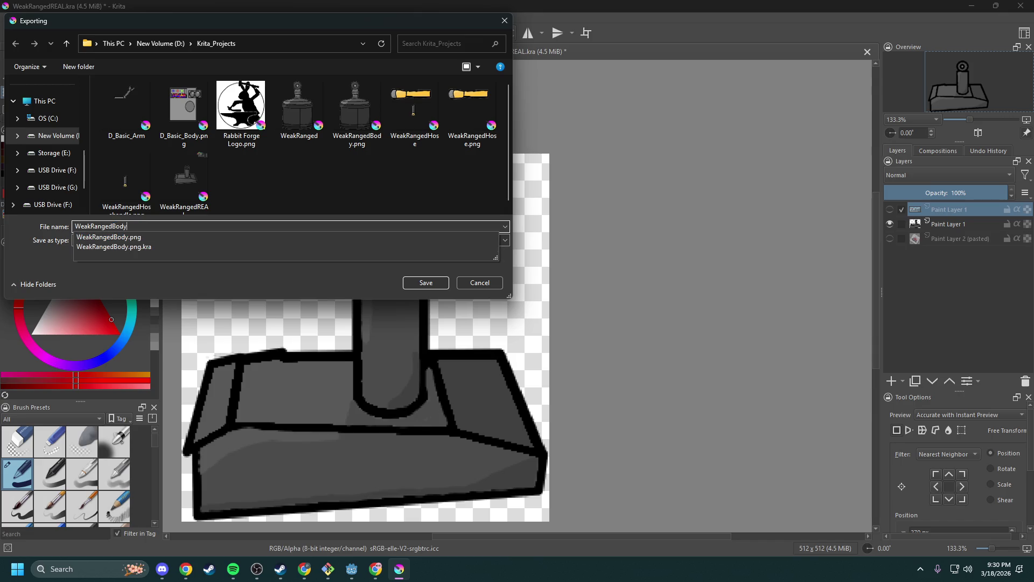
click(131, 237)
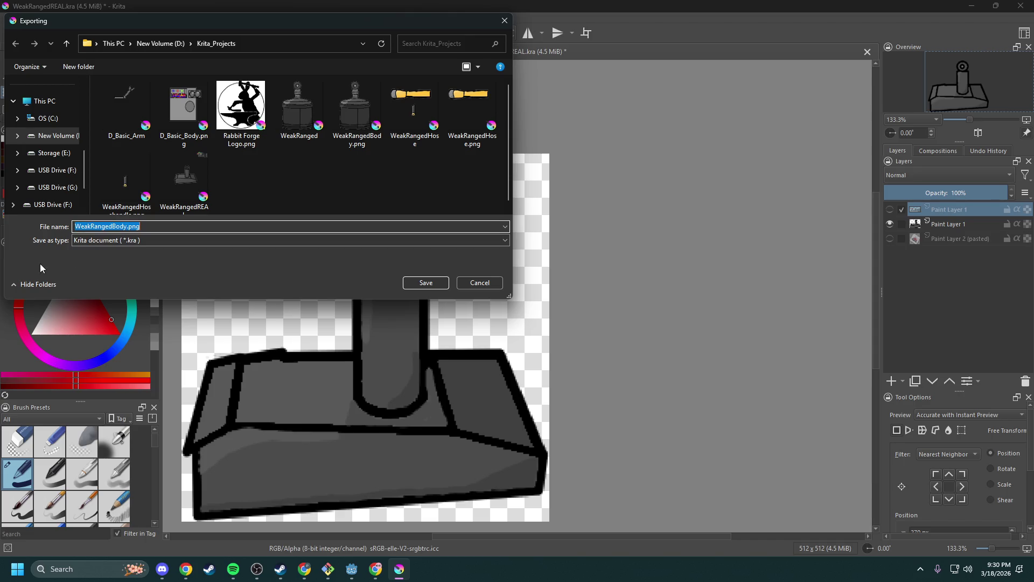
click(151, 226)
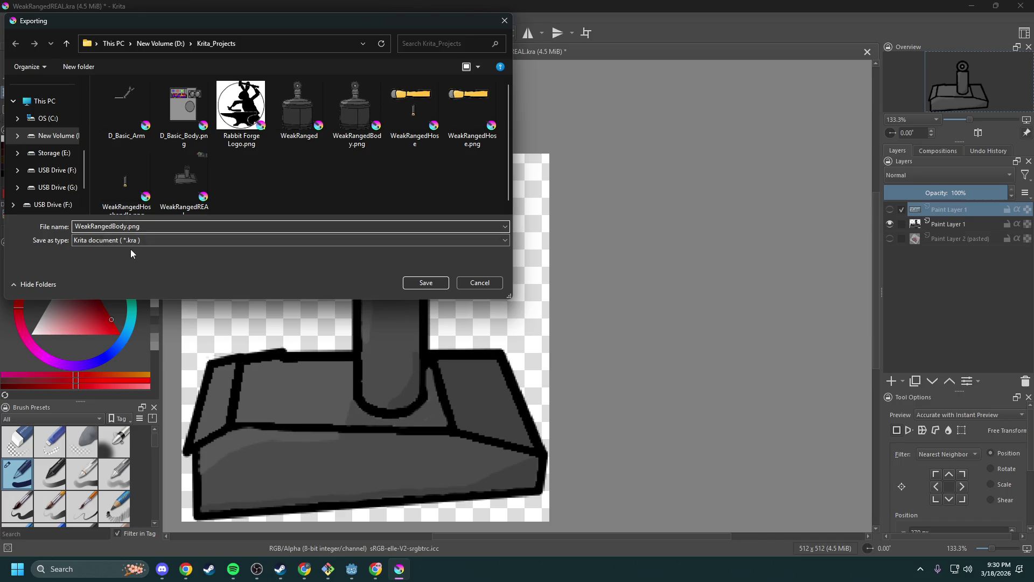
text(REAL)
click(187, 239)
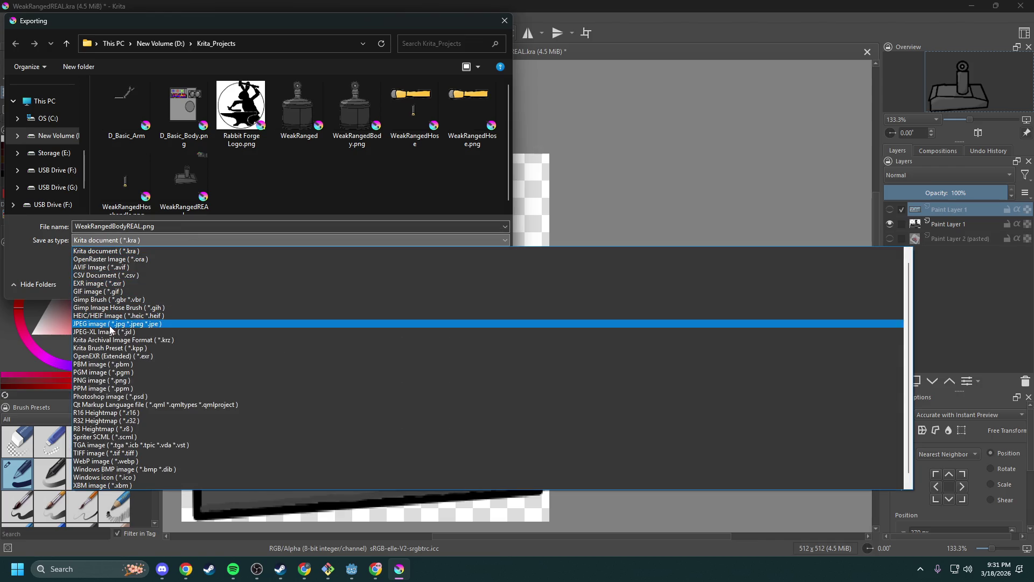
click(113, 381)
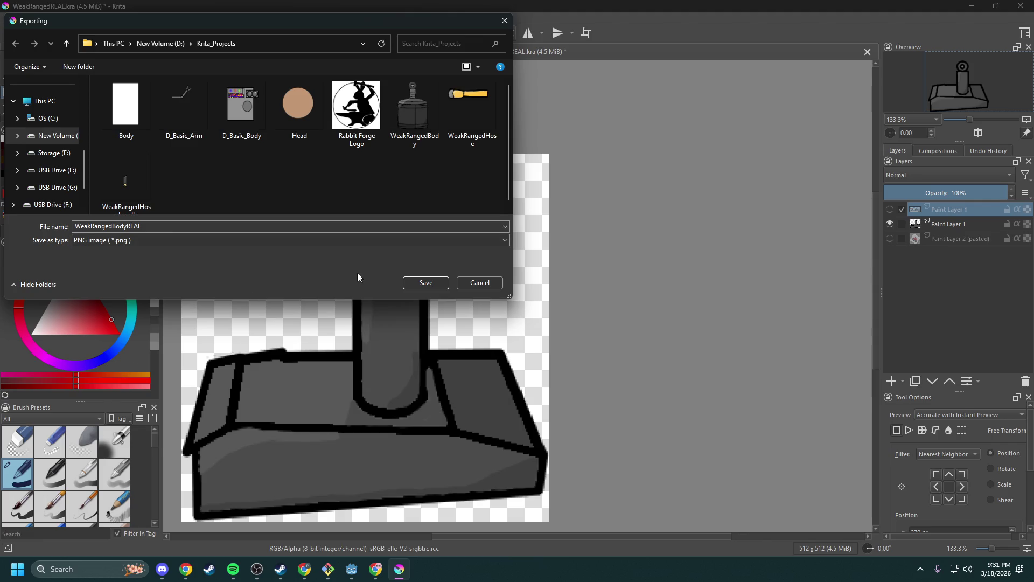
click(426, 283)
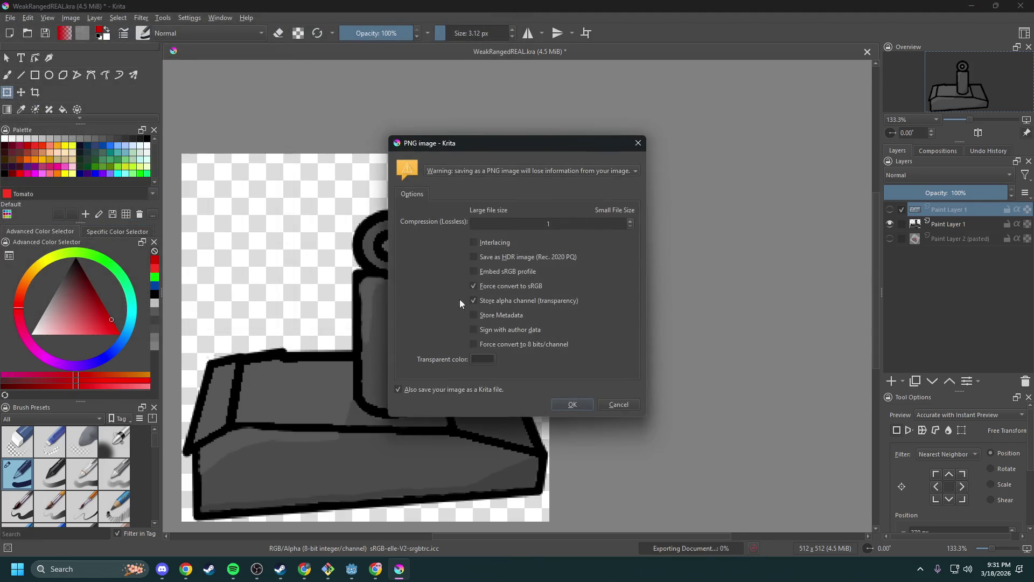
click(573, 405)
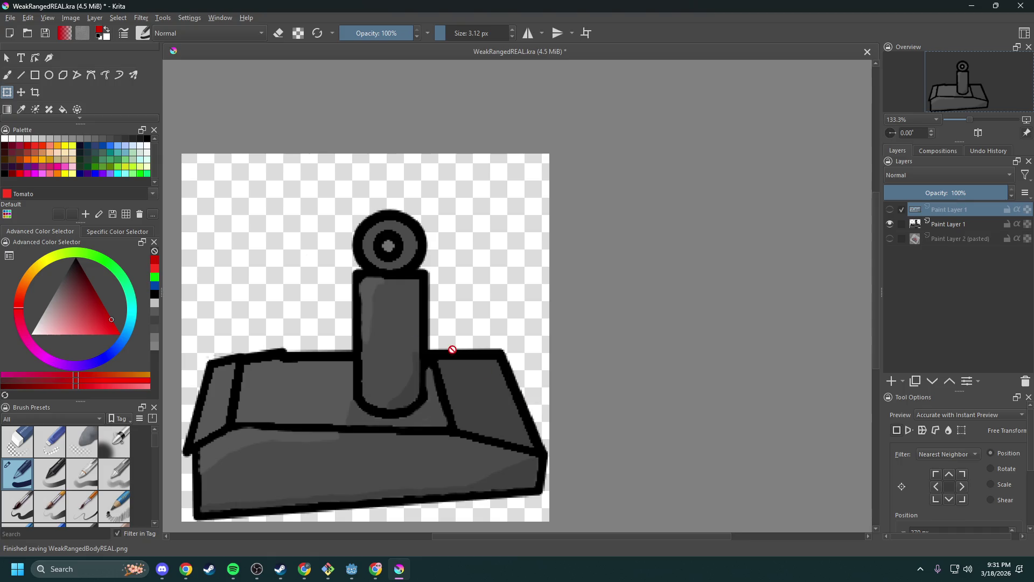
- Show the hose drawing layer and hide the tank body layer
click(10, 18)
click(50, 120)
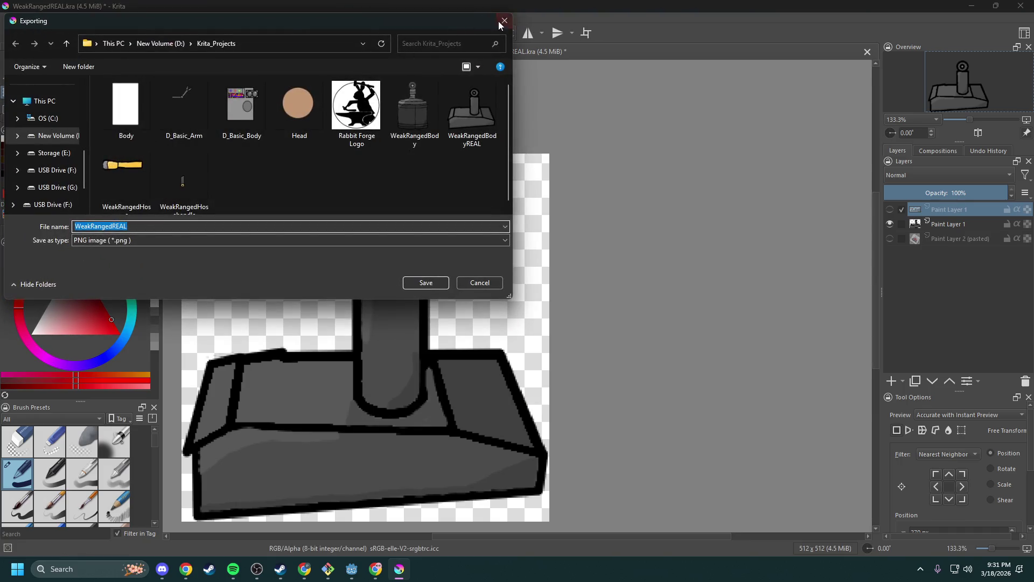
click(498, 22)
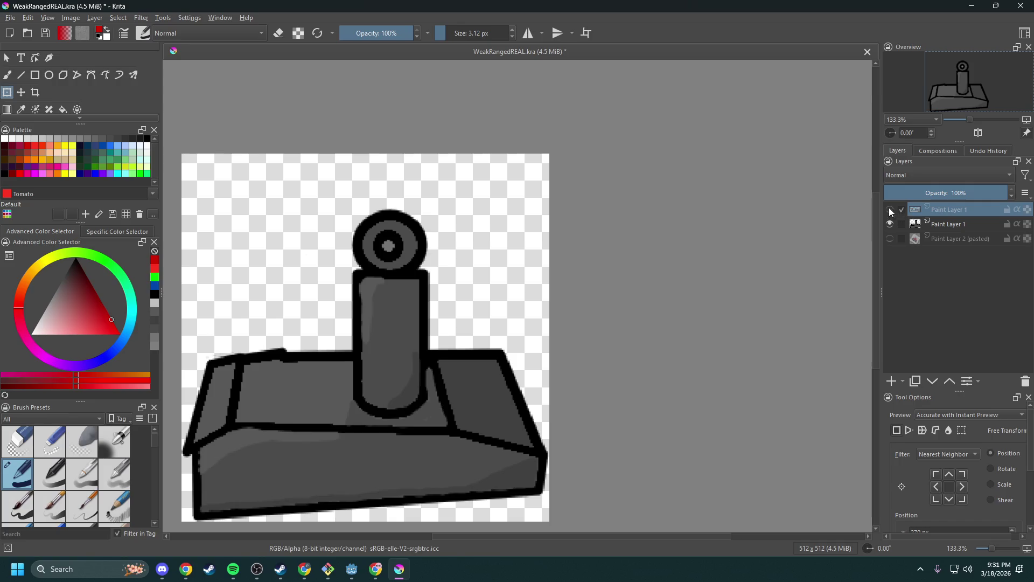
click(890, 209)
click(890, 223)
- Export the hose drawing as WeakRangedHoseREAL.png
click(10, 18)
click(50, 121)
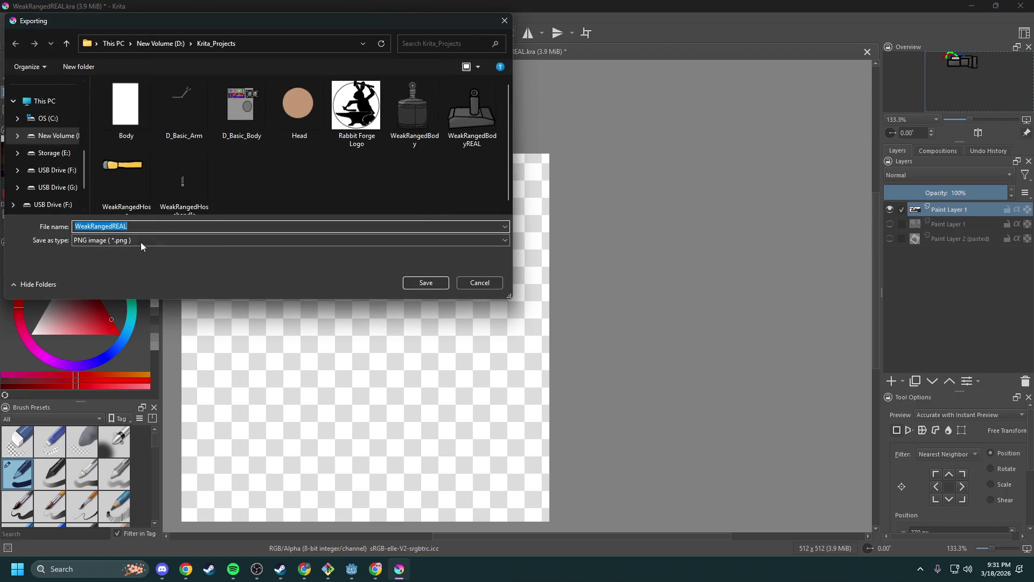
click(155, 227)
key(shift+Left)
key(shift+Left)
key(shift+Left)
text(Hose)
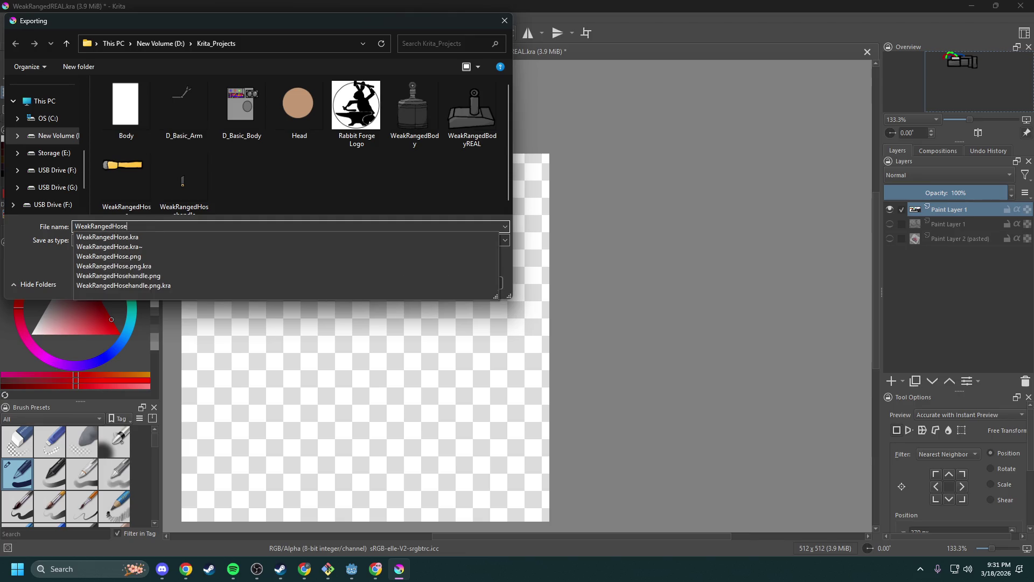
text(REAL)
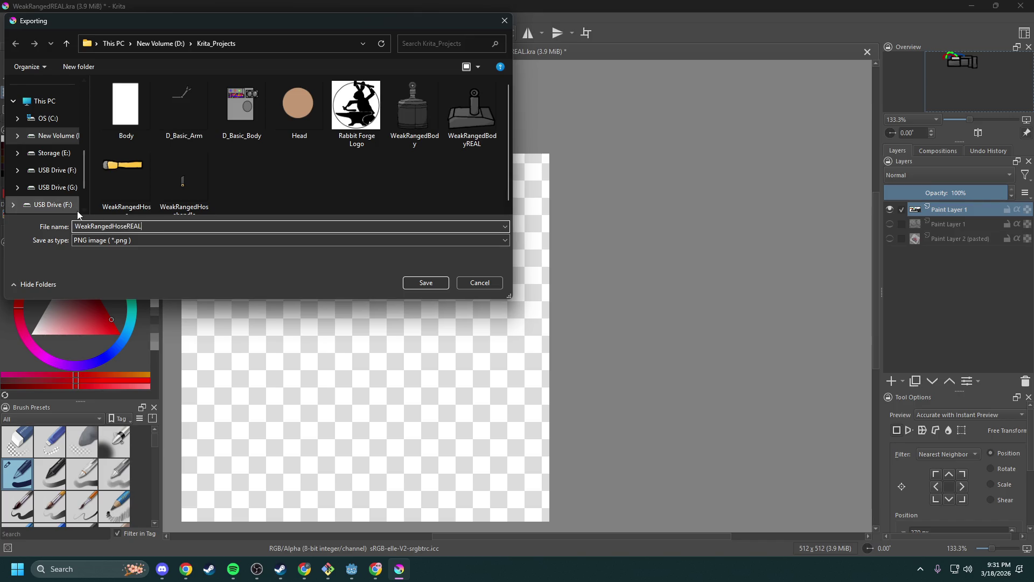
click(425, 282)
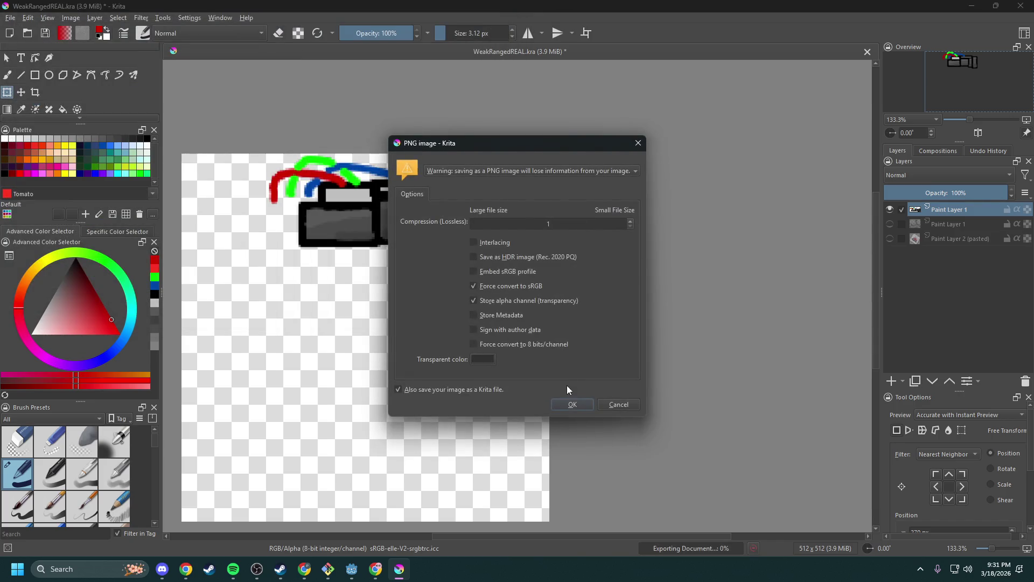
click(566, 407)
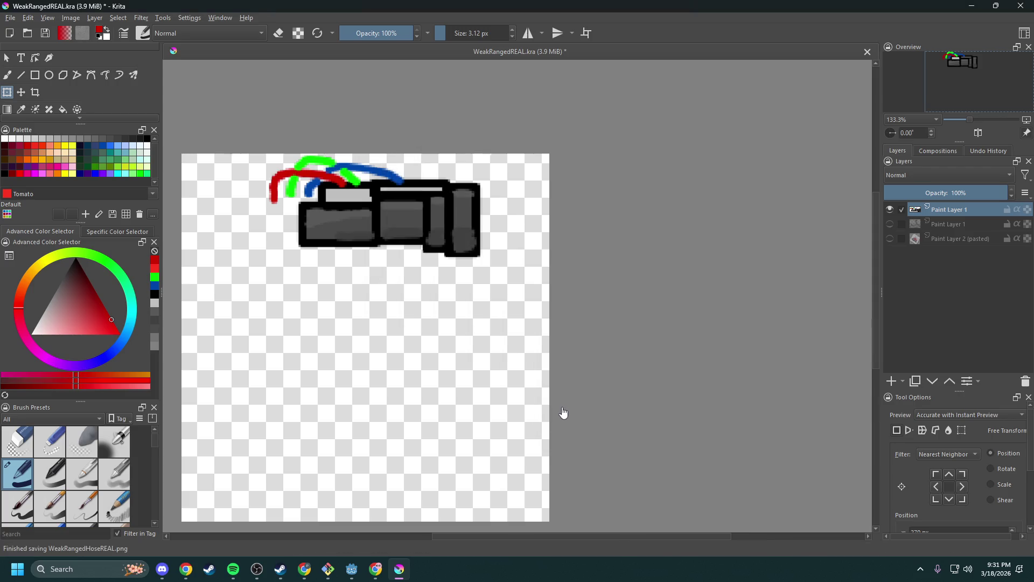
- Launch File Explorer from Windows search, then bring Chrome back to the front
click(109, 569)
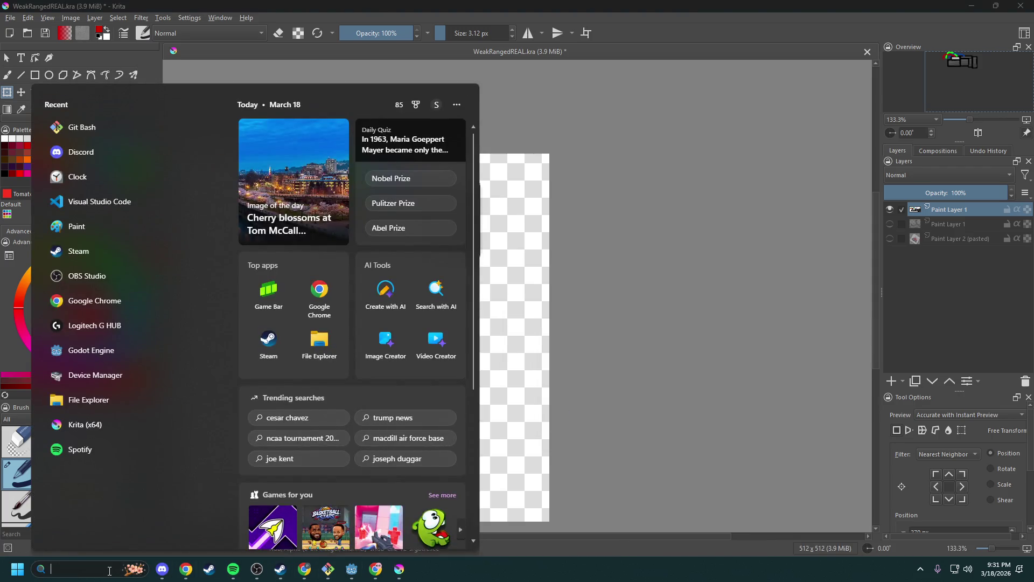
text(files)
key(Return)
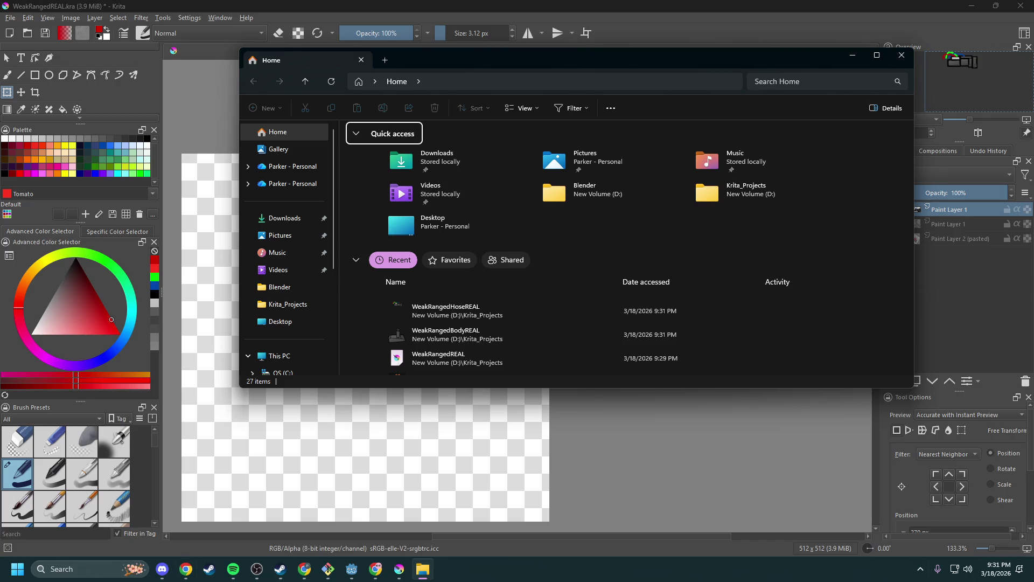
click(376, 569)
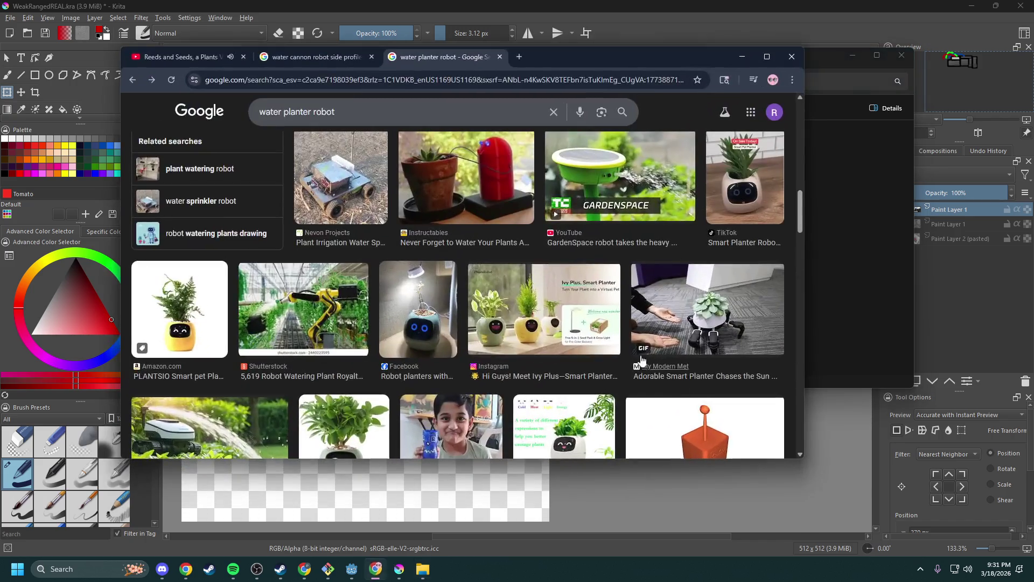
- Switch to the YouTube tab, skip the ad, and minimize Chrome
click(178, 57)
click(522, 326)
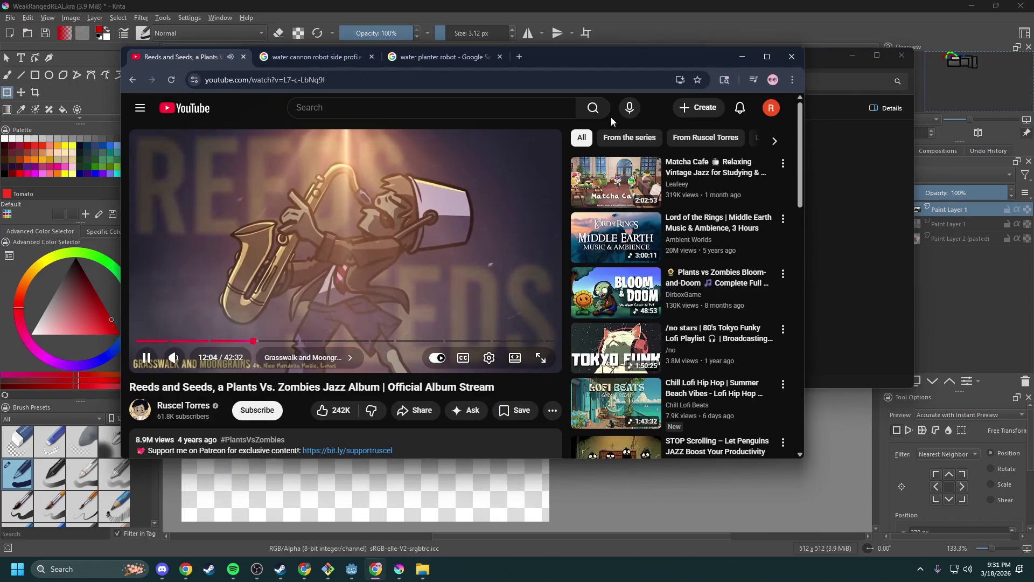
click(743, 58)
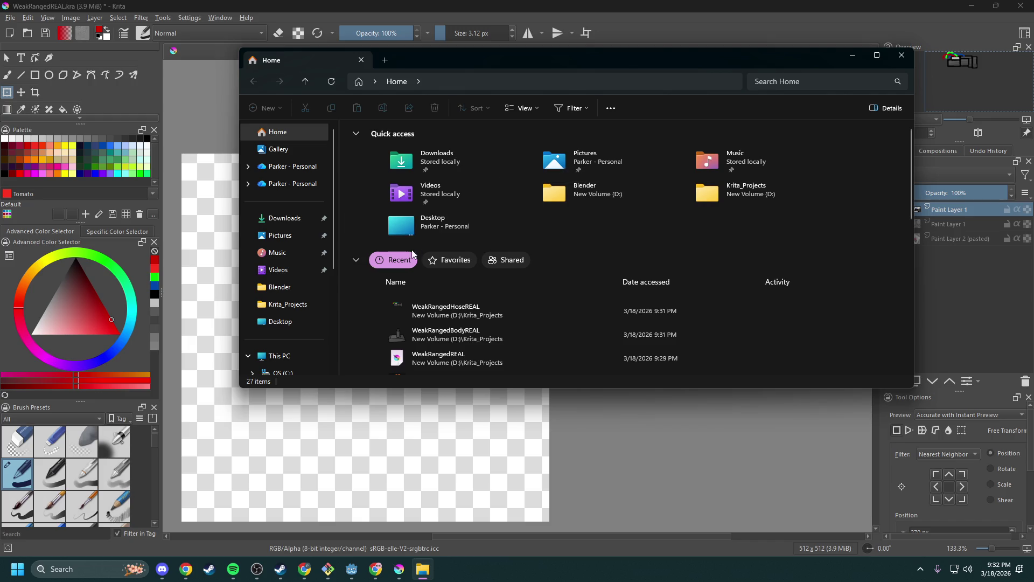
- Rename WeakRangedHose in Krita_Projects to DomesticRangedHose
click(291, 305)
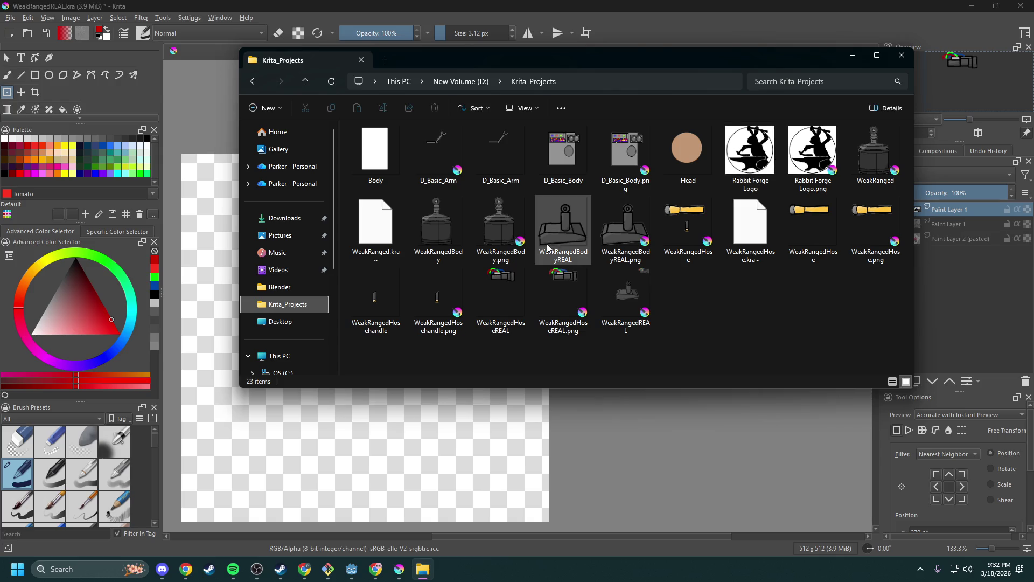
click(678, 235)
right_click(681, 246)
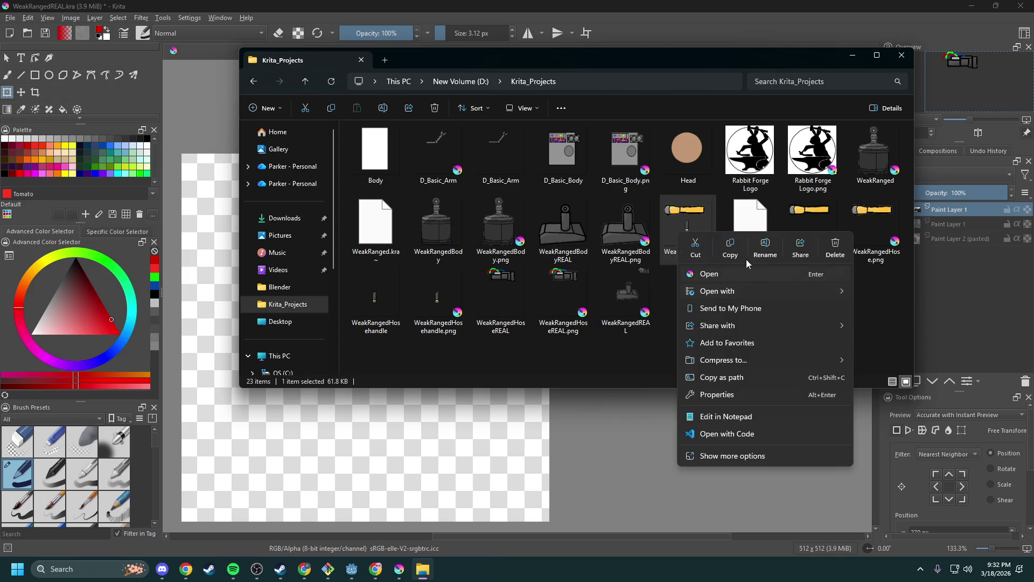
click(765, 247)
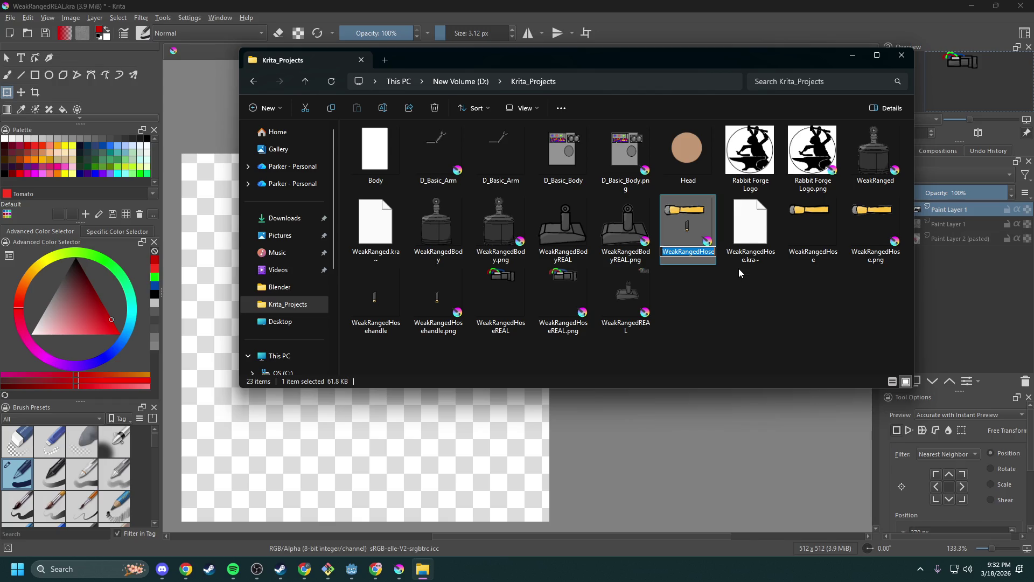
key(Home)
key(shift+Right)
key(shift+Right)
key(shift+Right)
text(Dome)
text(stic)
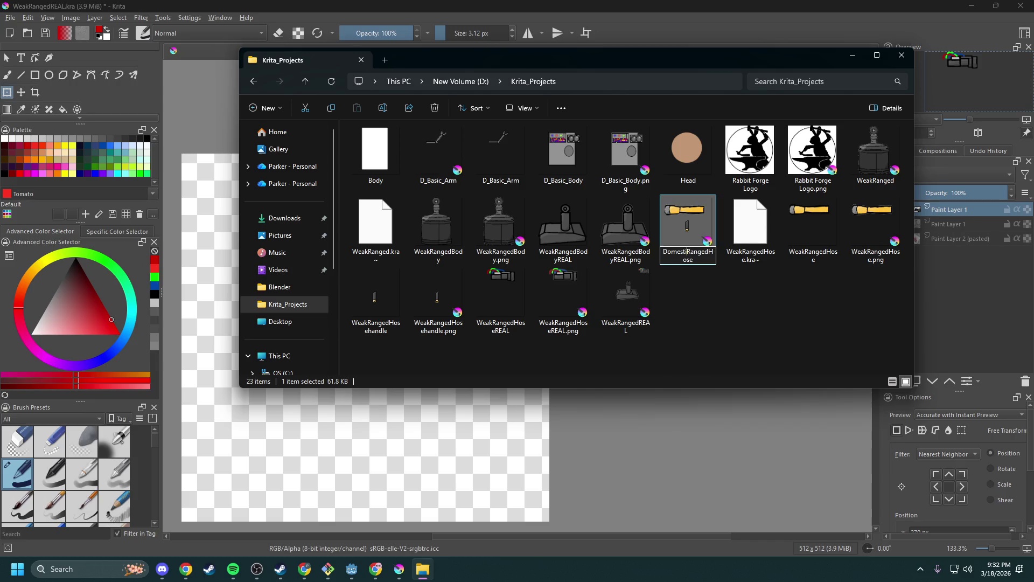
key(Return)
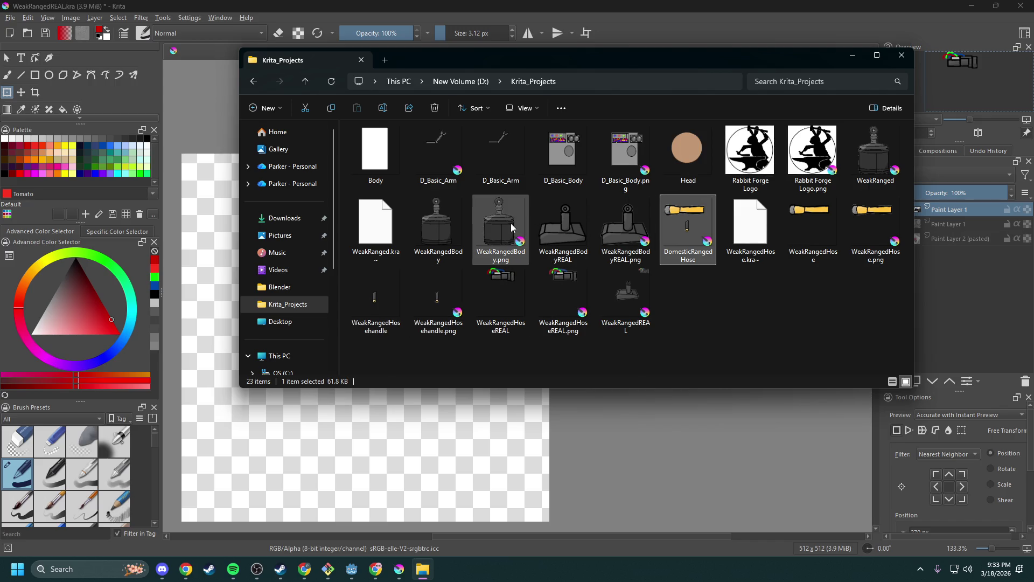
- Close the File Explorer window
mouse_move(512, 228)
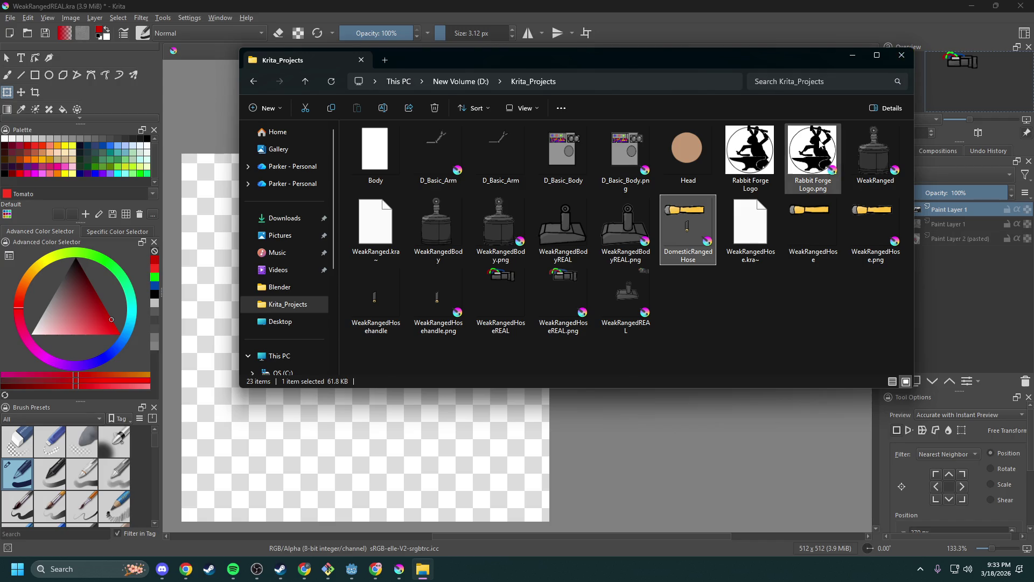
mouse_move(766, 150)
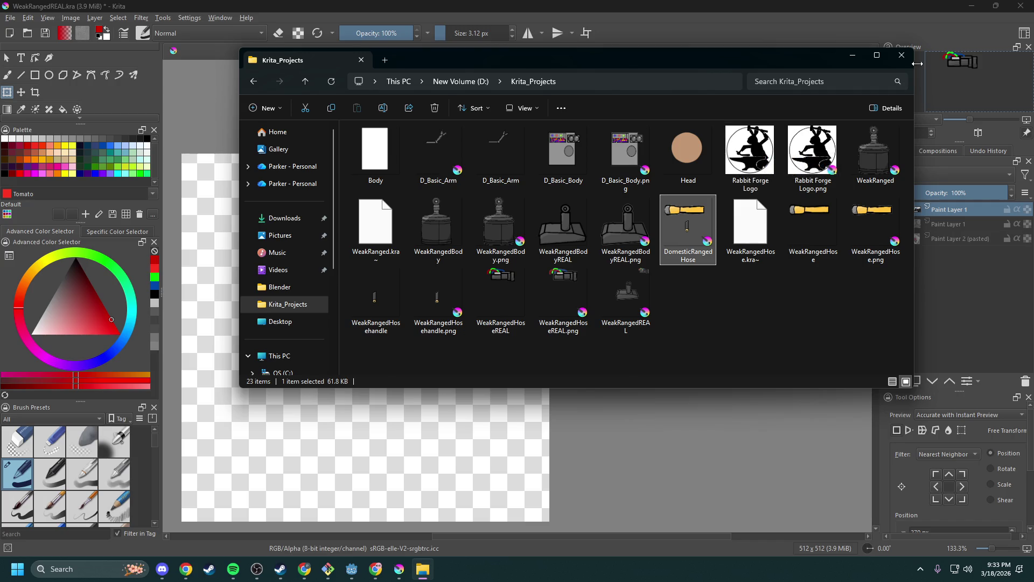
click(907, 59)
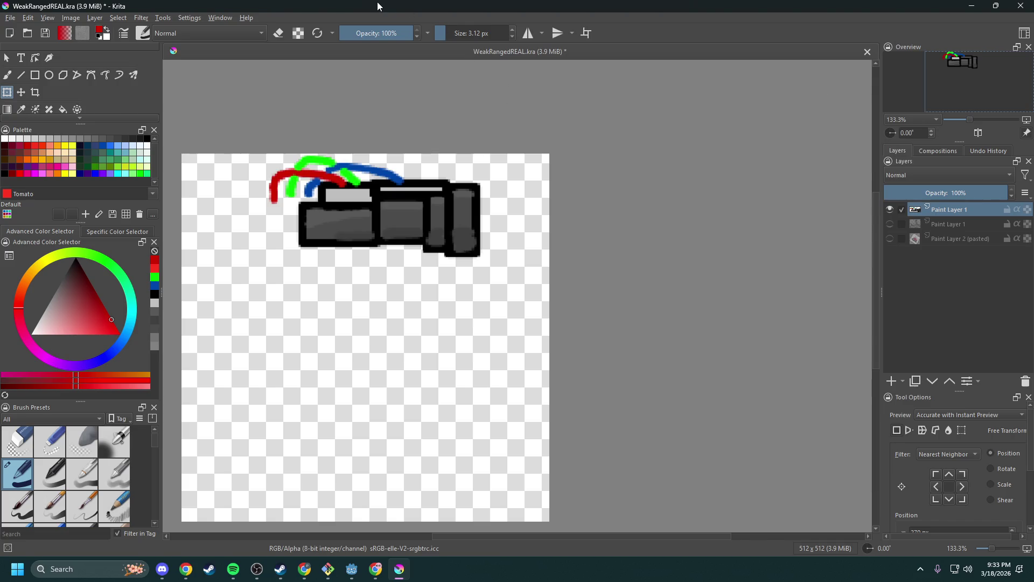
- Save and close Krita, then open WeakRanged.tscn in Godot
click(1021, 5)
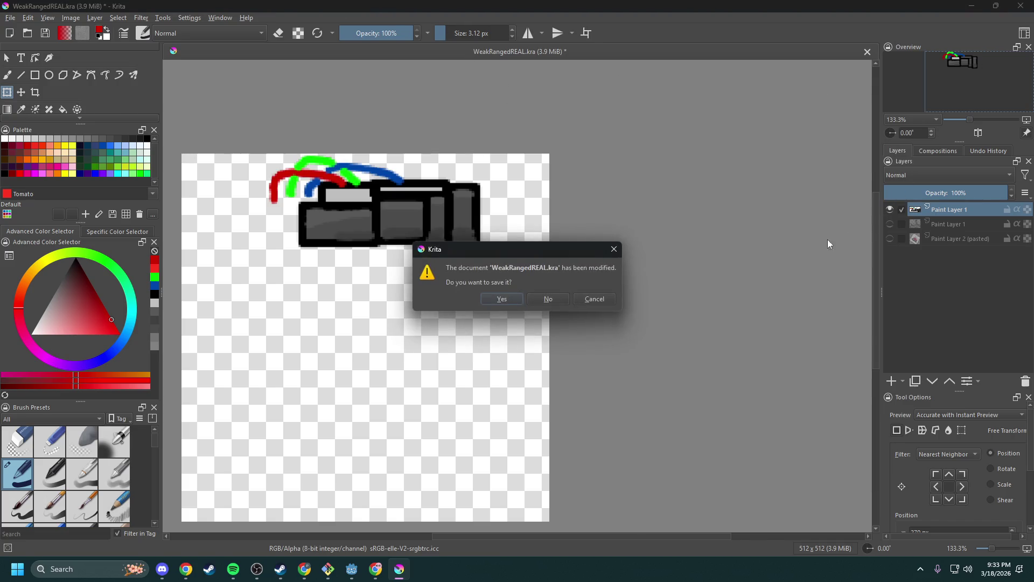
click(510, 295)
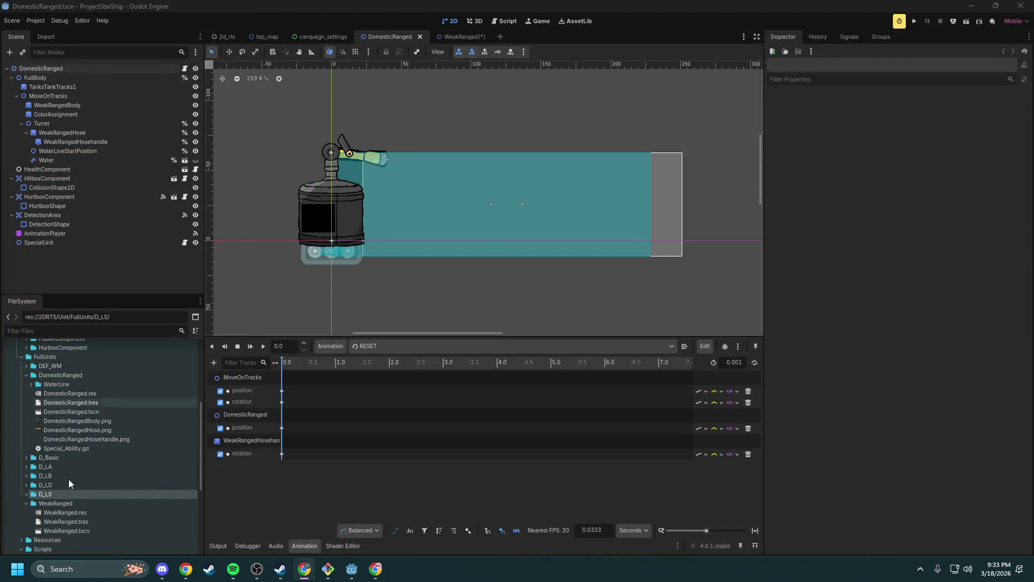
double_click(89, 528)
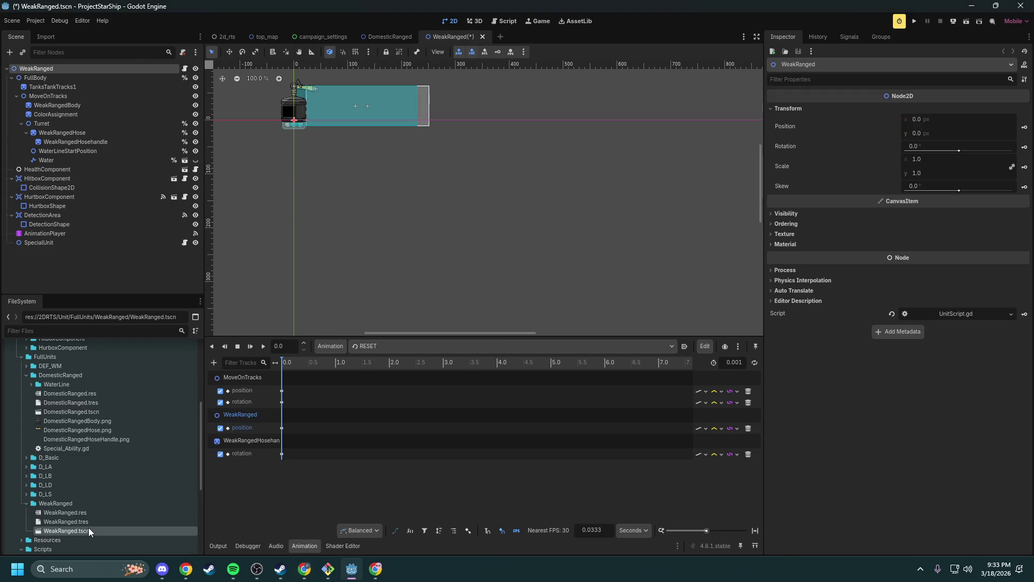
scroll(395, 261, up, 4)
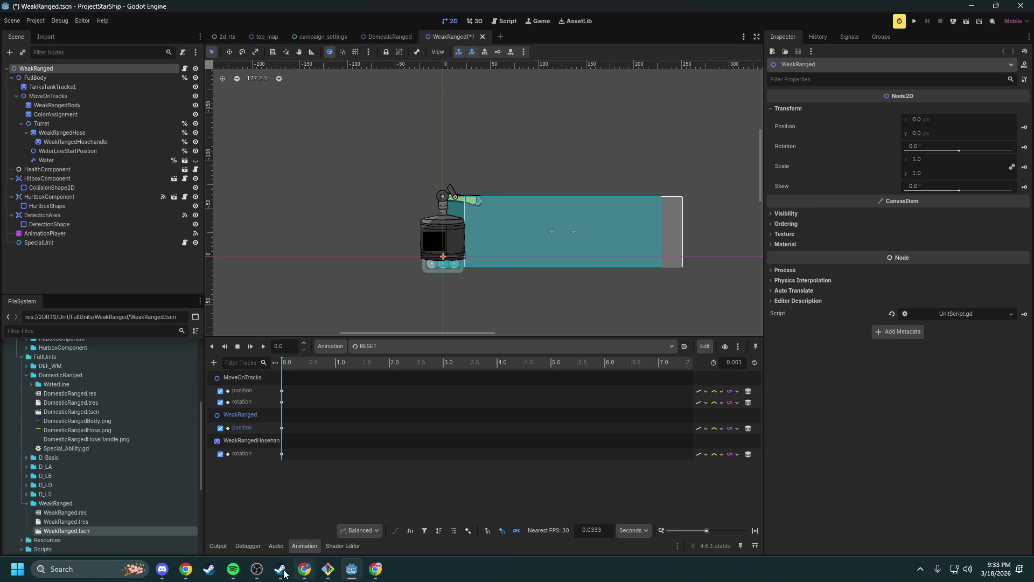
click(92, 571)
- Launch File Explorer and go to the folder holding WeakRangedBodyREAL
text(file)
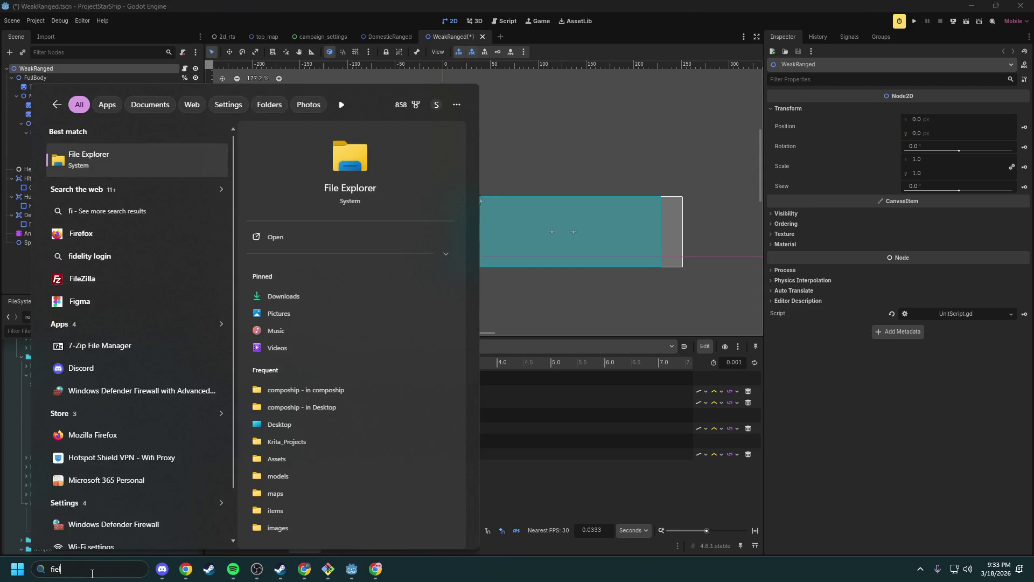
key(Return)
mouse_move(161, 439)
mouse_down()
mouse_move(301, 372)
mouse_move(346, 333)
mouse_move(354, 347)
mouse_move(237, 388)
mouse_move(56, 508)
mouse_move(438, 339)
mouse_up()
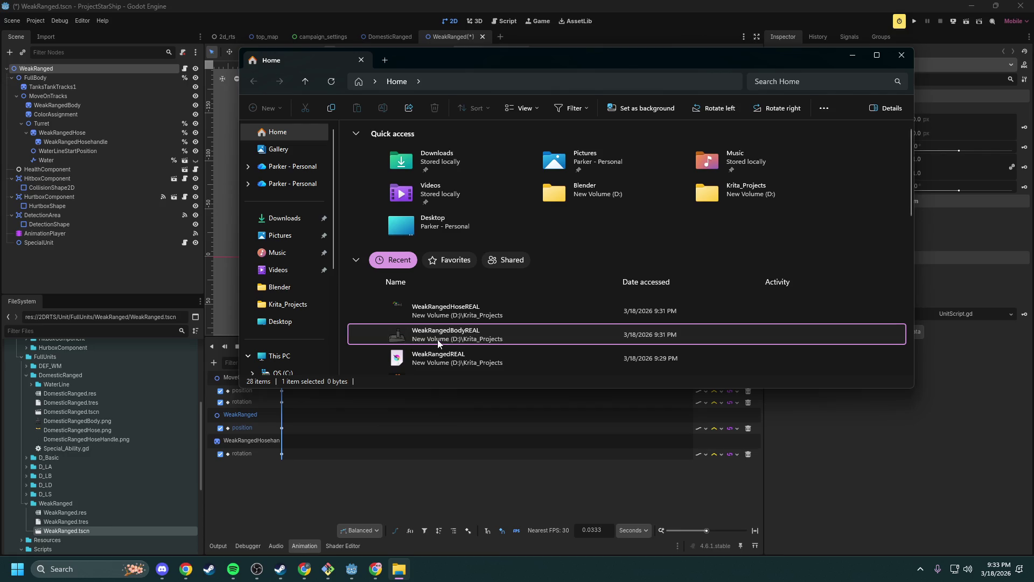
right_click(399, 338)
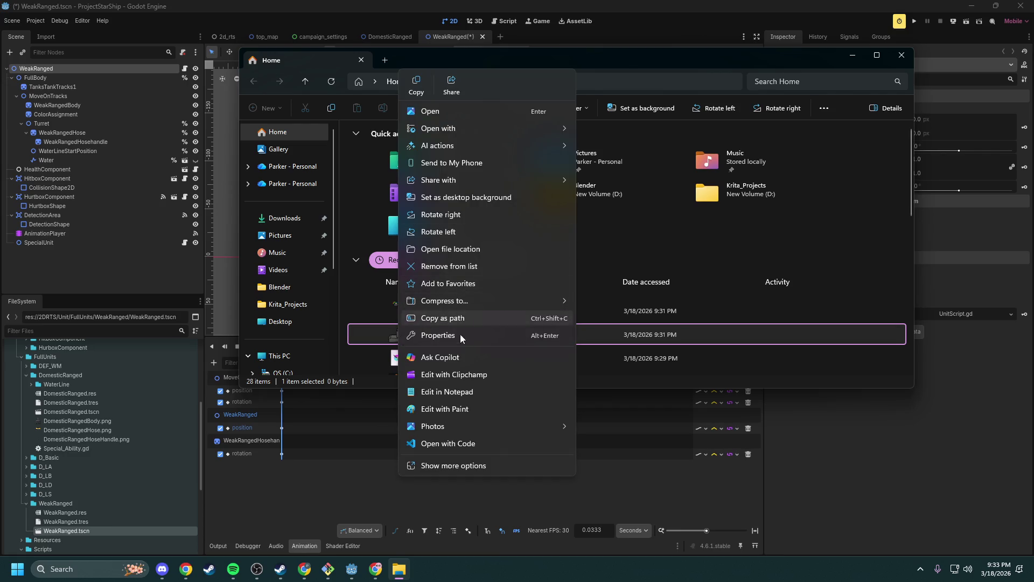
mouse_move(459, 146)
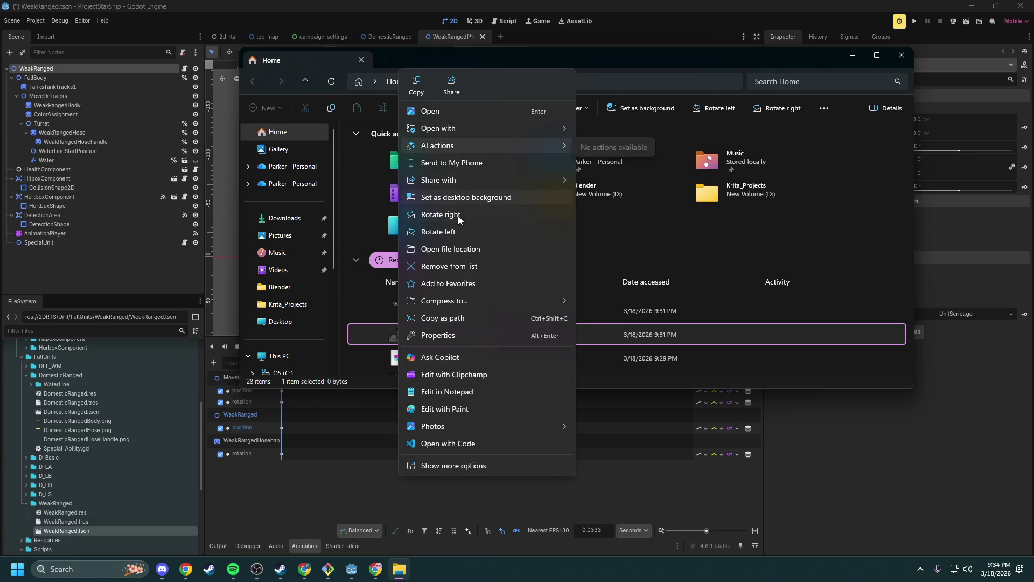
click(464, 250)
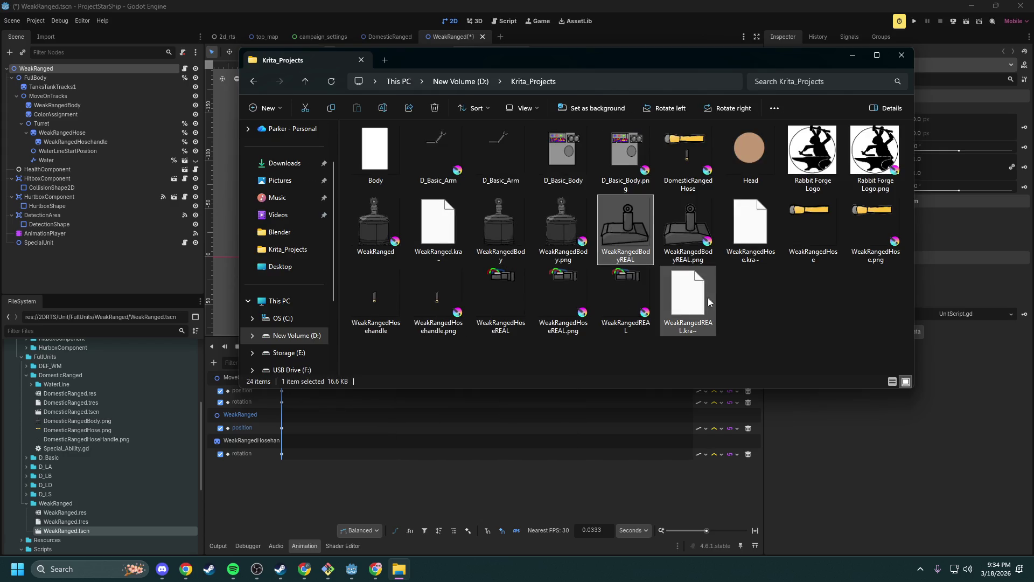
- Copy WeakRangedBodyREAL and WeakRangedHoseREAL into Godot's WeakRanged folder, then minimize Explorer
drag(616, 215, 66, 506)
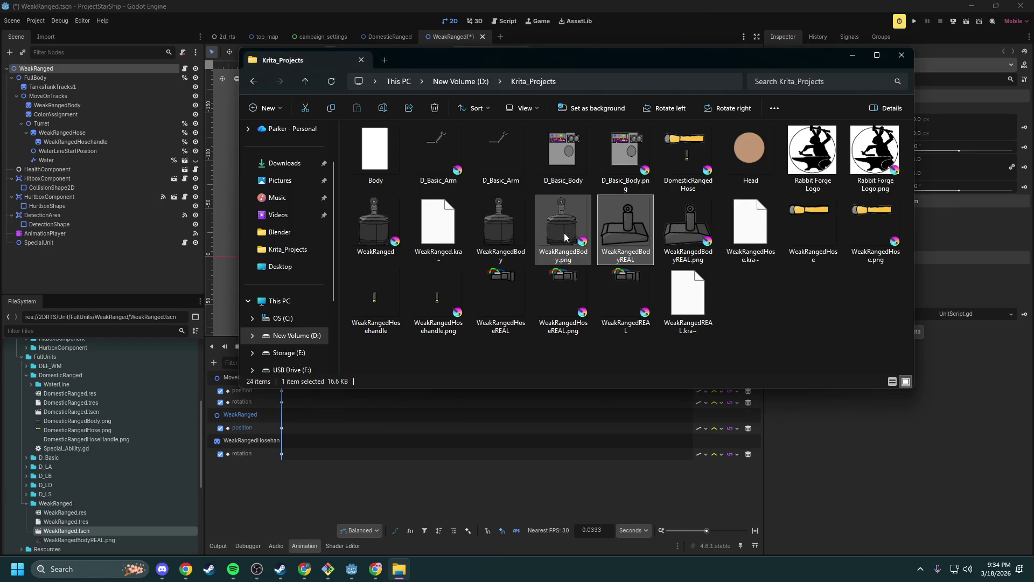
click(524, 322)
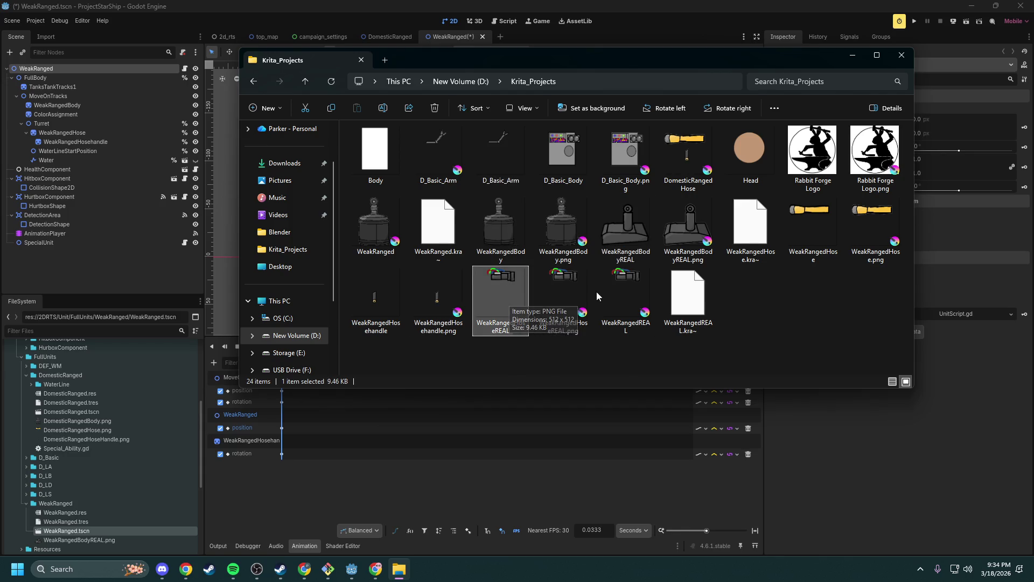
drag(511, 302, 69, 503)
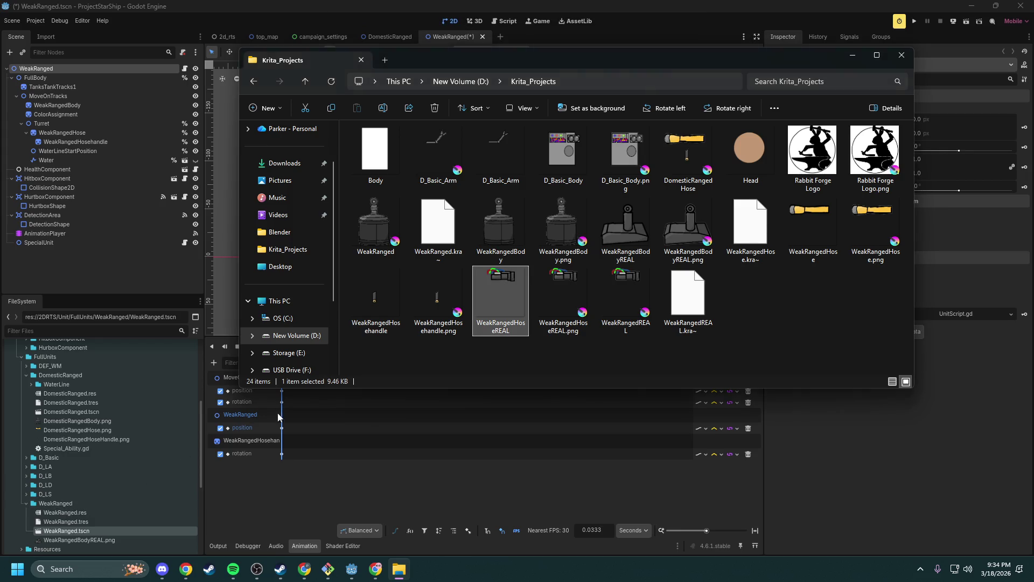
click(853, 55)
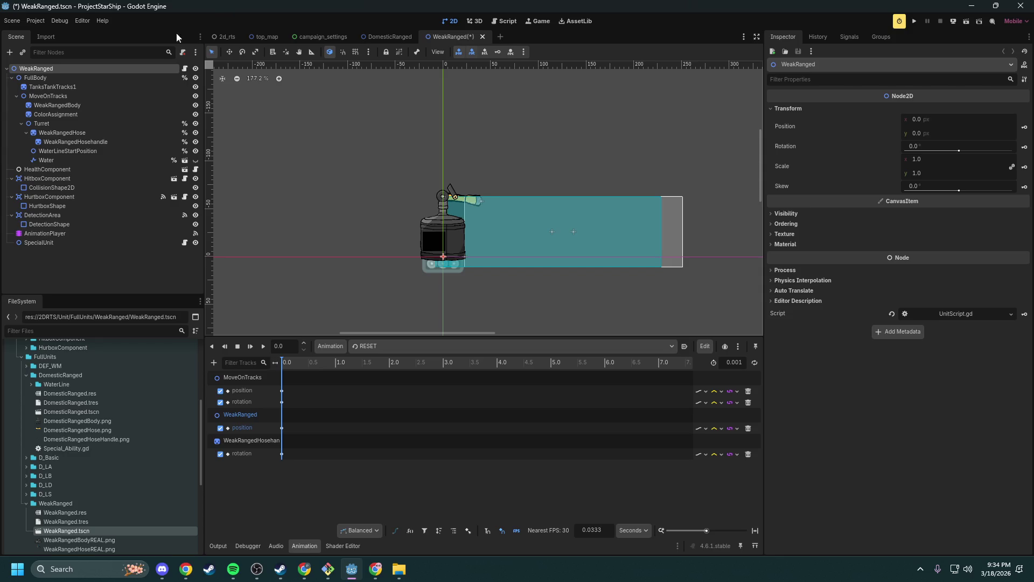
- Save the scene, then delete the WeakRangedHose nodes and the old WeakRangedBody sprite
scroll(437, 191, up, 3)
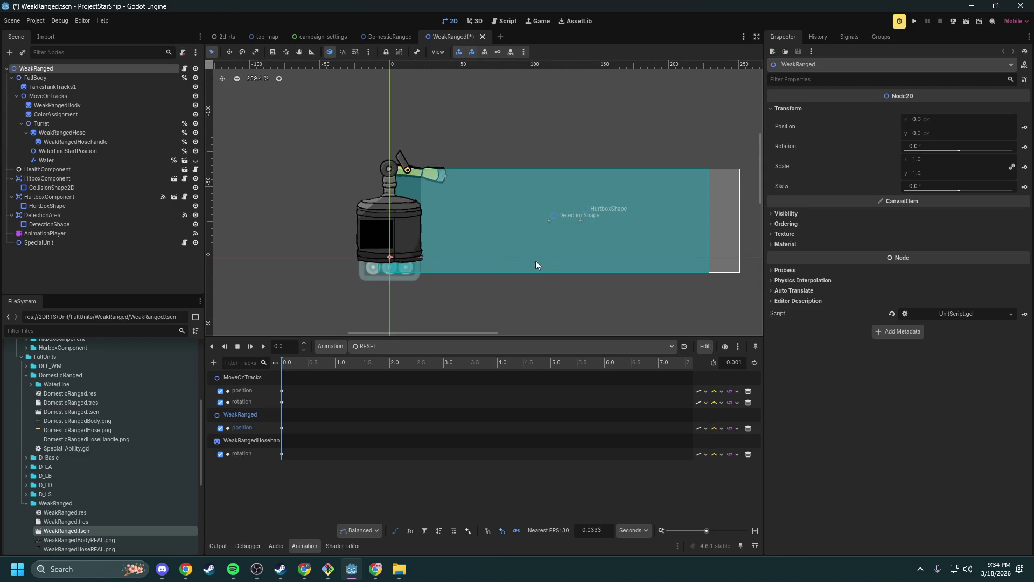
scroll(517, 253, up, 2)
scroll(453, 183, up, 1)
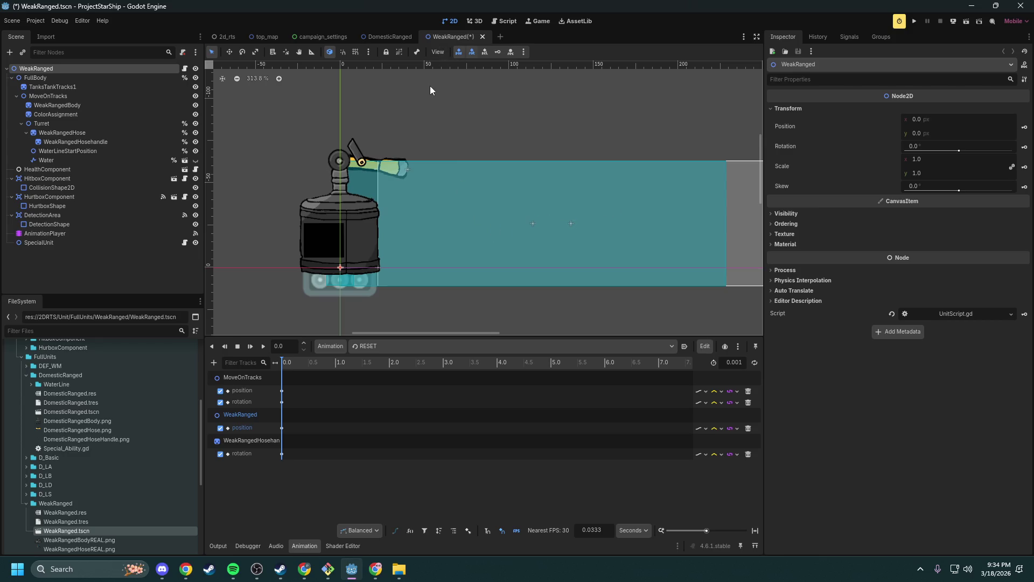
key(ctrl+s)
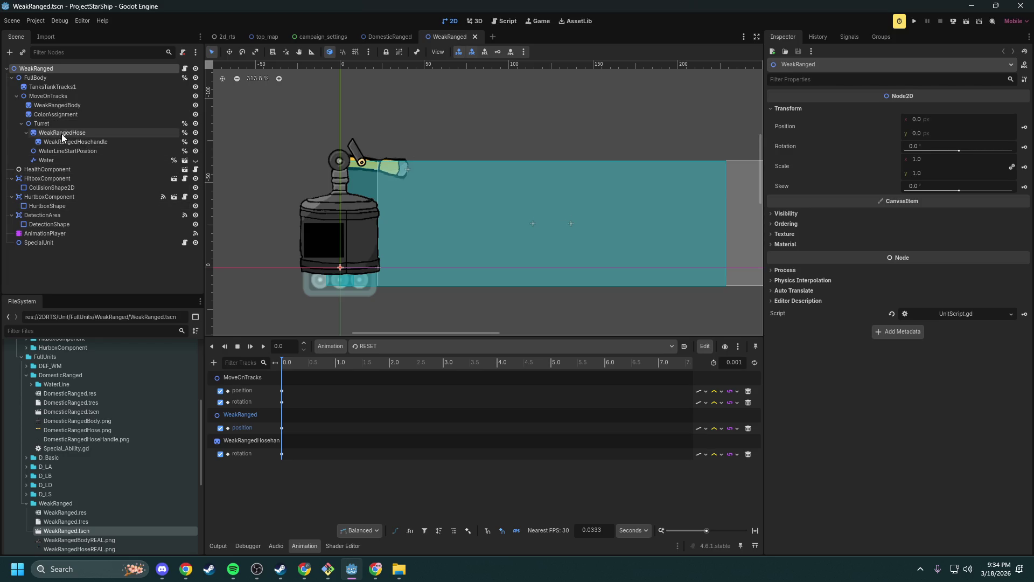
click(69, 150)
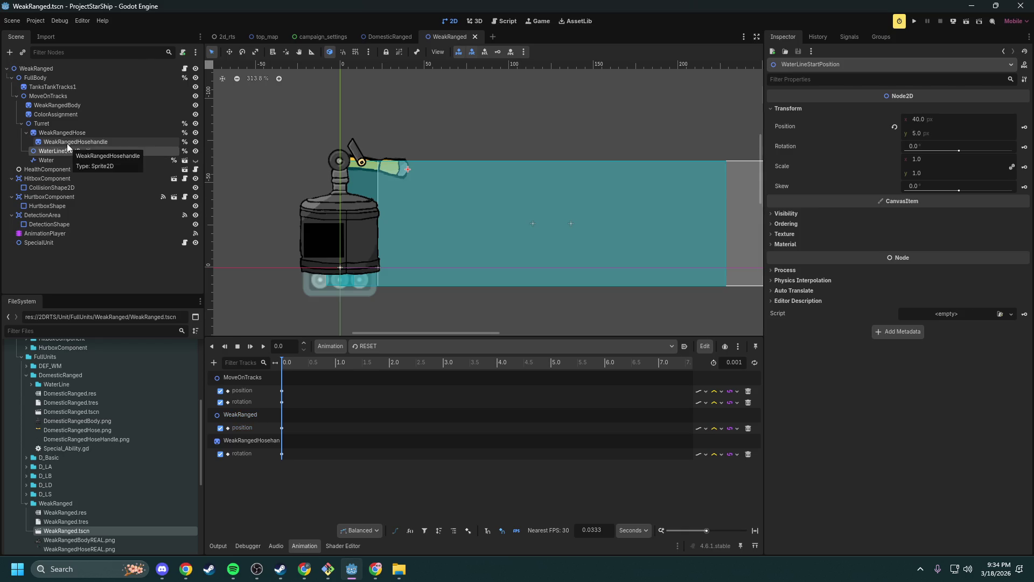
click(68, 142)
ctrl+click(63, 132)
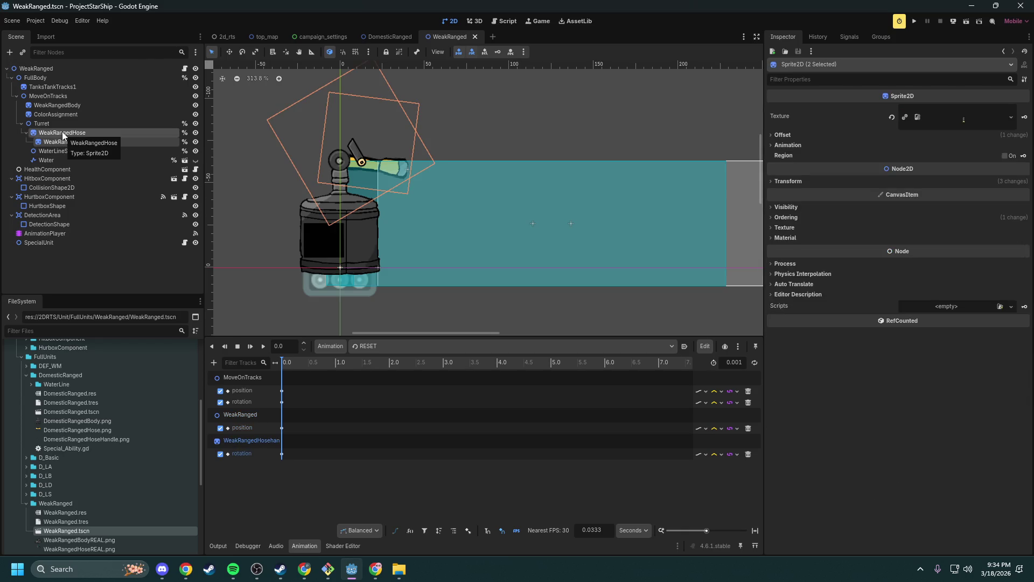
key(Delete)
key(Return)
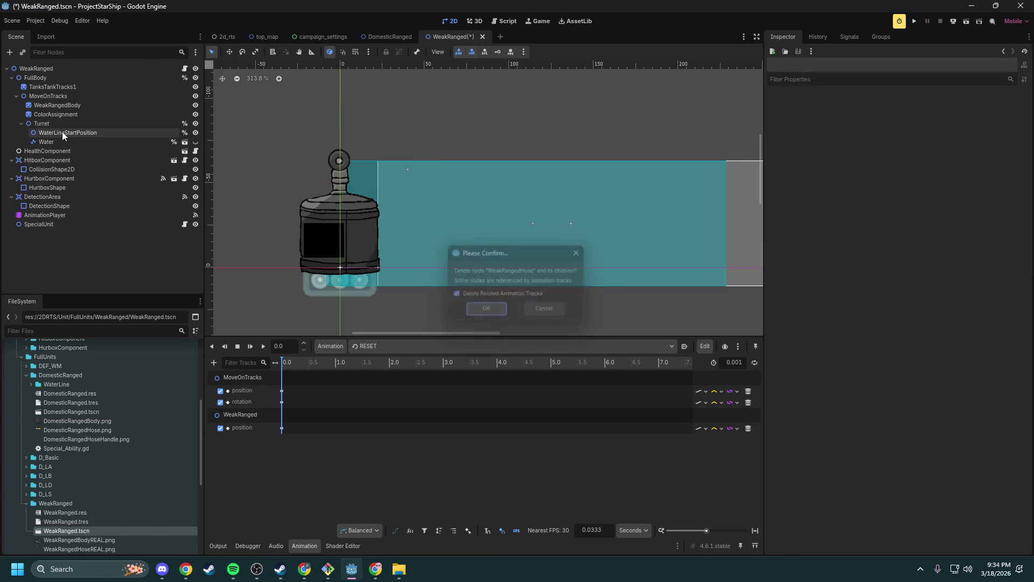
click(59, 114)
click(60, 106)
key(Delete)
- Add WeakRangedBodyREAL.png as a sprite parented under MoveOnTracks
mouse_move(79, 540)
mouse_down()
mouse_move(60, 96)
mouse_move(118, 474)
mouse_move(170, 475)
mouse_move(353, 168)
mouse_up()
scroll(407, 208, down, 4)
drag(69, 221, 65, 95)
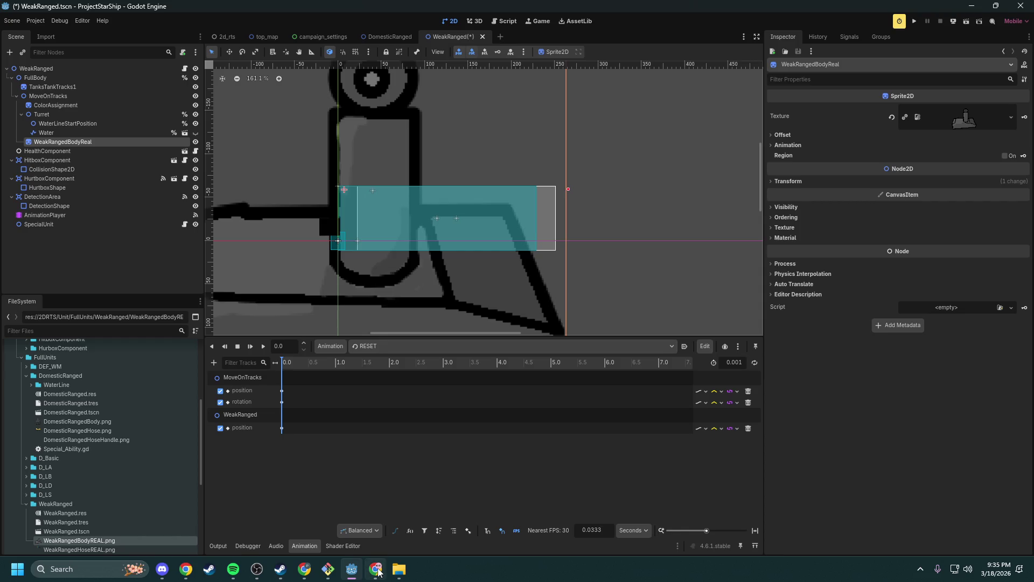
- Skip the browser video ad, then try a rough shrink of the body sprite and undo it
click(375, 569)
click(539, 325)
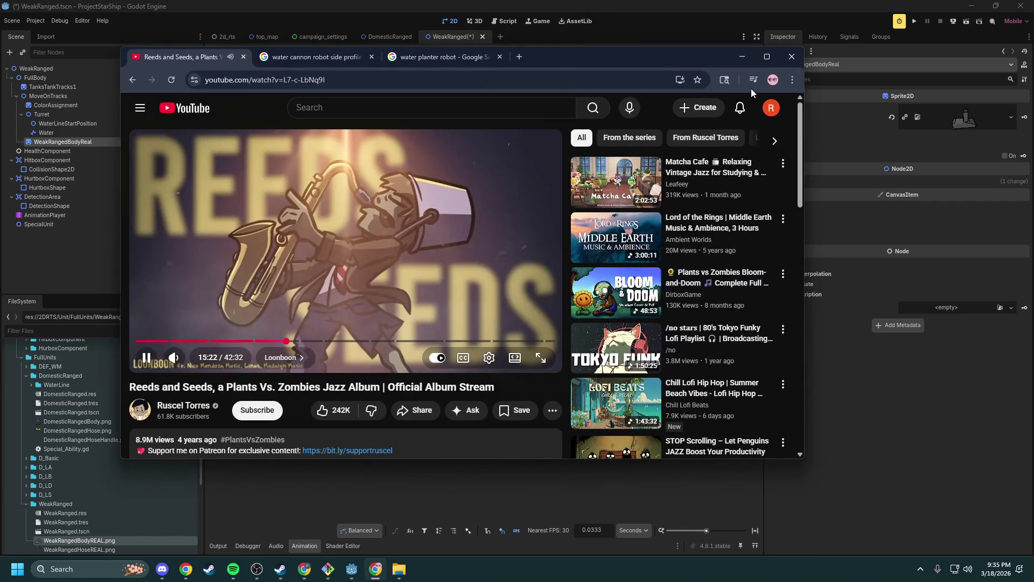
click(743, 50)
scroll(479, 227, down, 4)
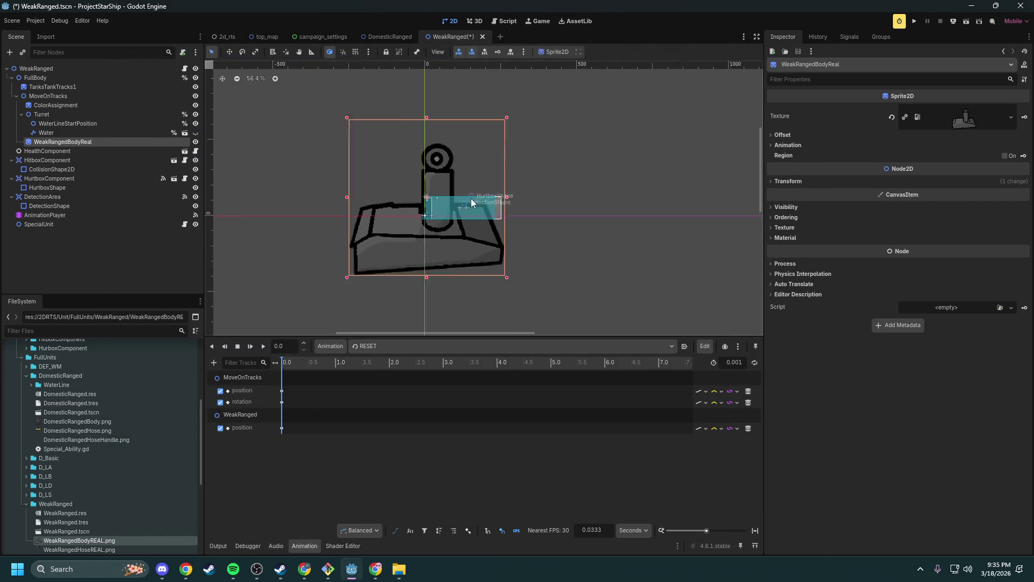
scroll(521, 123, up, 2)
mouse_move(499, 115)
mouse_down()
mouse_move(375, 282)
mouse_move(452, 158)
mouse_up()
scroll(375, 281, up, 4)
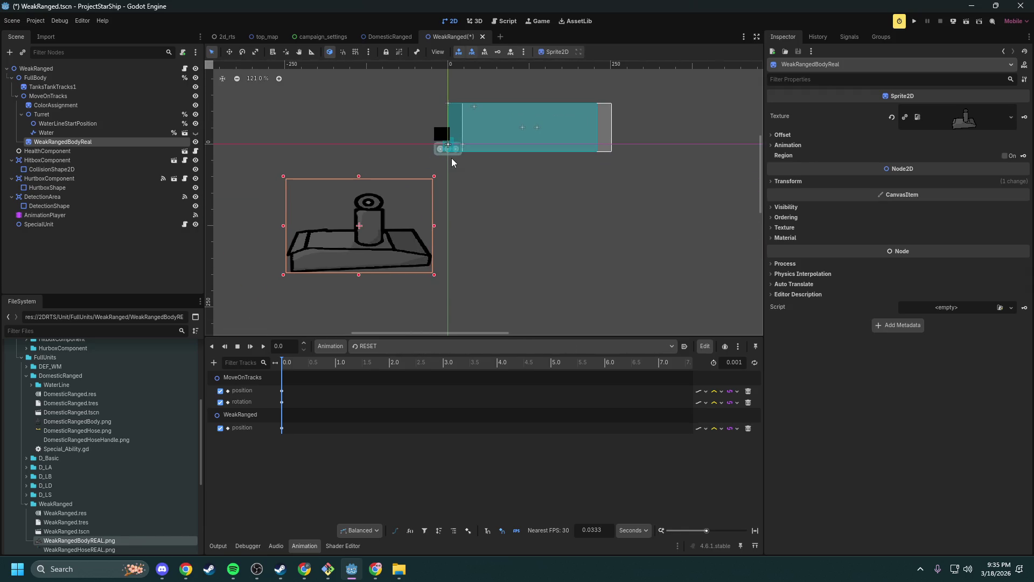
key(ctrl+a)
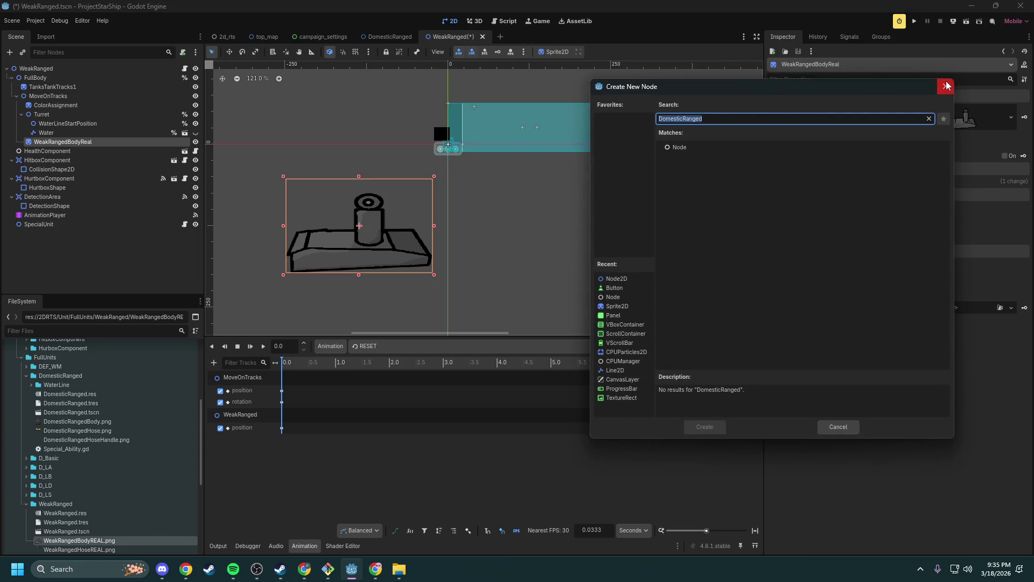
click(947, 86)
key(ctrl+z)
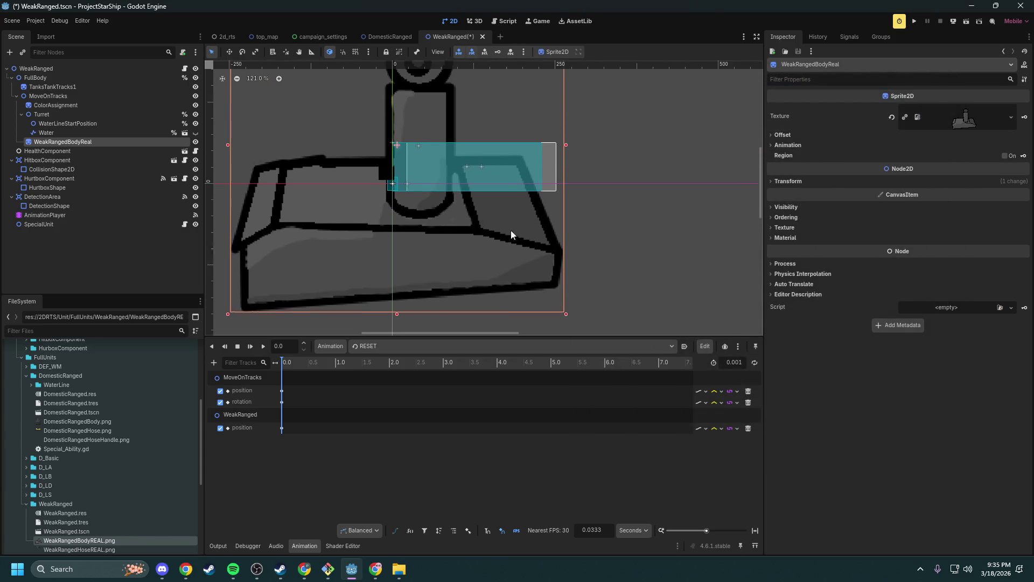
- Scale the WeakRangedBodyReal sprite to 0.125, place it on the tank and save the scene
click(792, 183)
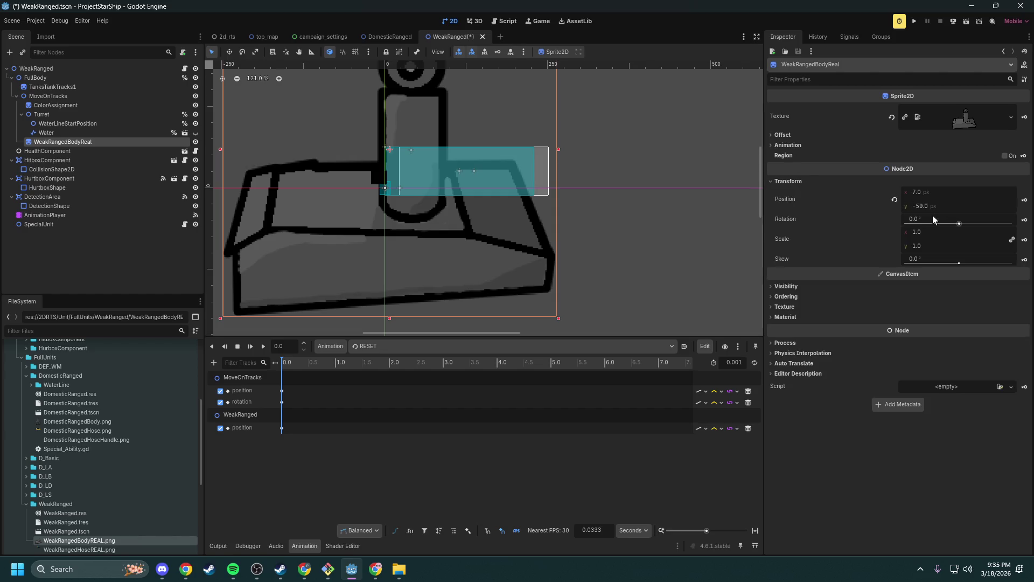
drag(975, 232, 806, 233)
scroll(388, 179, up, 5)
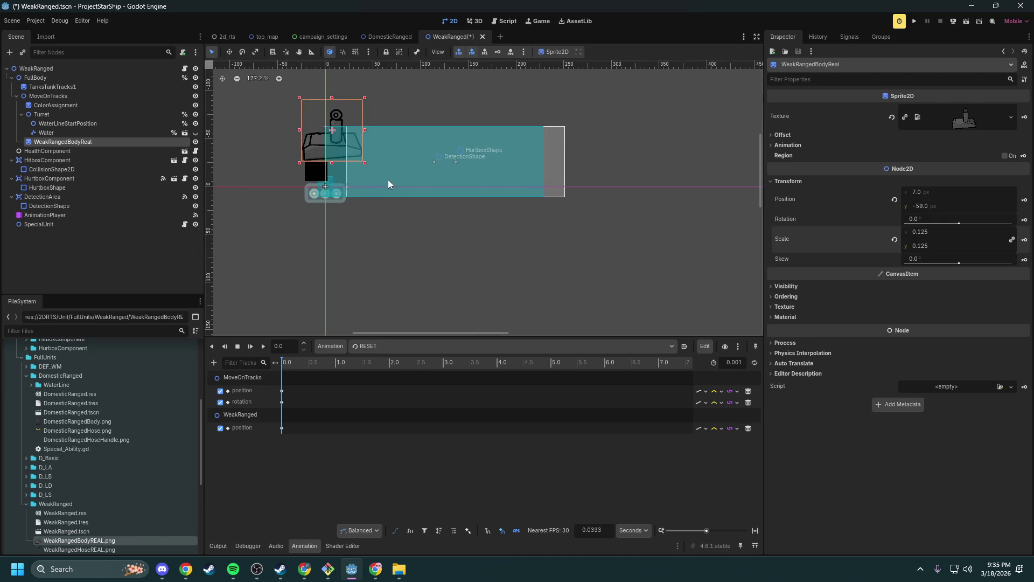
key(w)
drag(487, 210, 477, 246)
key(s)
drag(444, 136, 451, 131)
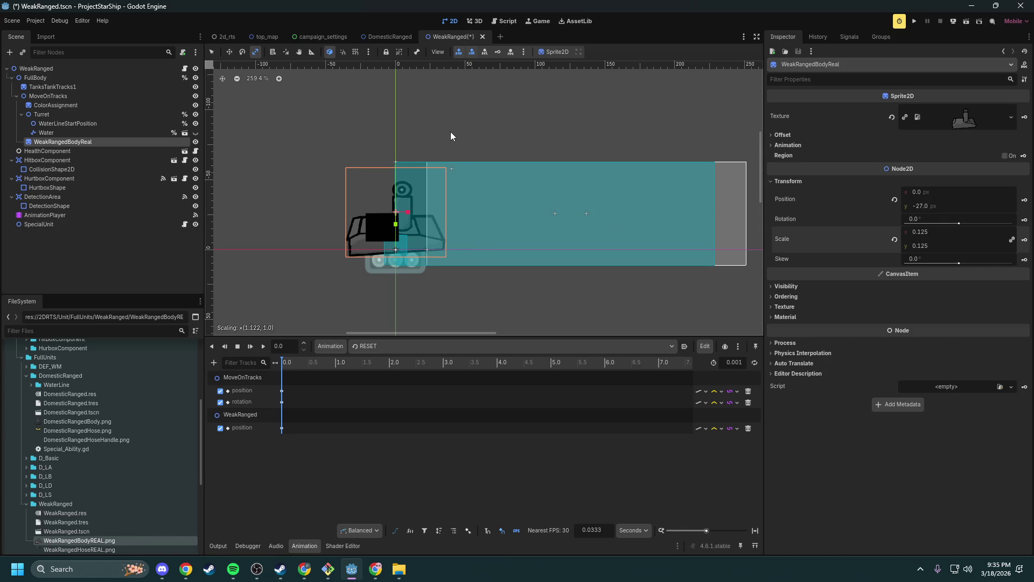
key(ctrl+s)
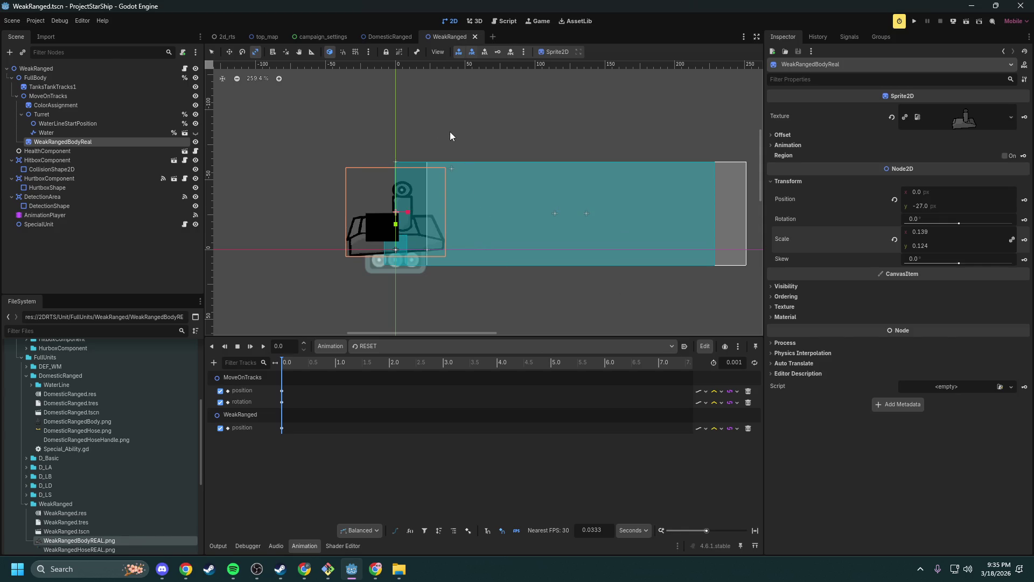
key(ctrl+z)
- Tilt the body sprite slightly, reduce its scale to 0.1 and nudge it onto the tracks
key(e)
drag(446, 126, 455, 126)
drag(936, 229, 917, 229)
key(w)
drag(525, 148, 504, 160)
- Move WeakRangedBodyReal above ColorAssignment in the scene tree and drag the ColorAssignment square onto the body
scroll(396, 194, up, 5)
mouse_move(98, 140)
mouse_down()
mouse_move(68, 122)
mouse_move(58, 96)
mouse_move(57, 142)
mouse_move(56, 102)
mouse_up()
click(57, 114)
drag(376, 163, 388, 183)
scroll(387, 184, up, 2)
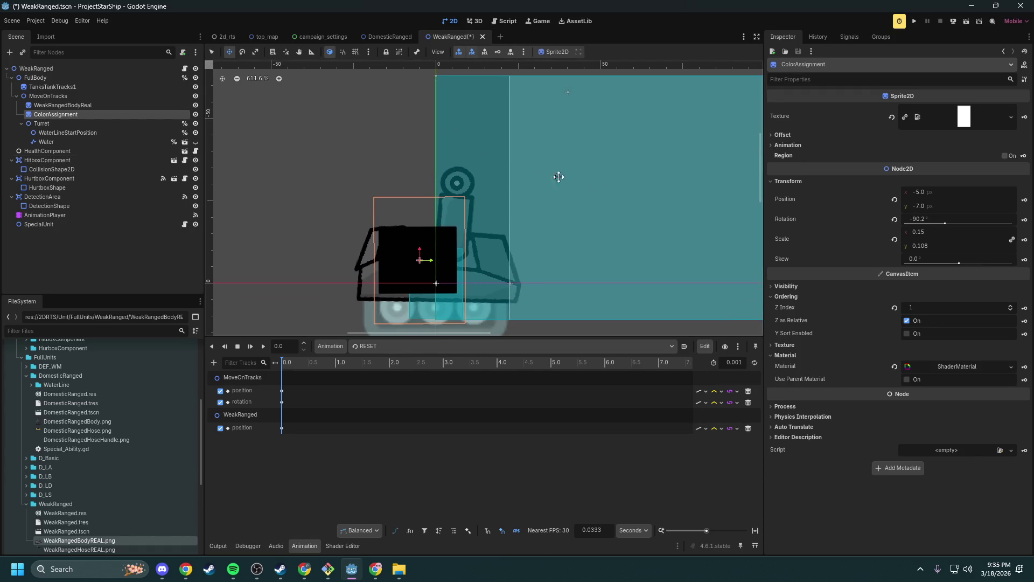
- Shrink the ColorAssignment square, rotate it to -83.3° and fit it onto the body's cab
drag(937, 233, 916, 233)
drag(499, 232, 493, 227)
drag(934, 231, 925, 231)
drag(546, 219, 541, 216)
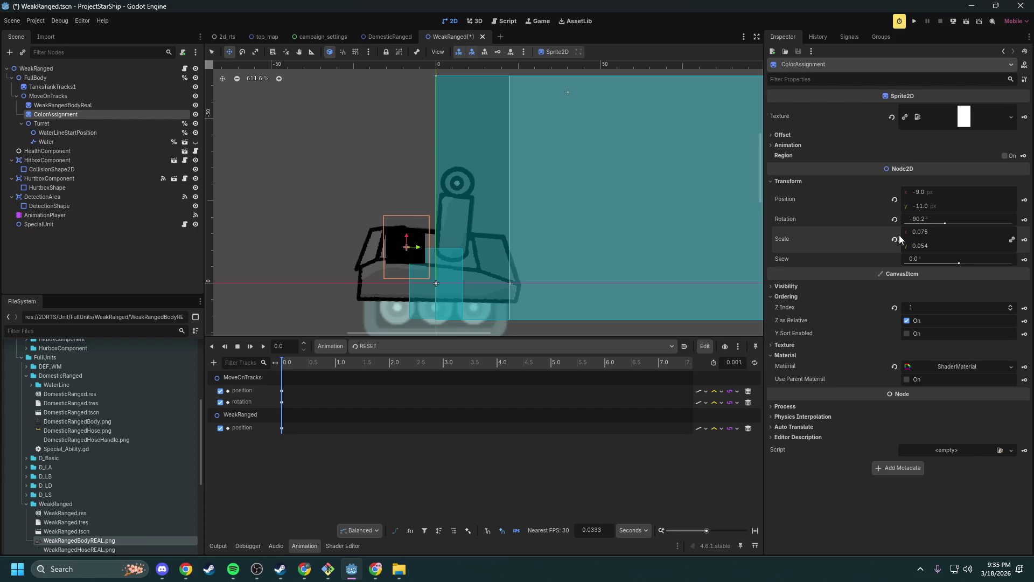
drag(932, 230, 924, 231)
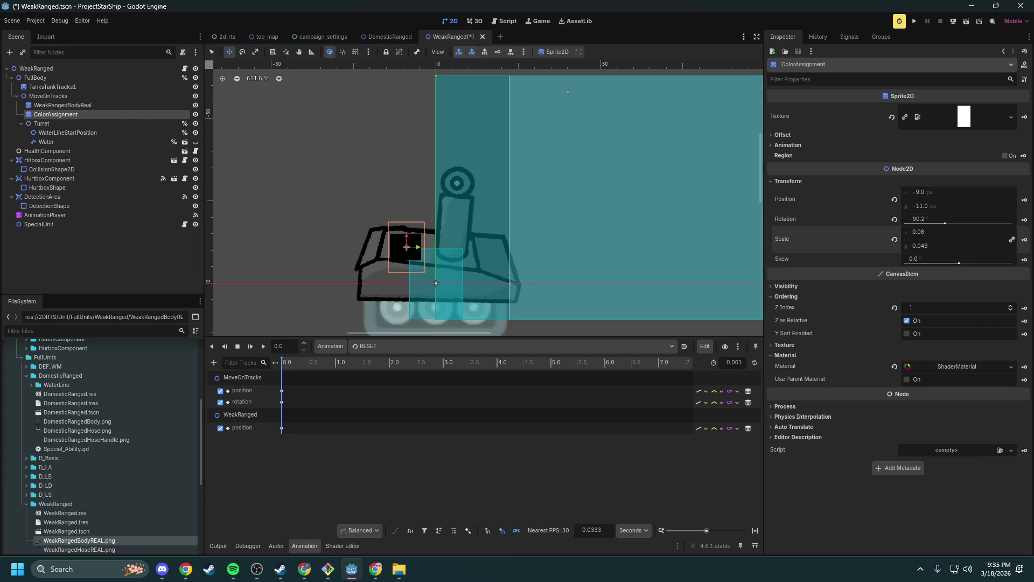
drag(410, 186, 419, 187)
key(w)
key(Left)
key(s)
drag(437, 203, 474, 216)
key(w)
key(q)
click(401, 191)
- Select WeakRangedHoseREAL.png in the project files
scroll(400, 192, down, 2)
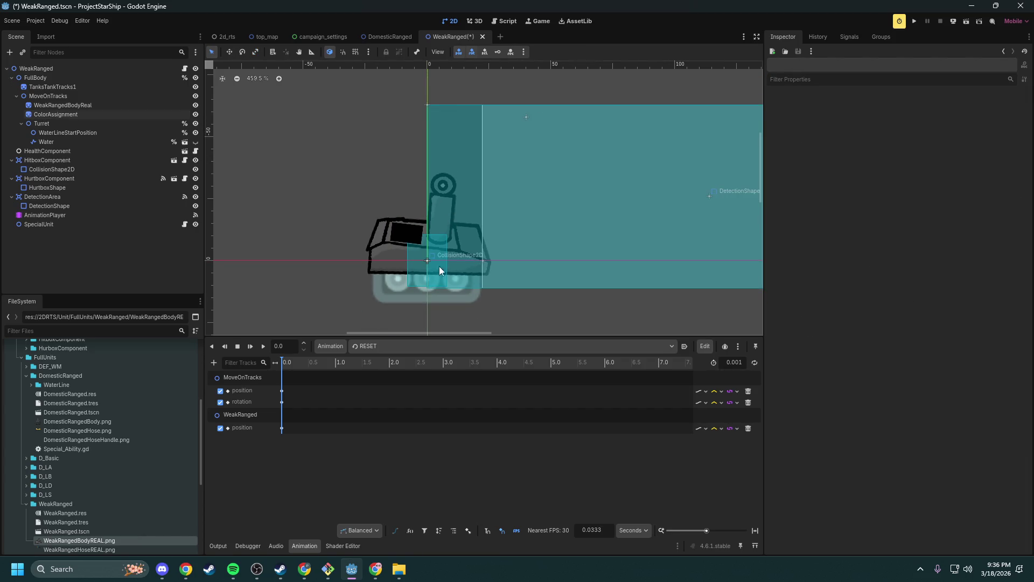
scroll(442, 263, down, 4)
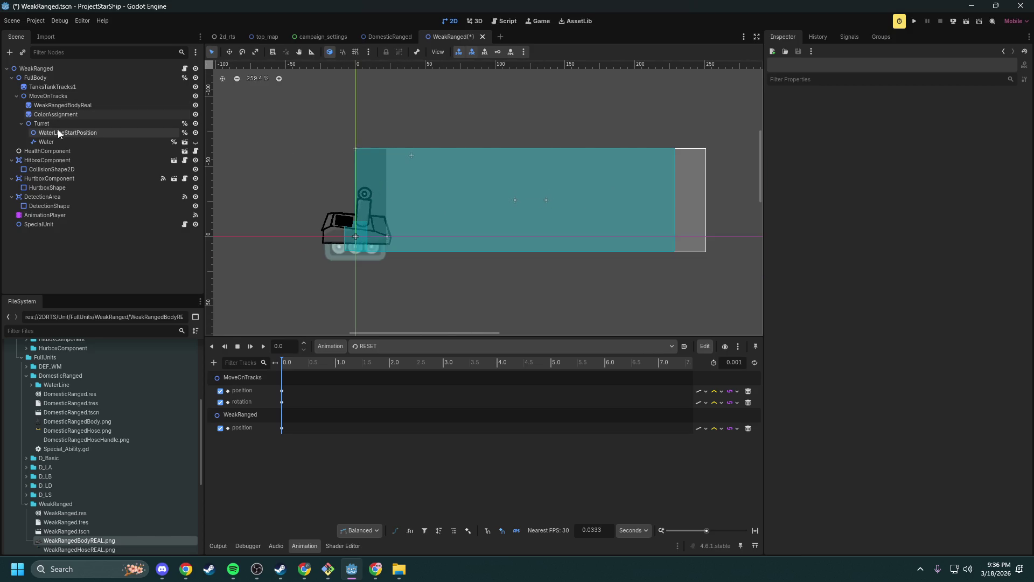
scroll(78, 516, down, 2)
click(84, 524)
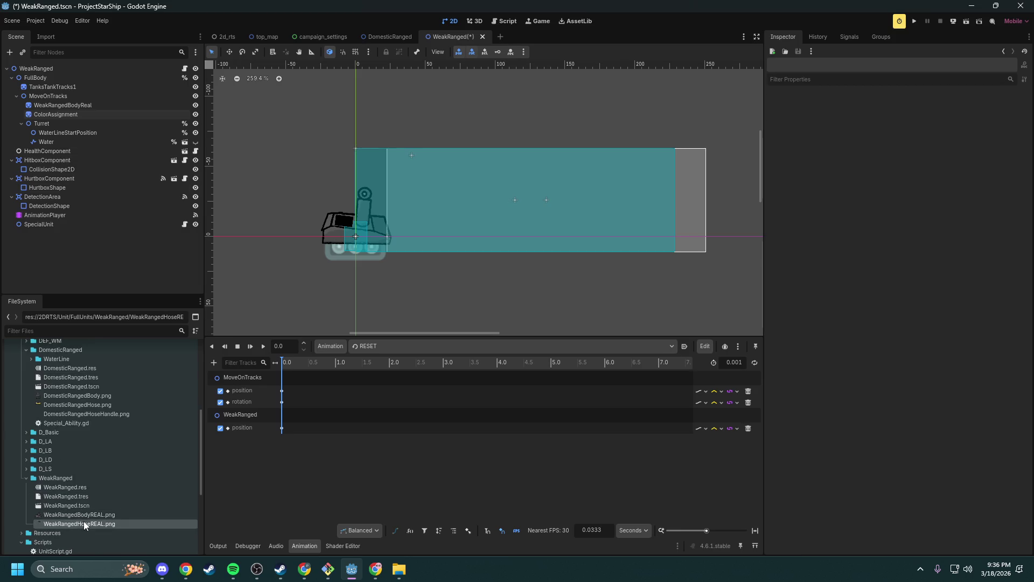
- Add WeakRangedHoseREAL.png to the scene as a sprite and reparent it under Turret
mouse_move(86, 522)
mouse_down()
mouse_move(134, 453)
mouse_move(398, 236)
mouse_up()
scroll(409, 198, down, 3)
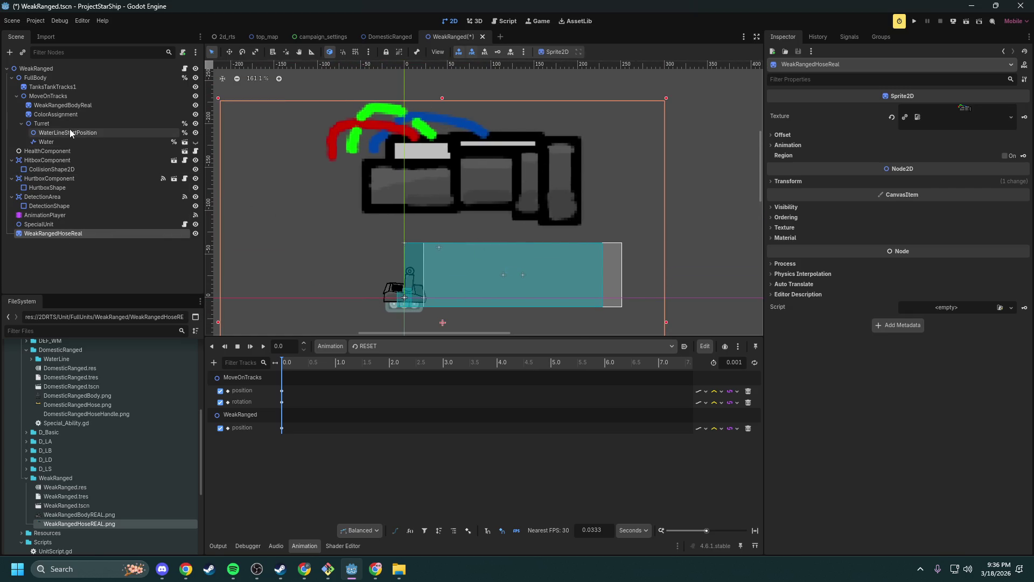
drag(43, 236, 60, 125)
drag(69, 151, 69, 132)
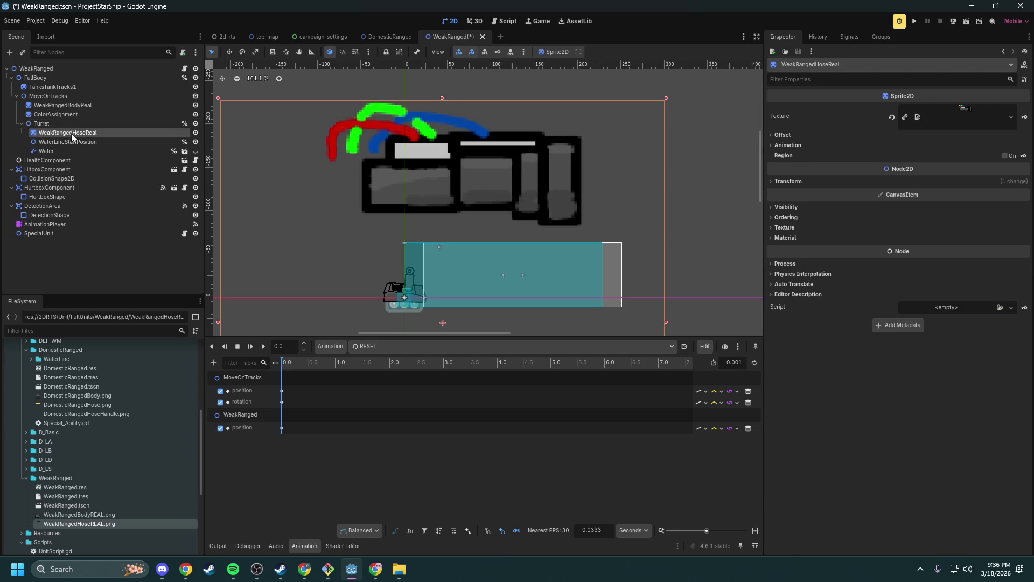
- Set the hose sprite's scale to 0.1 and move it onto the turret arm at 17, 48
click(56, 115)
click(57, 106)
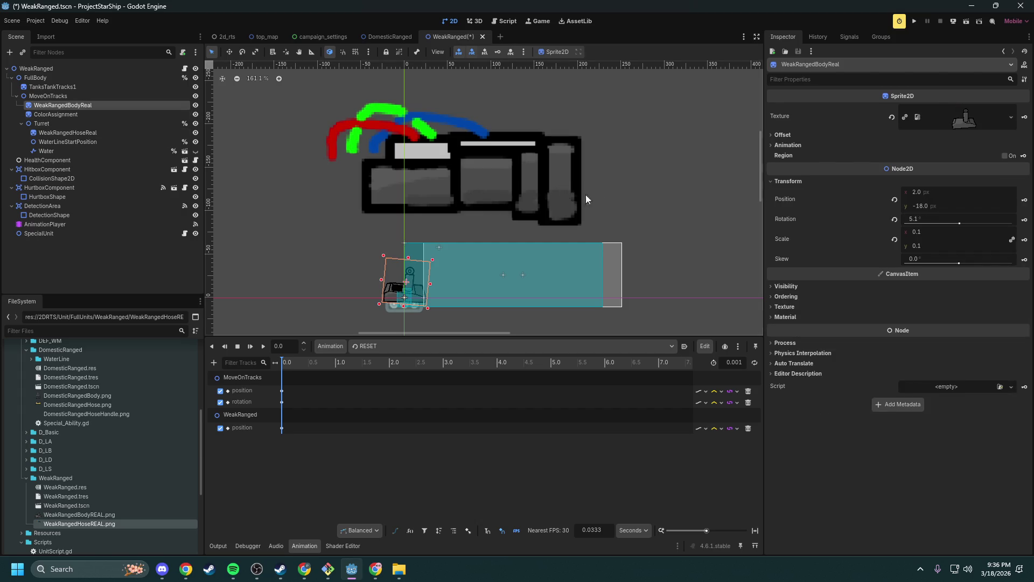
click(73, 134)
click(811, 182)
click(947, 233)
text(0.1)
key(Return)
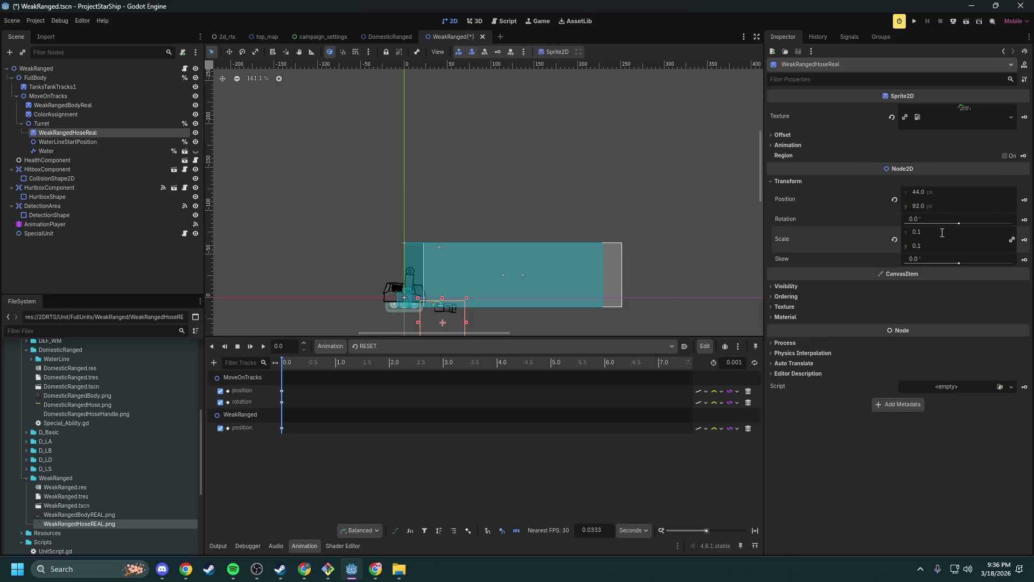
scroll(457, 268, up, 4)
scroll(457, 268, up, 6)
key(w)
mouse_move(463, 211)
mouse_down()
mouse_move(417, 170)
mouse_move(400, 111)
mouse_up()
scroll(306, 158, up, 6)
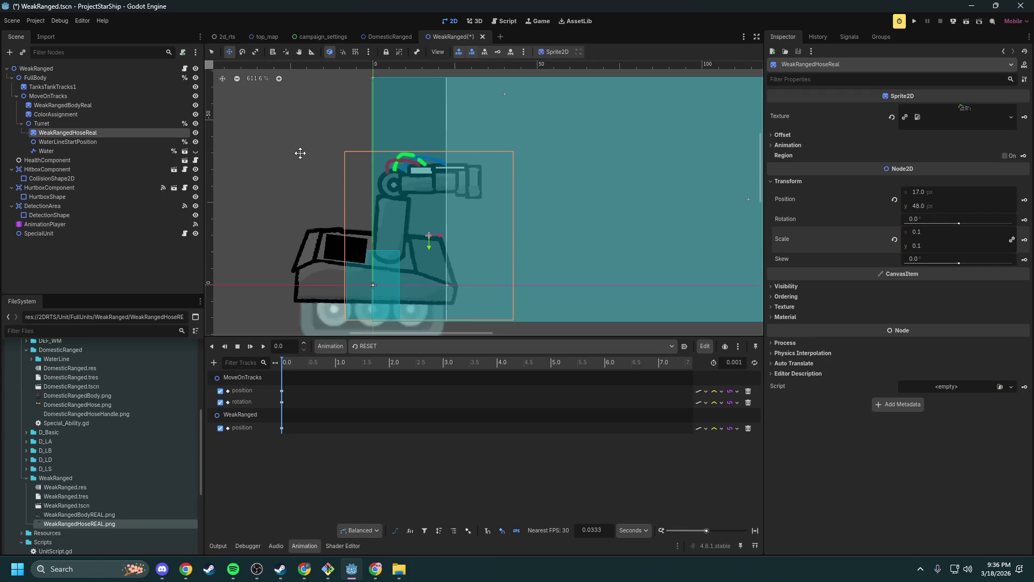
- Raise the WeakRangedBodyReal sprite's Z Index to 4
click(107, 142)
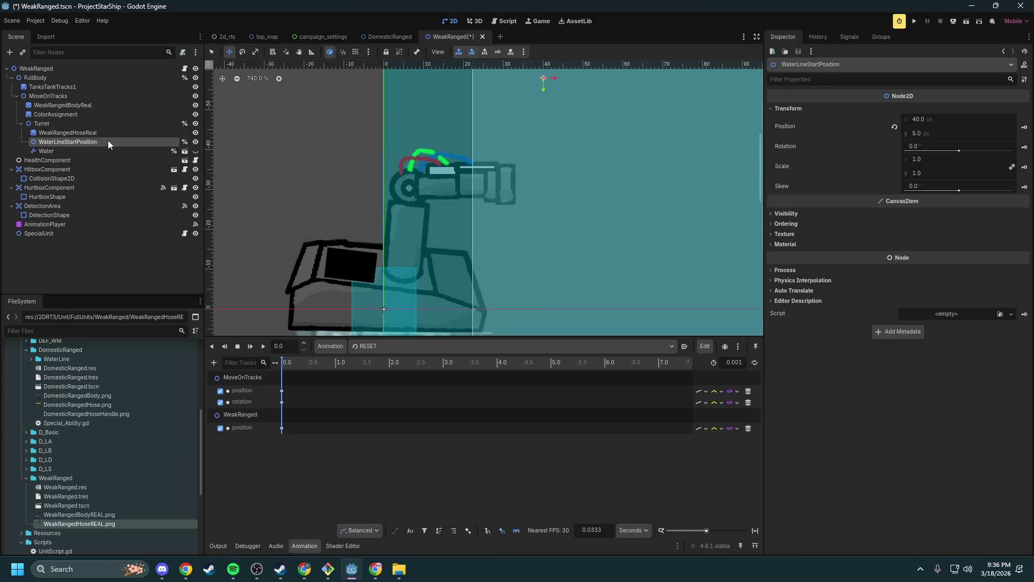
click(85, 107)
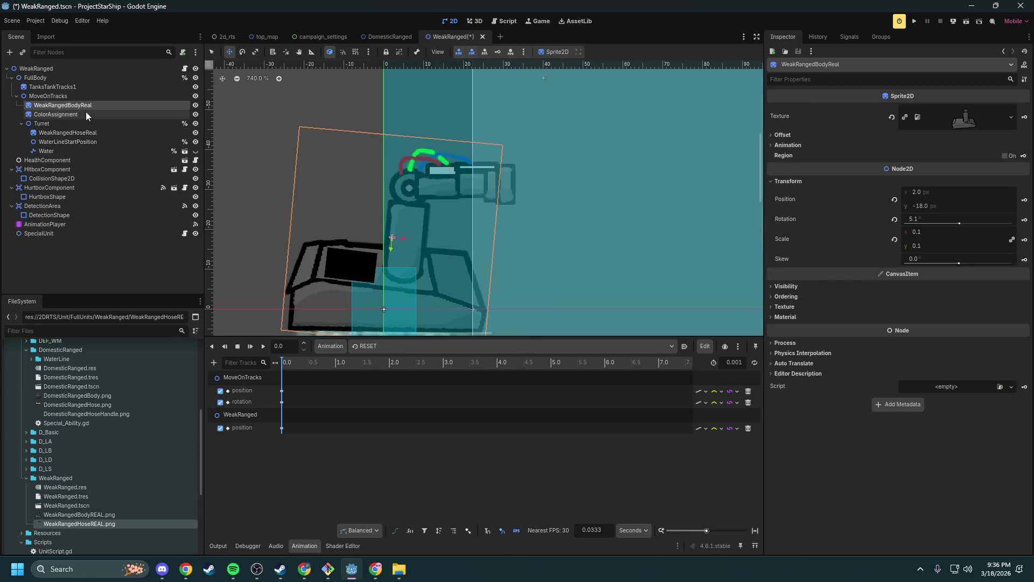
click(807, 296)
mouse_move(920, 305)
mouse_down()
mouse_move(932, 306)
mouse_move(917, 306)
mouse_up()
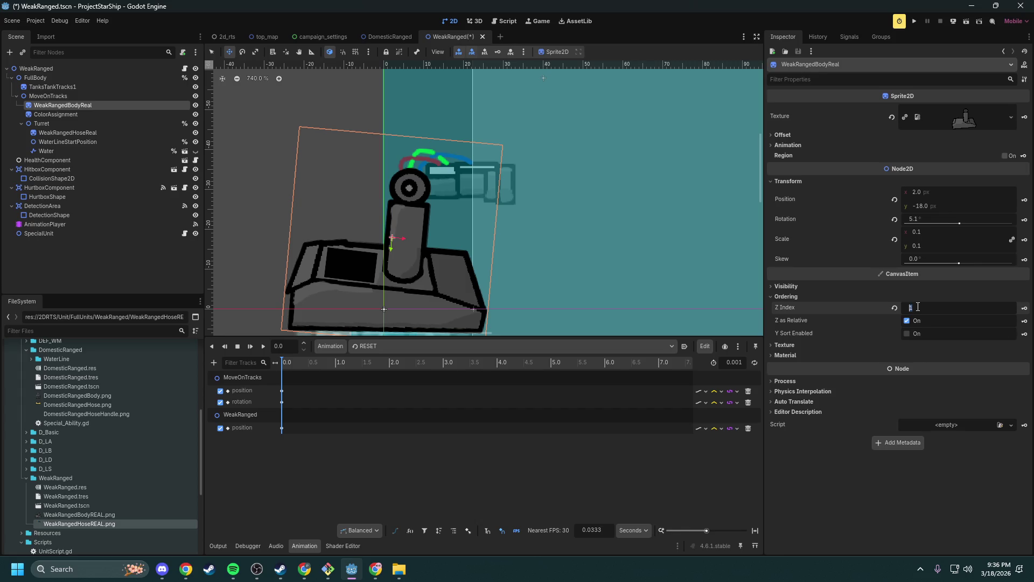
- Place the hose sprite's pivot on the centre of its round joint
click(69, 123)
click(86, 129)
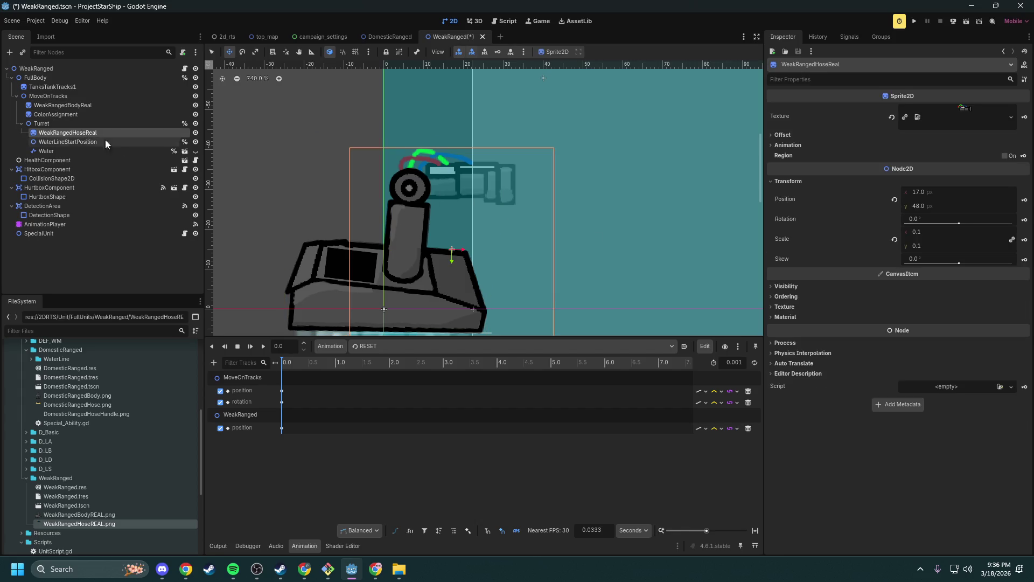
click(287, 51)
click(408, 186)
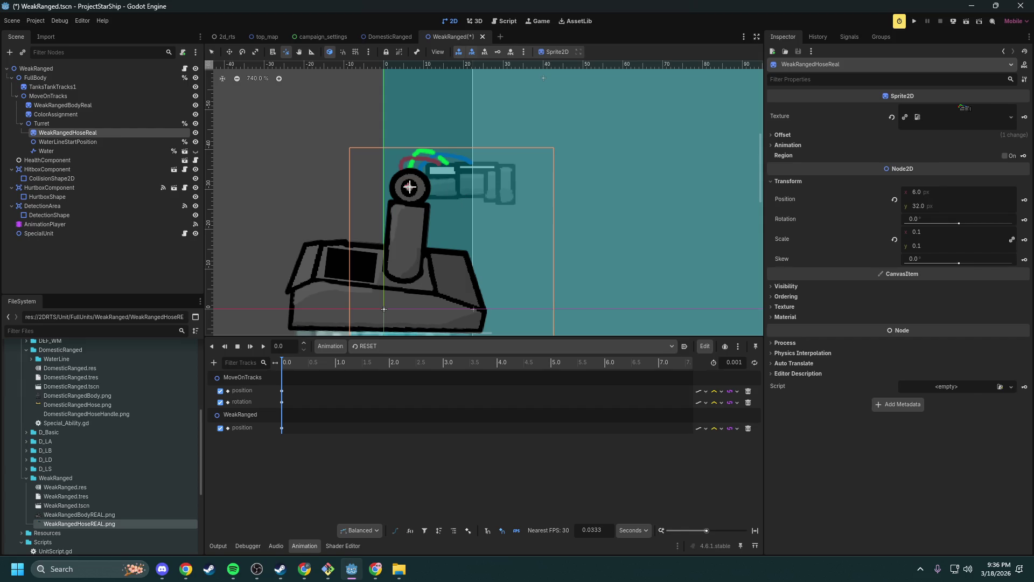
click(441, 202)
click(410, 187)
scroll(410, 187, up, 5)
click(396, 184)
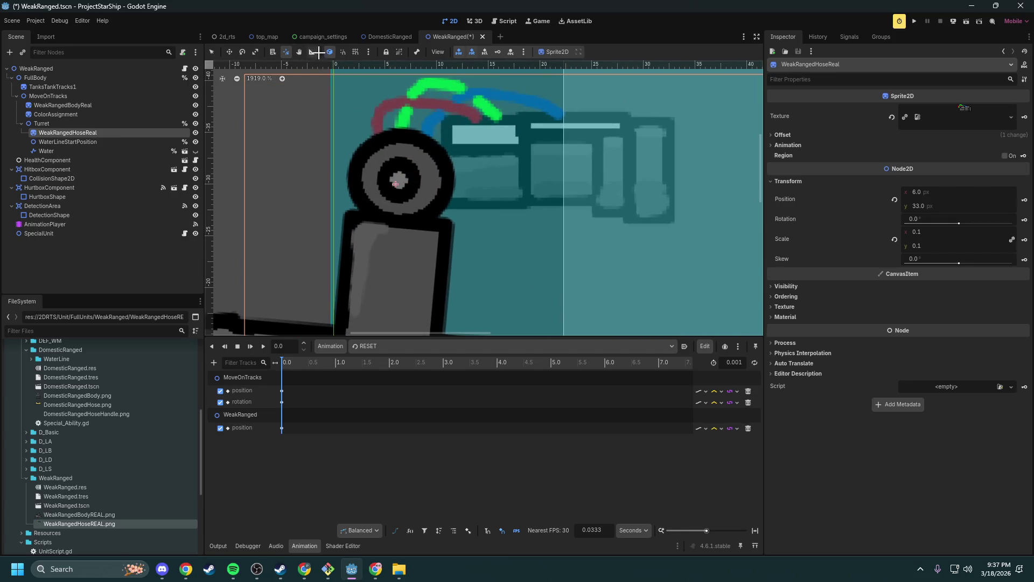
click(343, 51)
click(356, 51)
click(398, 179)
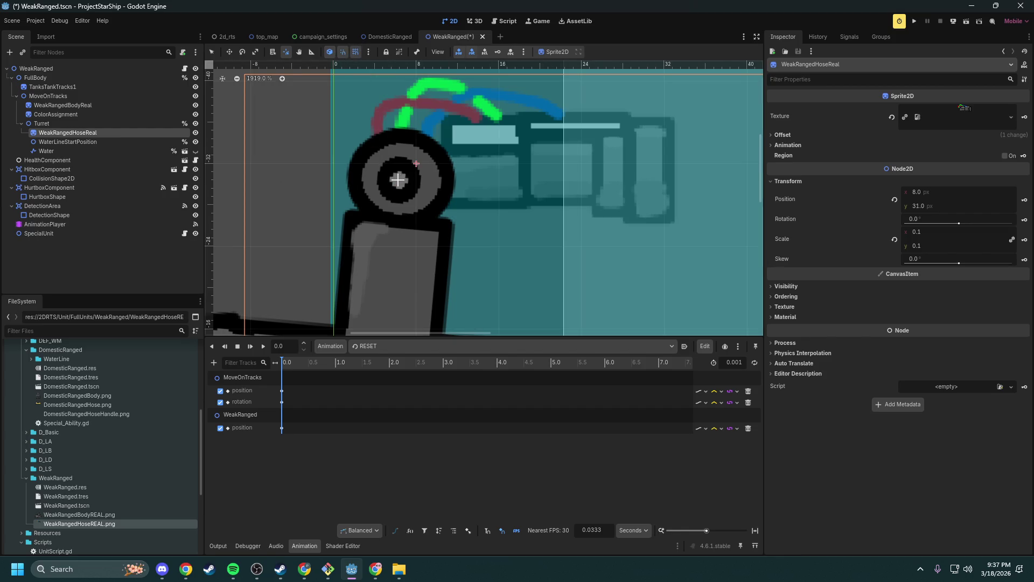
click(356, 52)
click(343, 52)
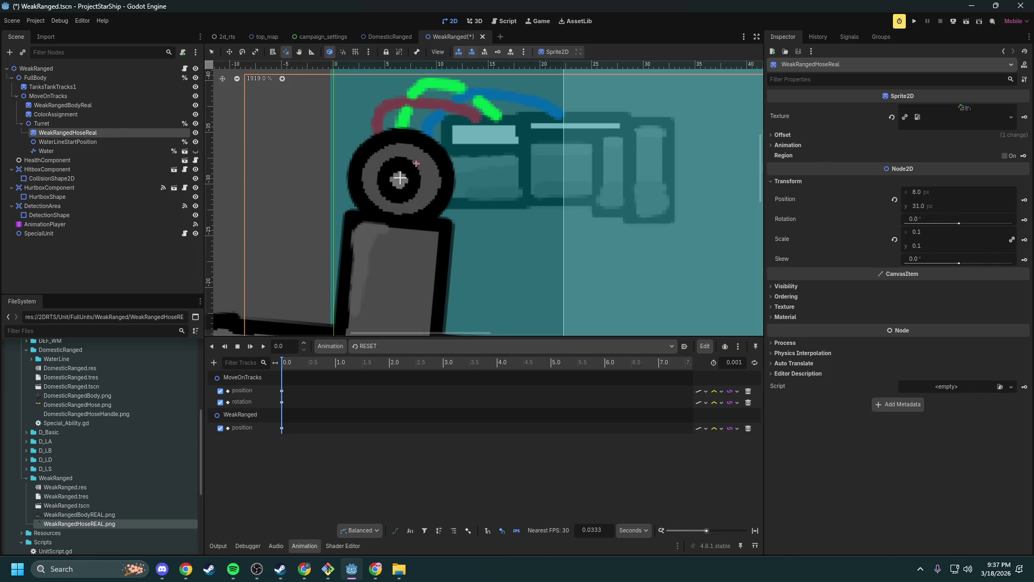
key(ctrl+z)
- Test-rotate the hose around its pivot, then reset its rotation to 0° at position 7, 32
key(Up)
scroll(400, 179, down, 3)
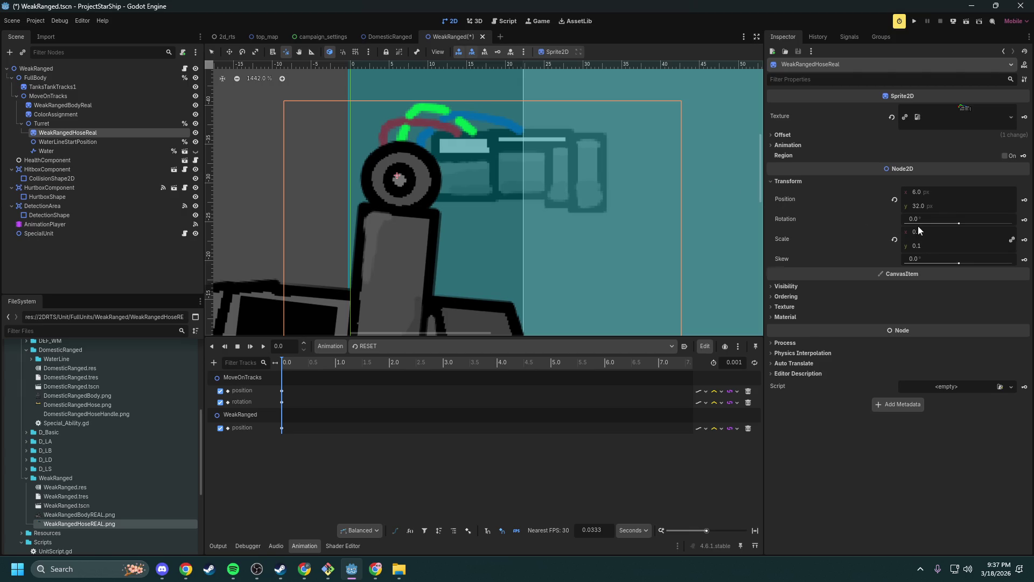
mouse_move(959, 225)
mouse_down()
mouse_move(943, 223)
mouse_move(976, 223)
mouse_move(949, 225)
mouse_up()
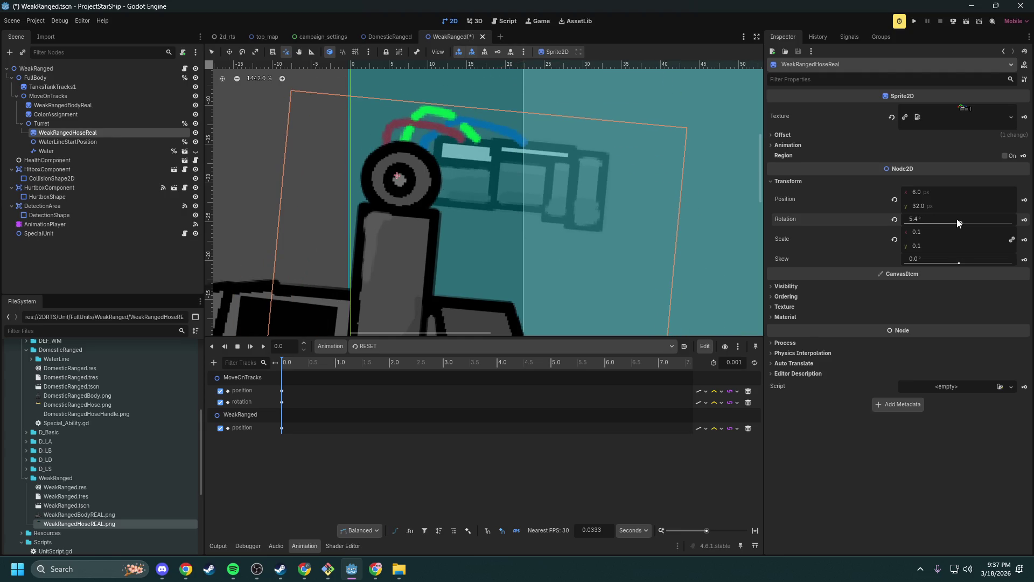
key(e)
key(w)
mouse_move(460, 170)
mouse_down()
mouse_move(471, 175)
mouse_move(470, 167)
mouse_up()
mouse_move(925, 218)
mouse_down()
mouse_move(906, 219)
mouse_move(920, 219)
mouse_up()
click(943, 215)
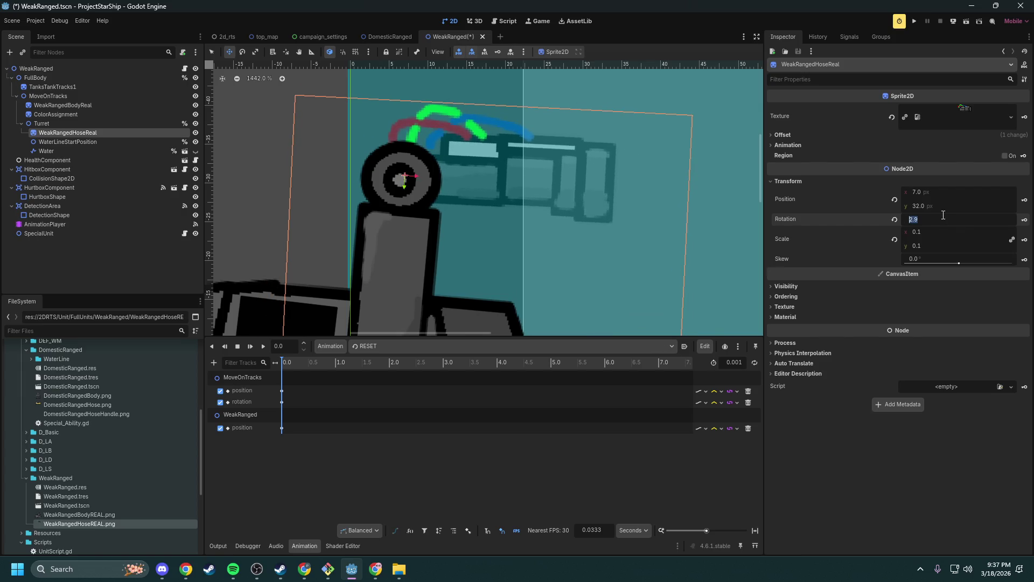
text(0)
key(Return)
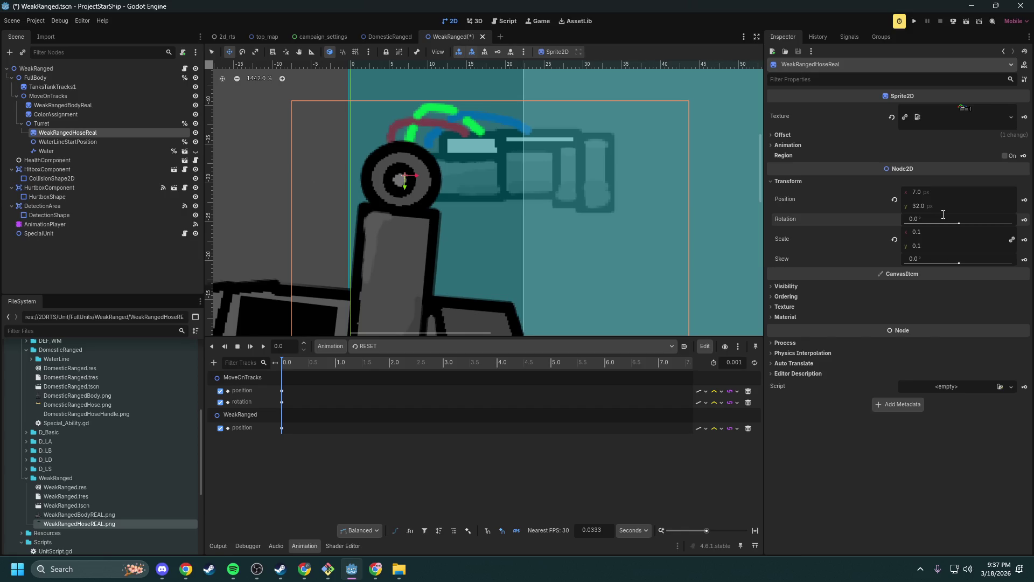
scroll(403, 200, down, 7)
scroll(403, 199, down, 1)
click(89, 141)
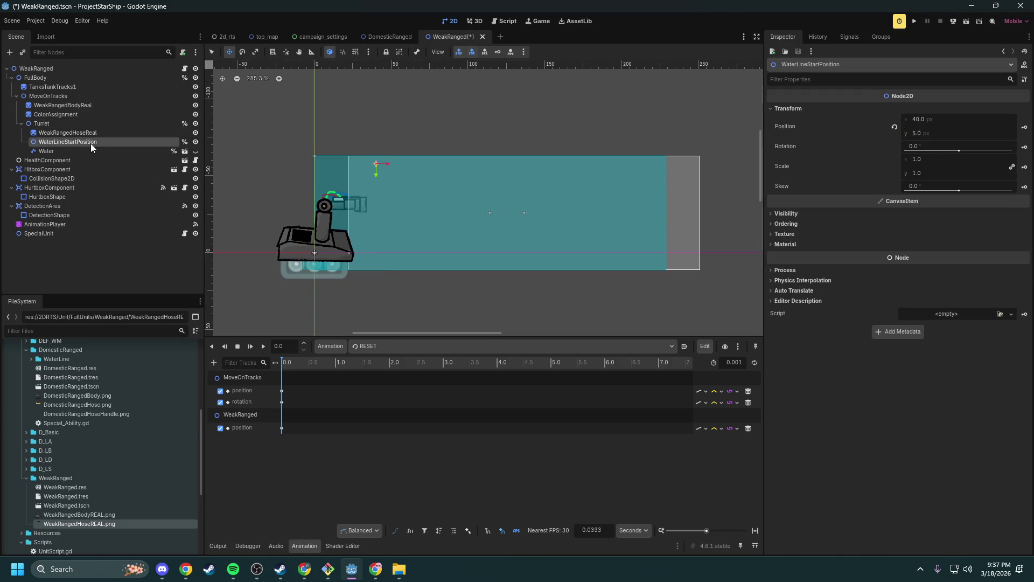
- Drag WaterLineStartPosition to the hose nozzle at (32, 32), then select the Water line node
scroll(348, 179, up, 8)
drag(418, 213, 391, 301)
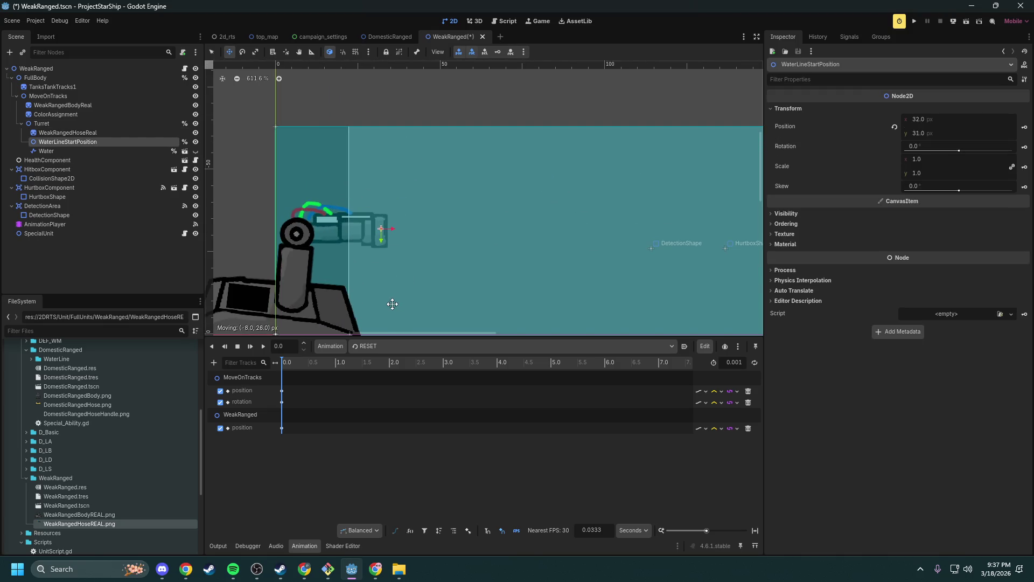
click(54, 152)
scroll(412, 159, down, 12)
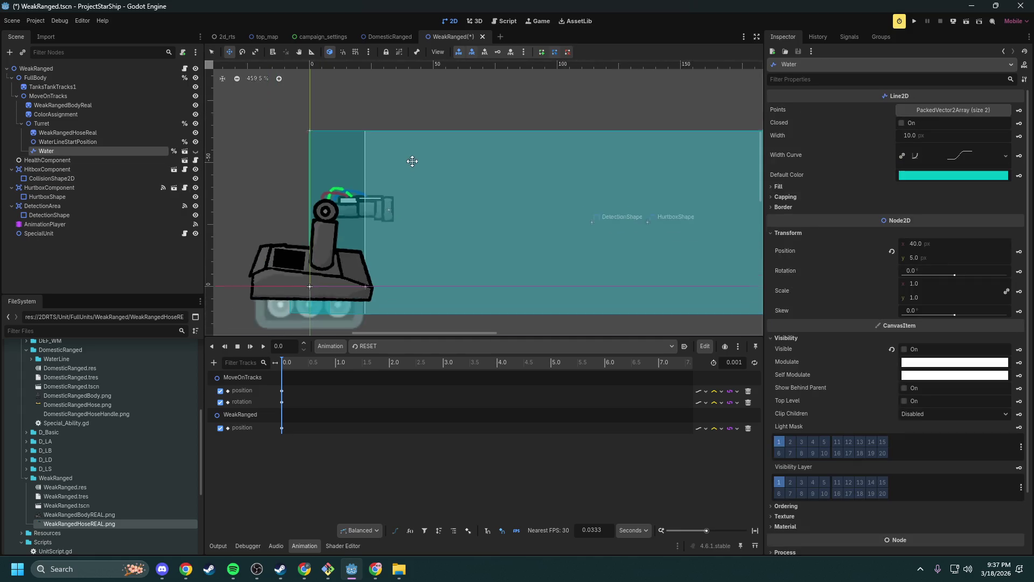
scroll(452, 176, up, 10)
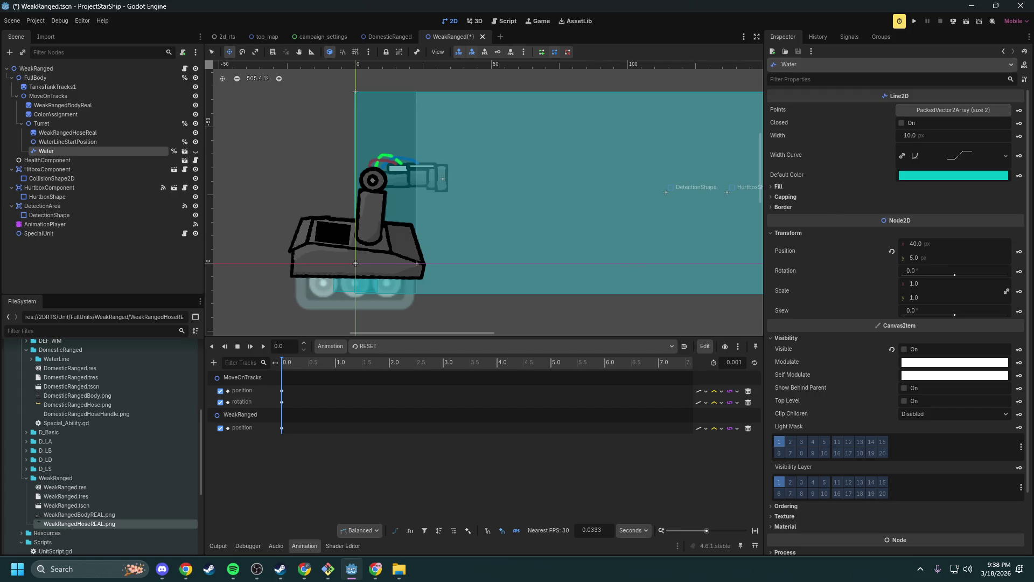
click(376, 569)
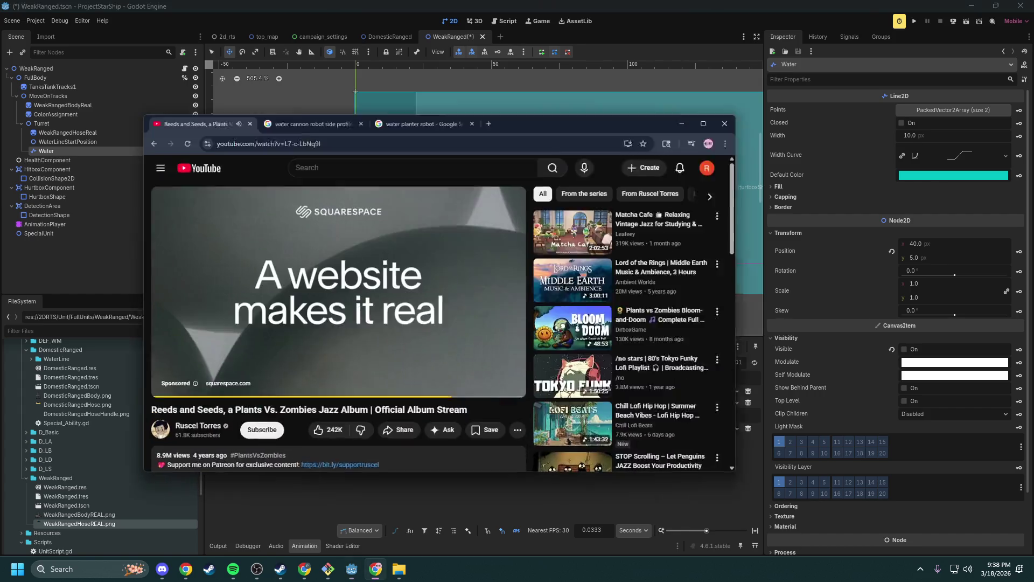
click(537, 326)
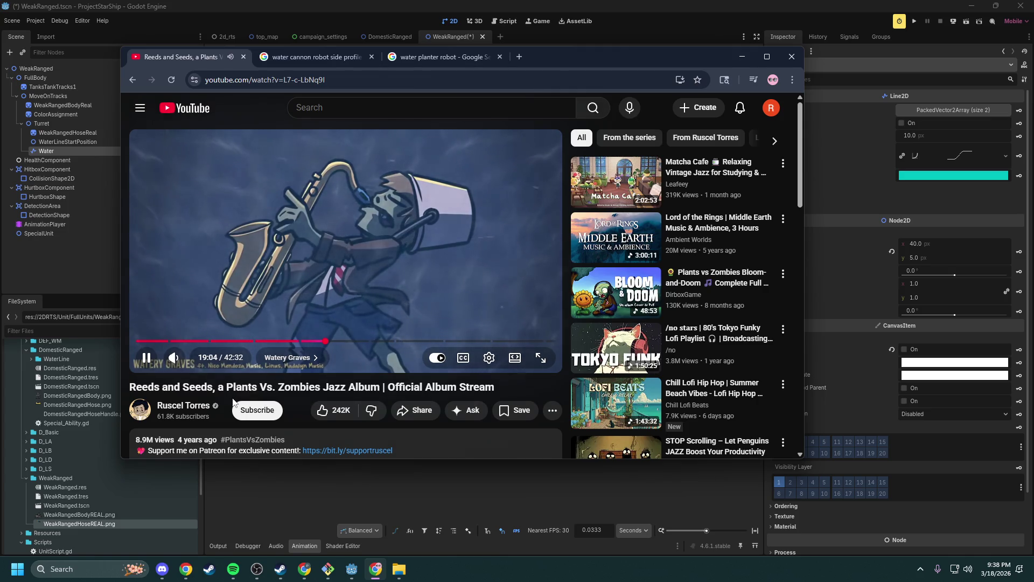
scroll(233, 402, down, 2)
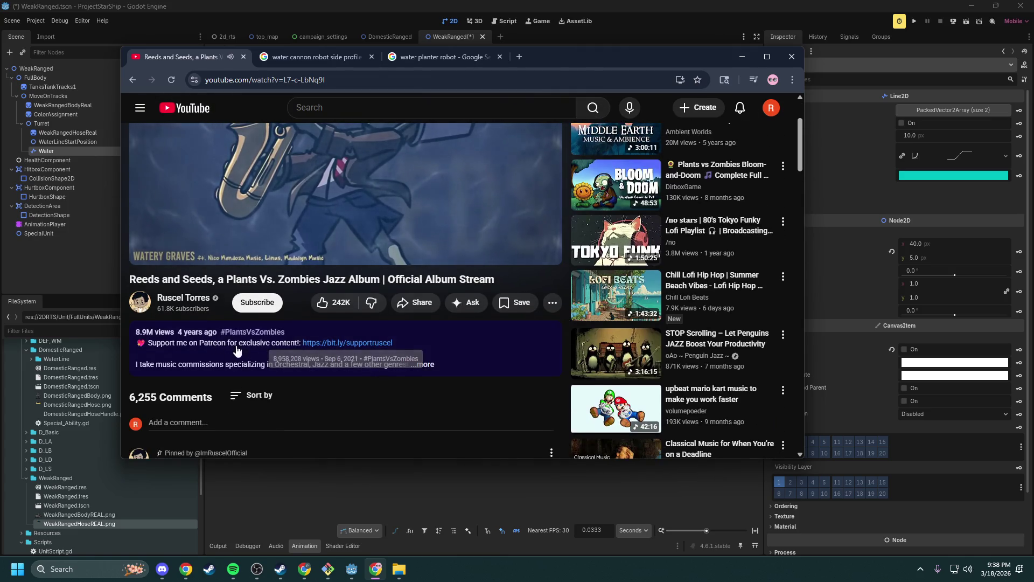
scroll(302, 350, down, 3)
drag(227, 319, 342, 321)
click(342, 321)
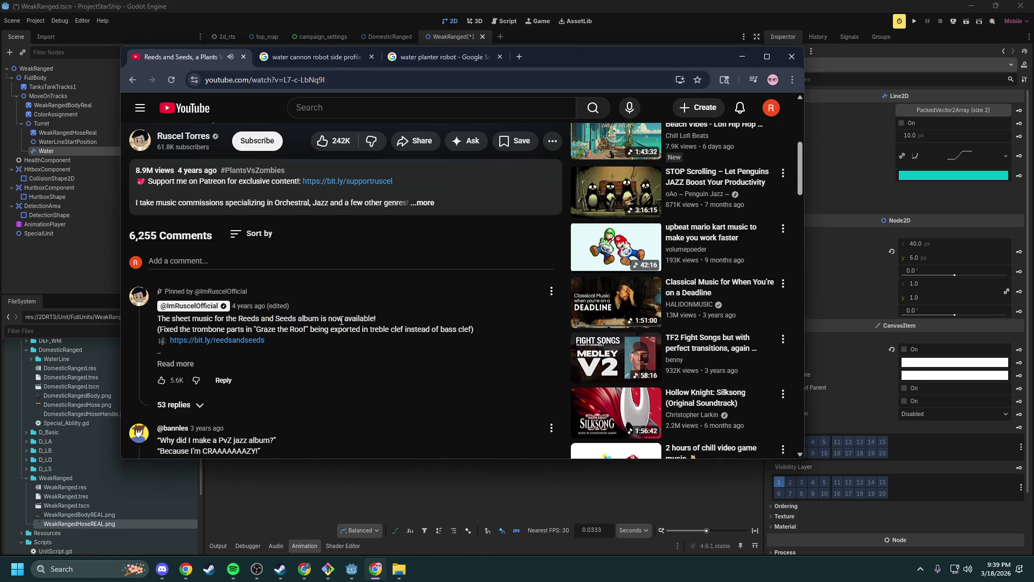
scroll(325, 323, down, 2)
mouse_move(199, 333)
mouse_down()
mouse_move(264, 334)
mouse_move(207, 343)
mouse_move(246, 344)
mouse_up()
click(246, 343)
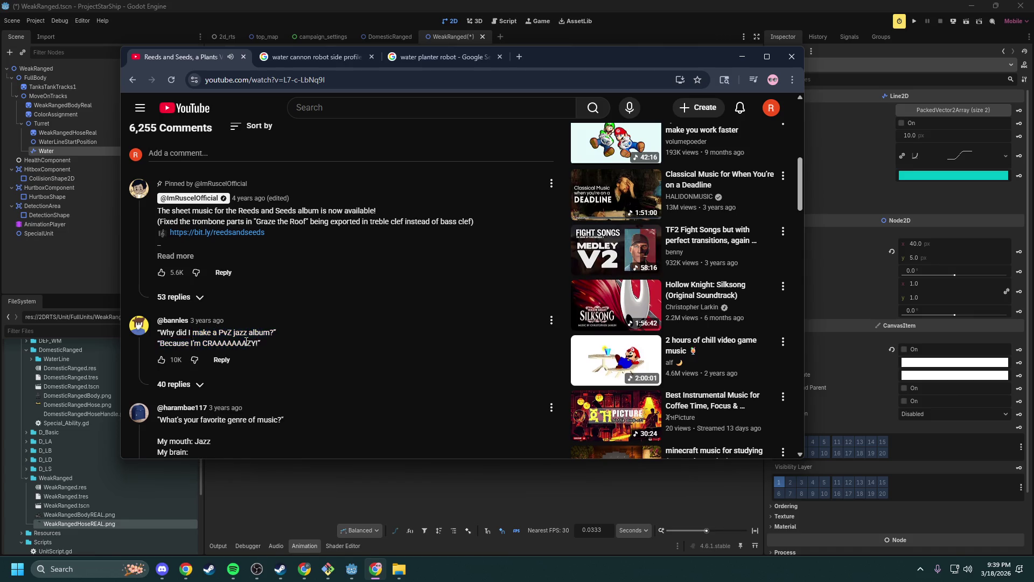
scroll(246, 343, down, 2)
mouse_move(201, 312)
mouse_down()
mouse_move(255, 313)
mouse_move(197, 347)
mouse_up()
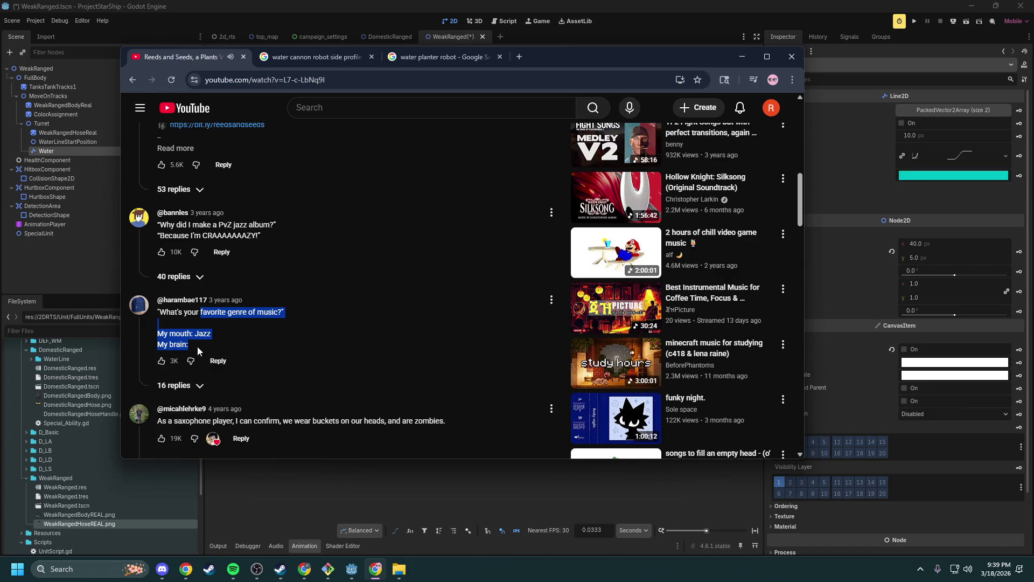
click(197, 347)
scroll(197, 347, down, 2)
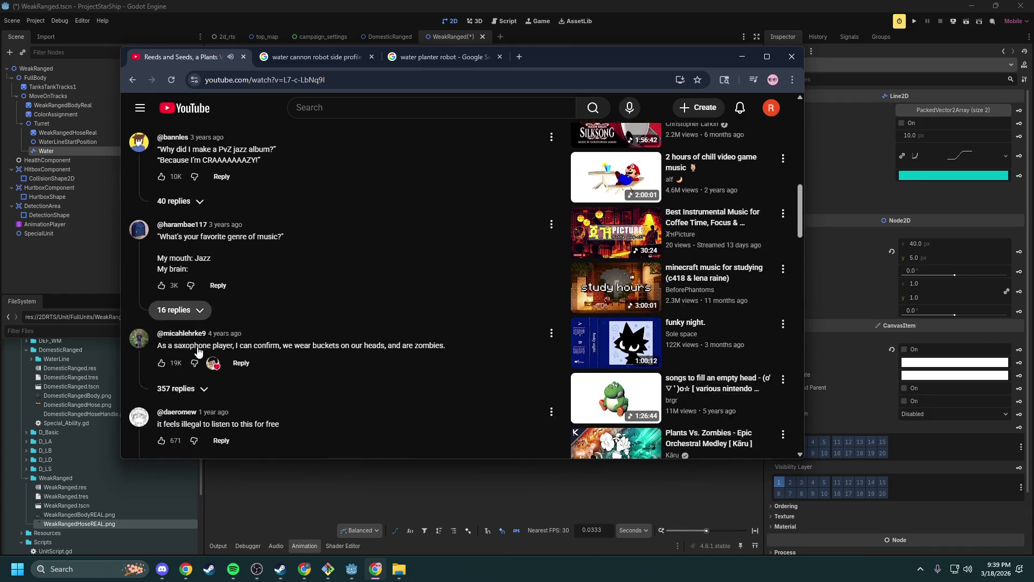
drag(157, 313, 362, 316)
click(362, 316)
scroll(311, 309, up, 10)
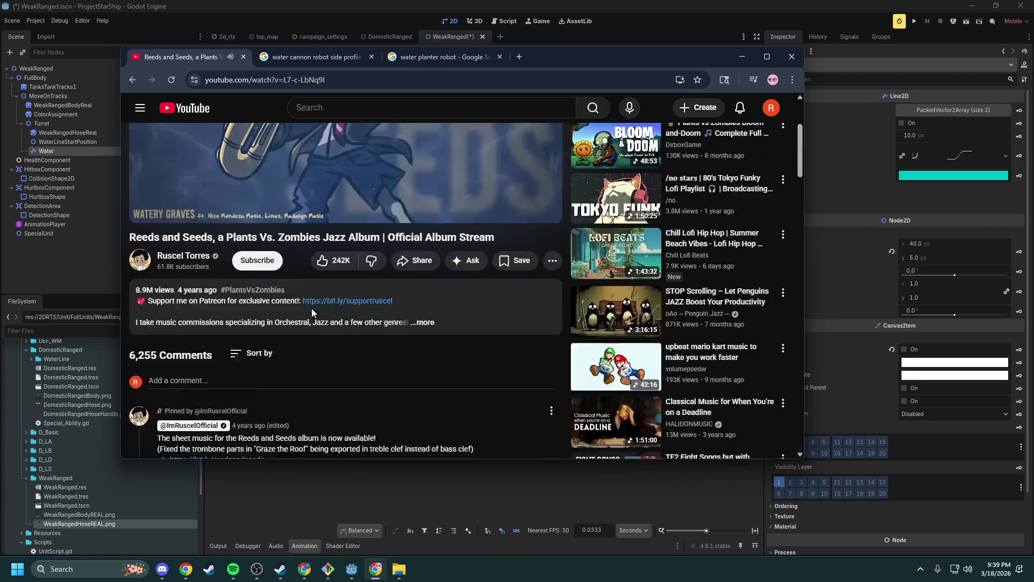
click(749, 58)
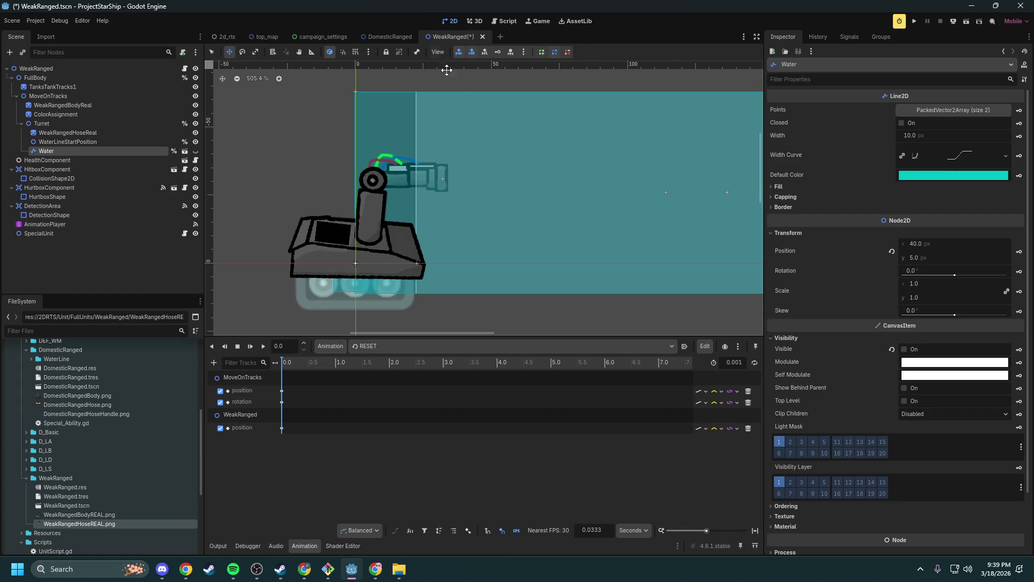
drag(424, 204, 438, 208)
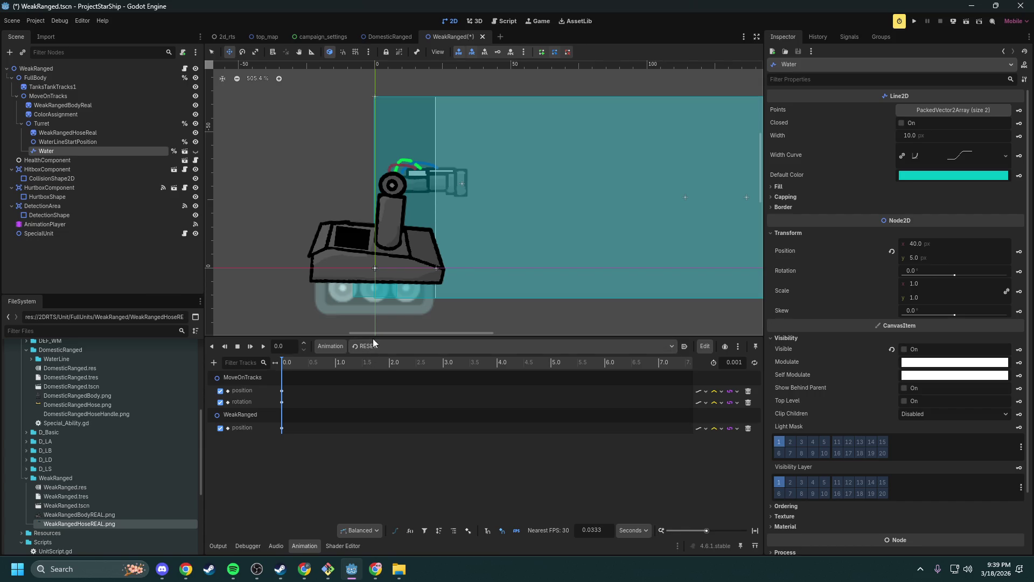
- Switch to the WeakRanged/Attack animation and inspect its turret rotation keys at 0.0 s and 0.3 s
click(388, 347)
click(408, 380)
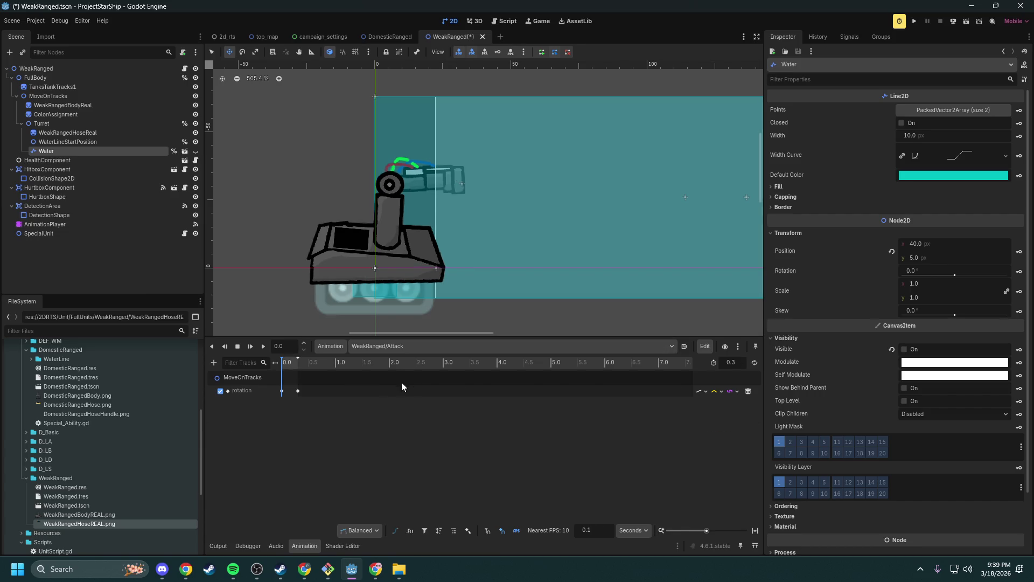
click(389, 346)
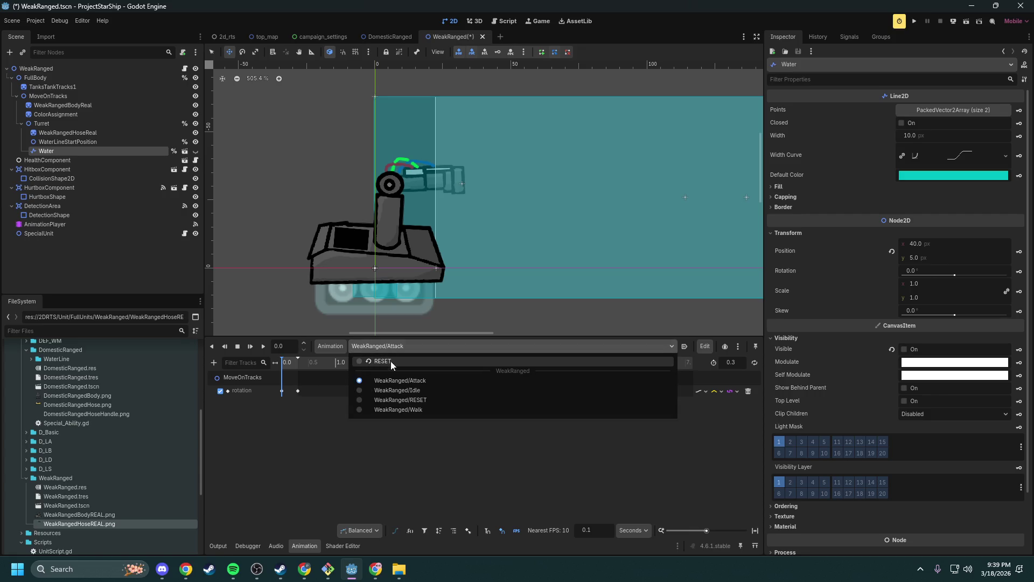
click(390, 364)
click(392, 343)
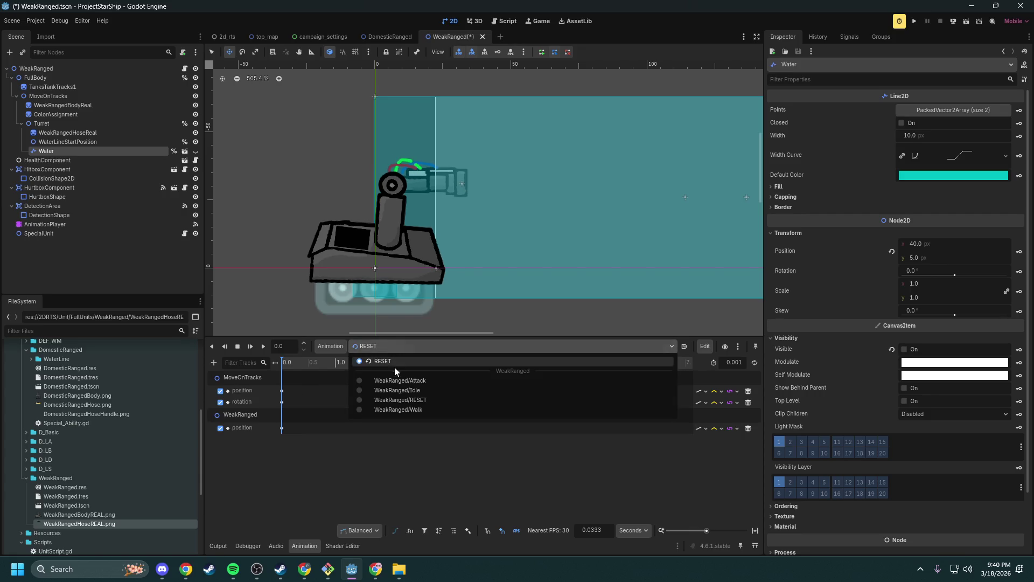
click(396, 379)
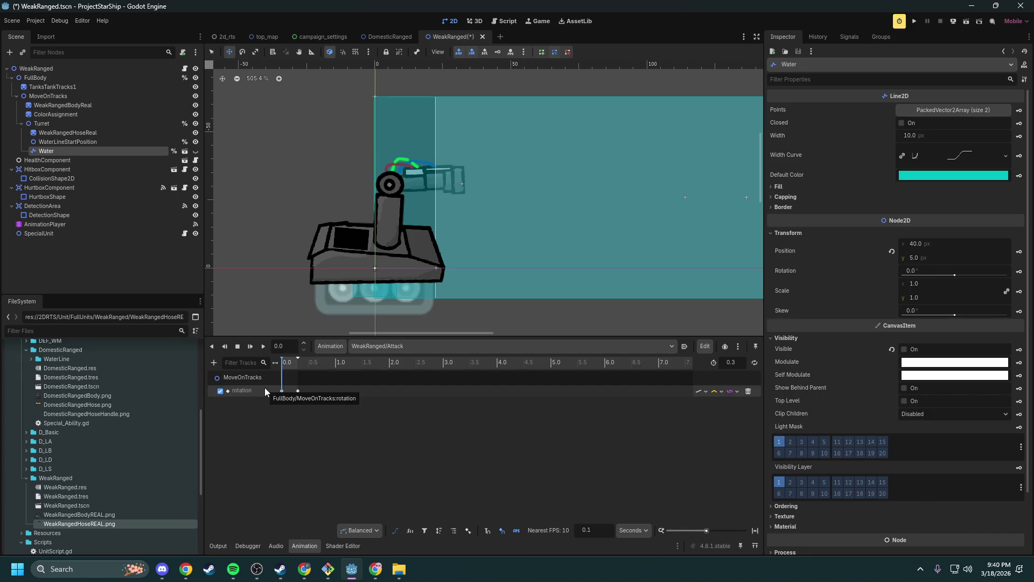
mouse_move(284, 365)
mouse_down()
mouse_move(305, 364)
mouse_move(281, 364)
mouse_up()
click(298, 391)
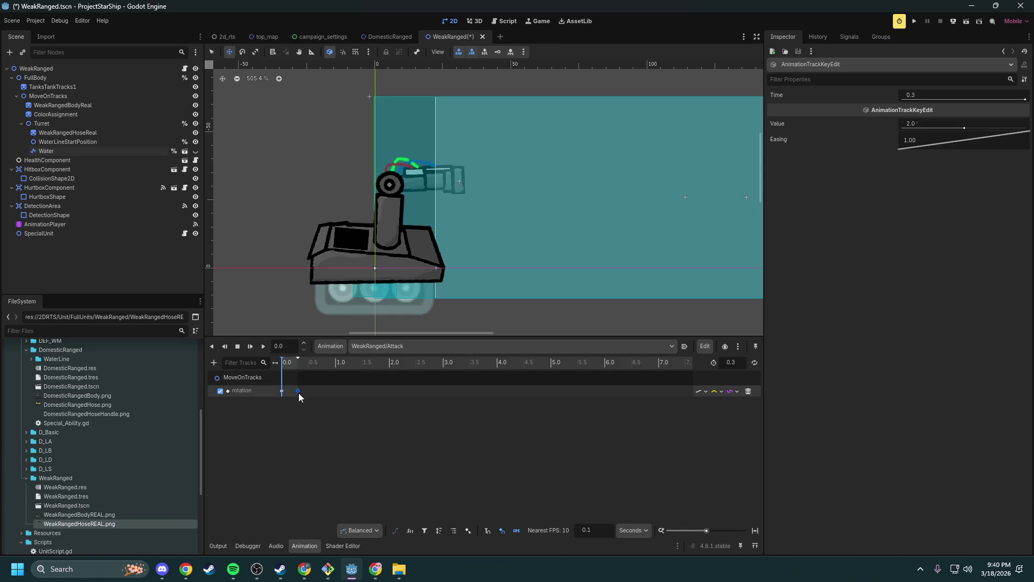
mouse_move(287, 364)
mouse_down()
mouse_move(305, 361)
mouse_move(284, 364)
mouse_up()
click(281, 392)
- Delete the turret rotation track and begin adding a new property track
right_click(327, 391)
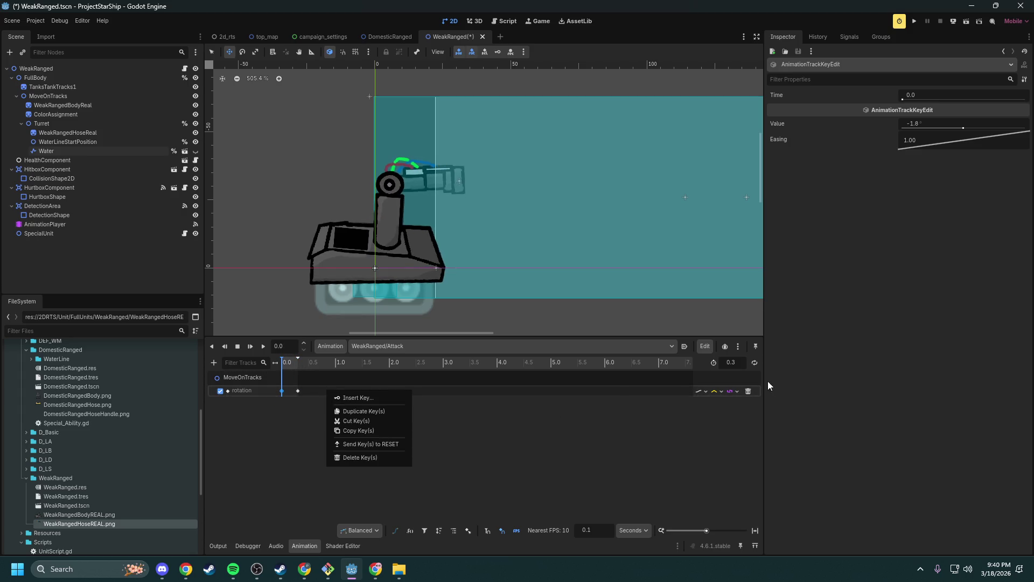
click(752, 390)
click(749, 390)
click(214, 362)
click(253, 380)
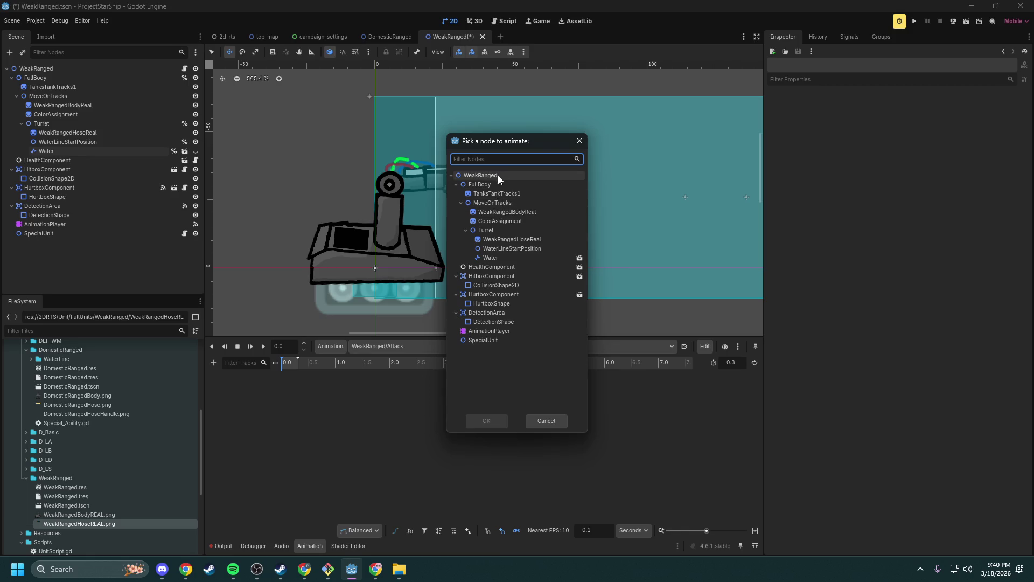
- Add a WeakRangedBodyReal position track to Attack and insert its first key at 0.0 s
click(506, 211)
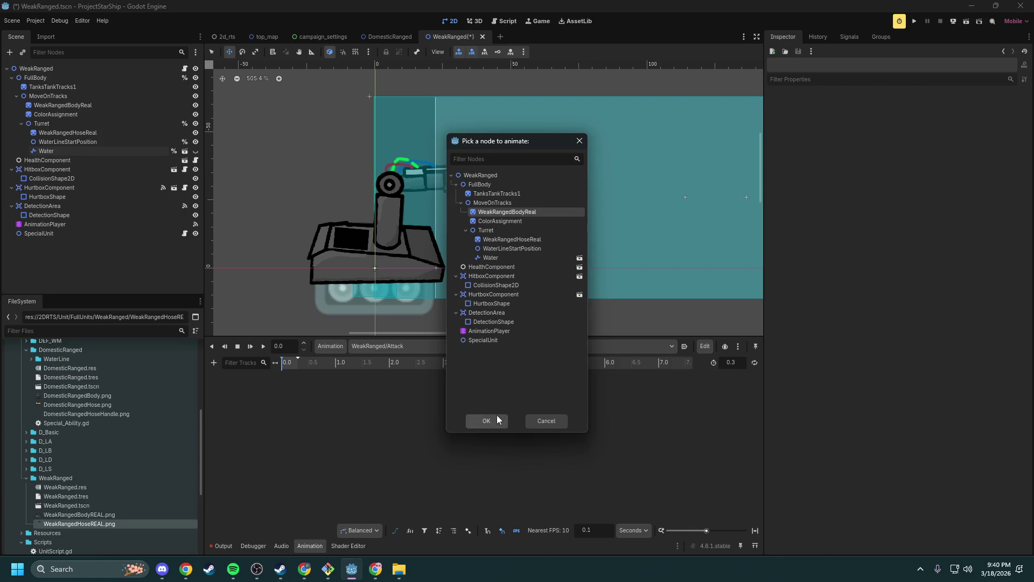
click(498, 417)
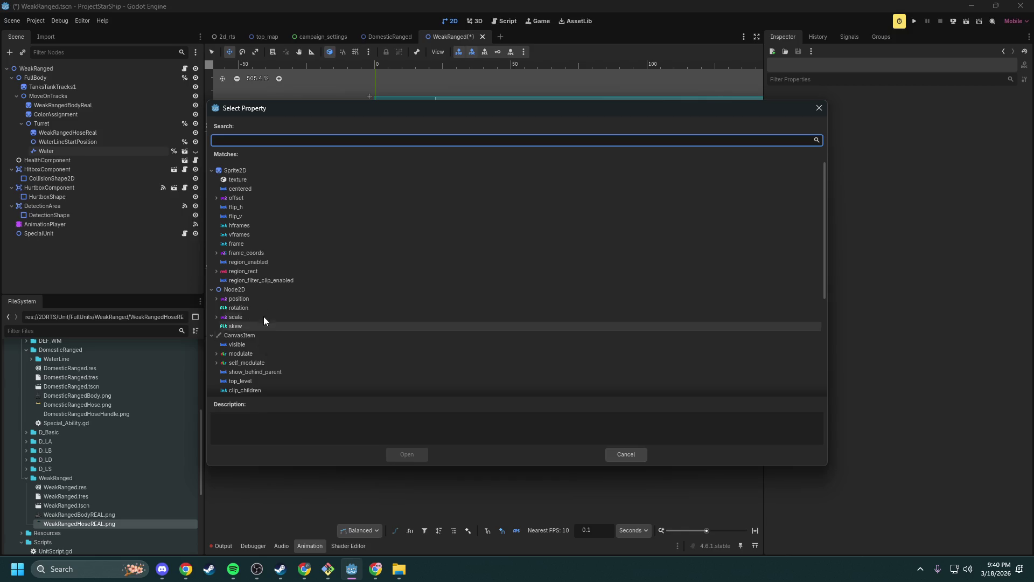
click(257, 300)
click(413, 454)
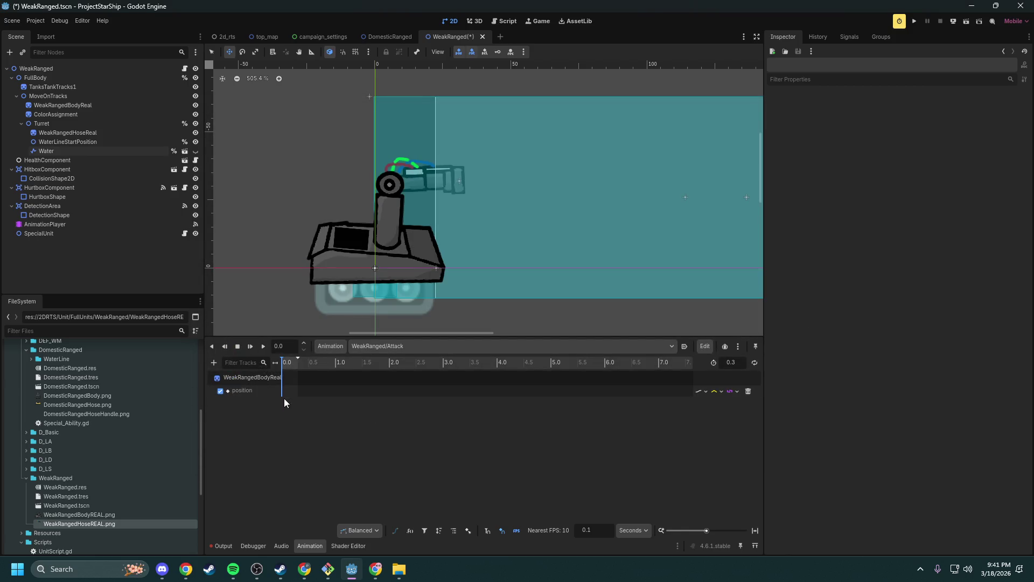
right_click(282, 391)
click(291, 398)
- Key the body position at 0.3 s as about (2.705, -17.455) and preview the animation
right_click(298, 390)
click(306, 397)
click(300, 388)
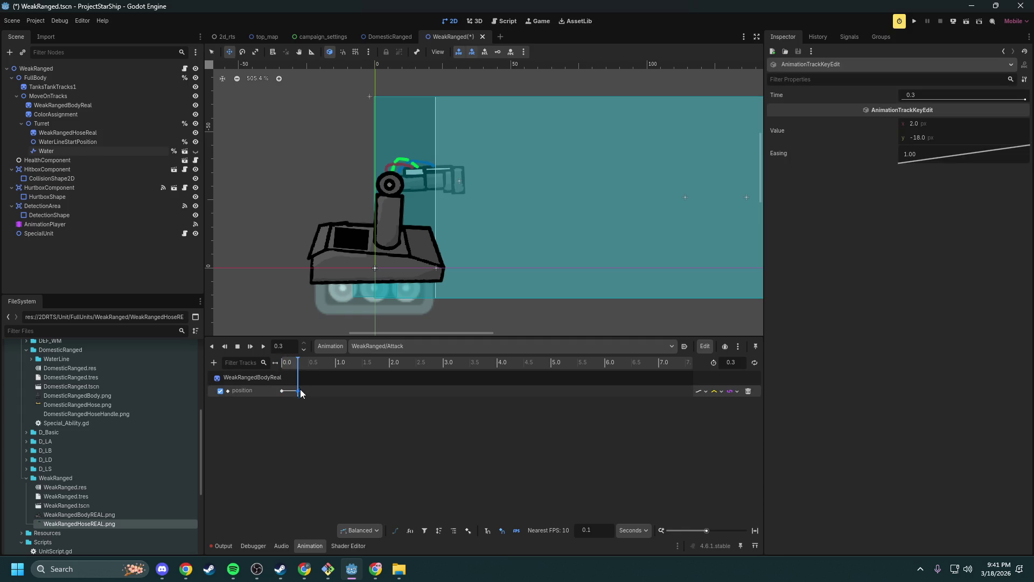
mouse_move(932, 125)
mouse_down()
mouse_move(951, 125)
mouse_move(929, 139)
mouse_move(945, 139)
mouse_up()
click(263, 347)
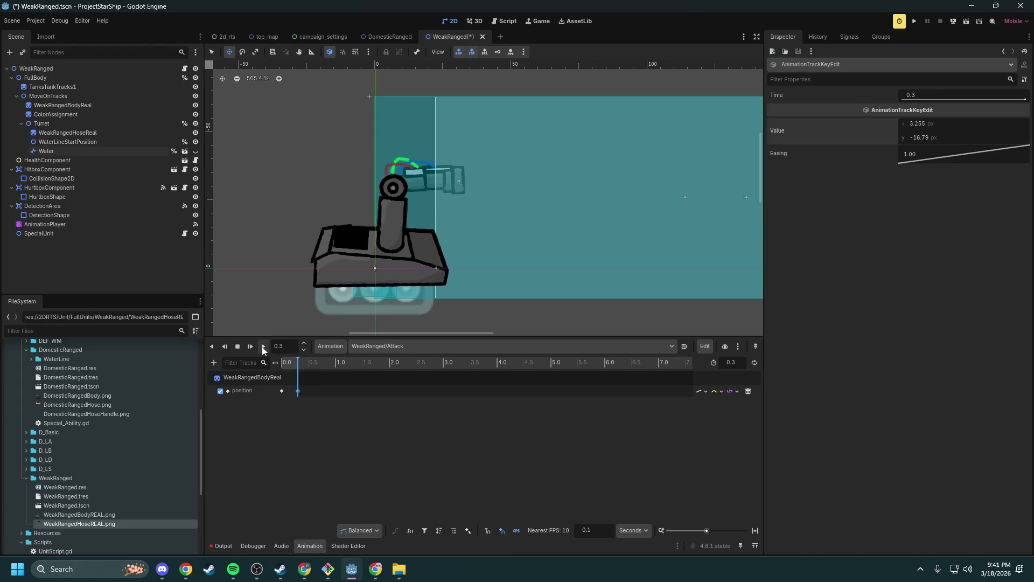
drag(942, 136, 923, 122)
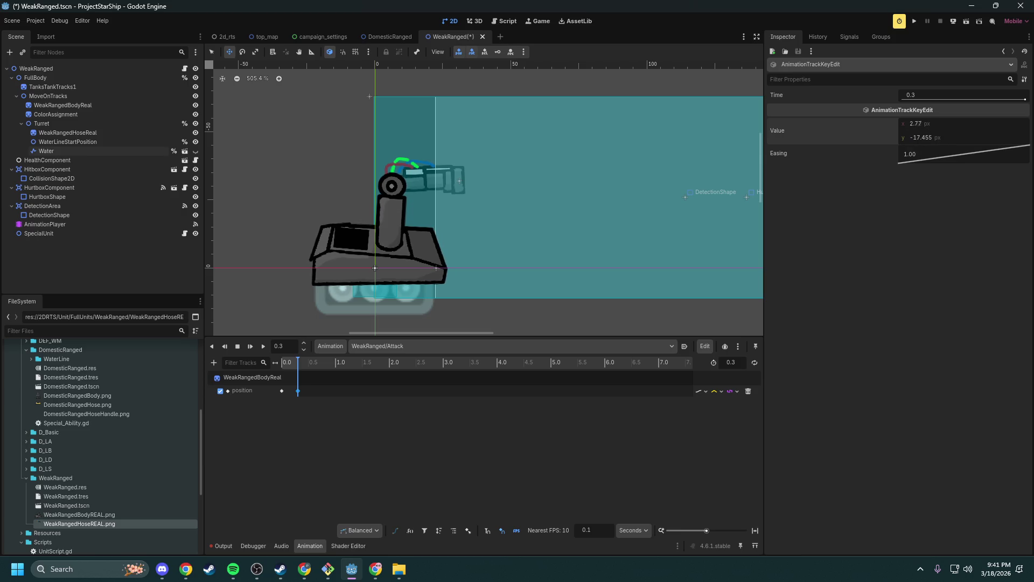
click(263, 346)
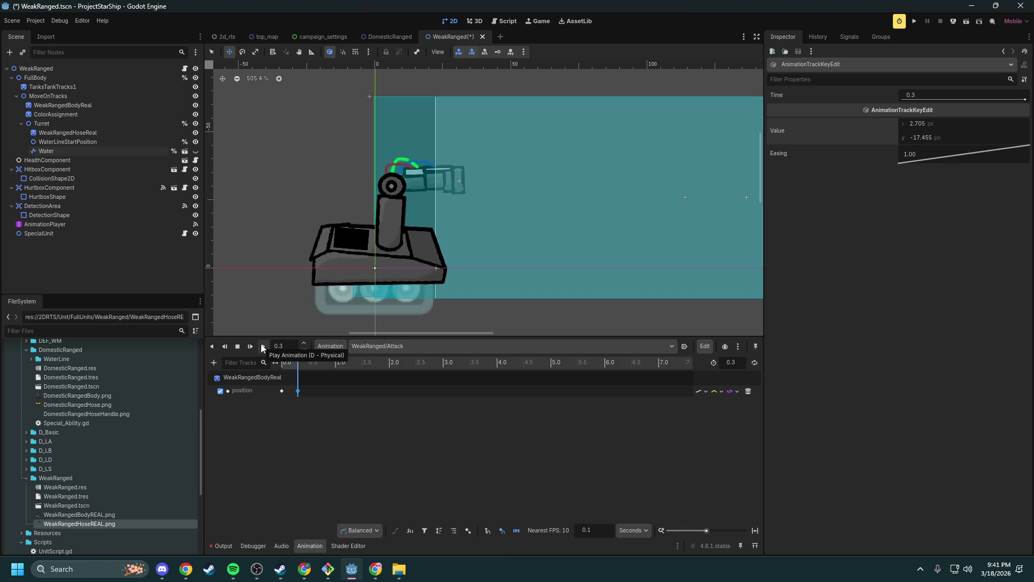
click(738, 364)
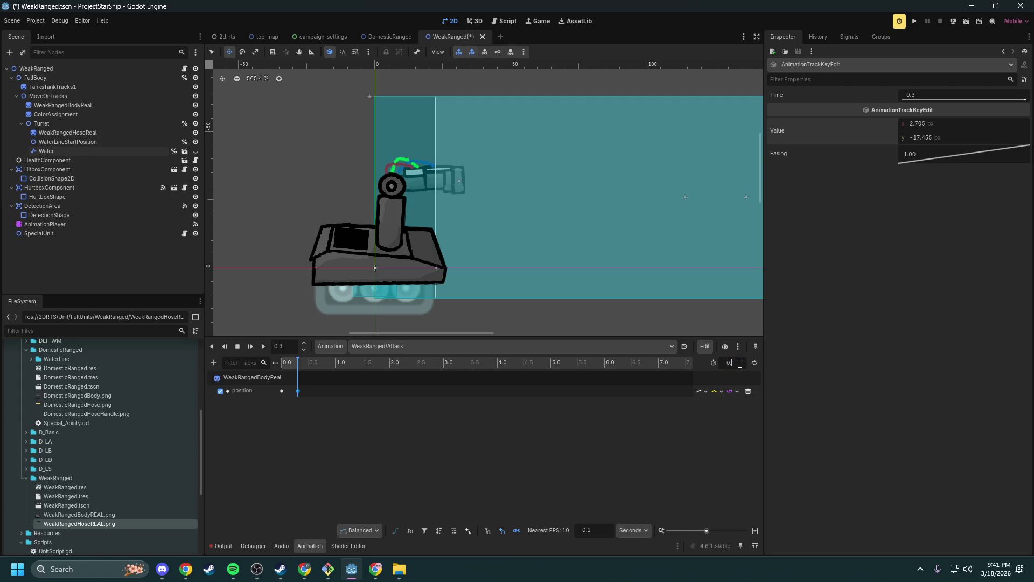
- Lengthen Attack to 0.6 s, copy the 0.0 s body key to 0.6 s, and preview
text(.6)
key(Return)
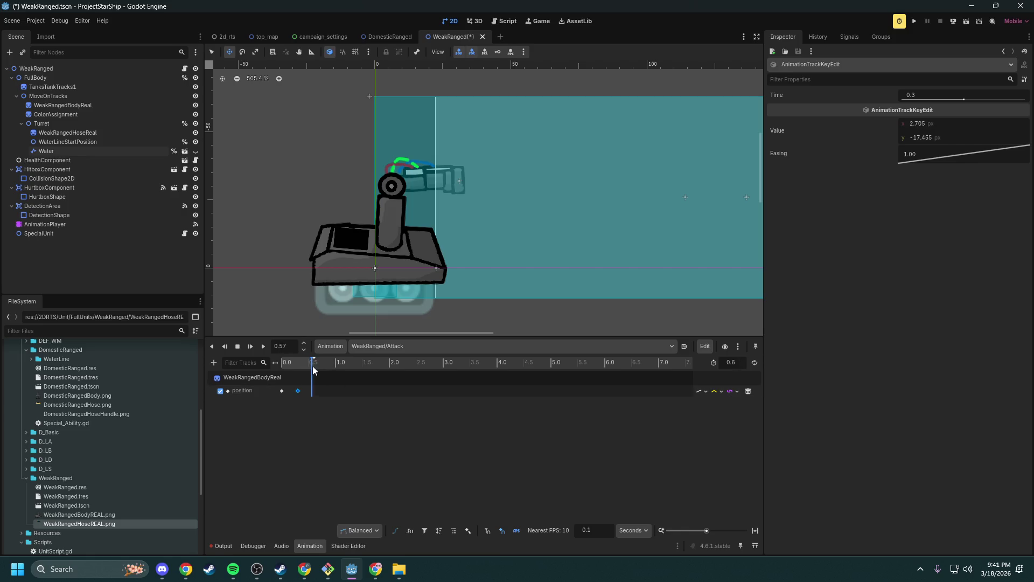
click(281, 392)
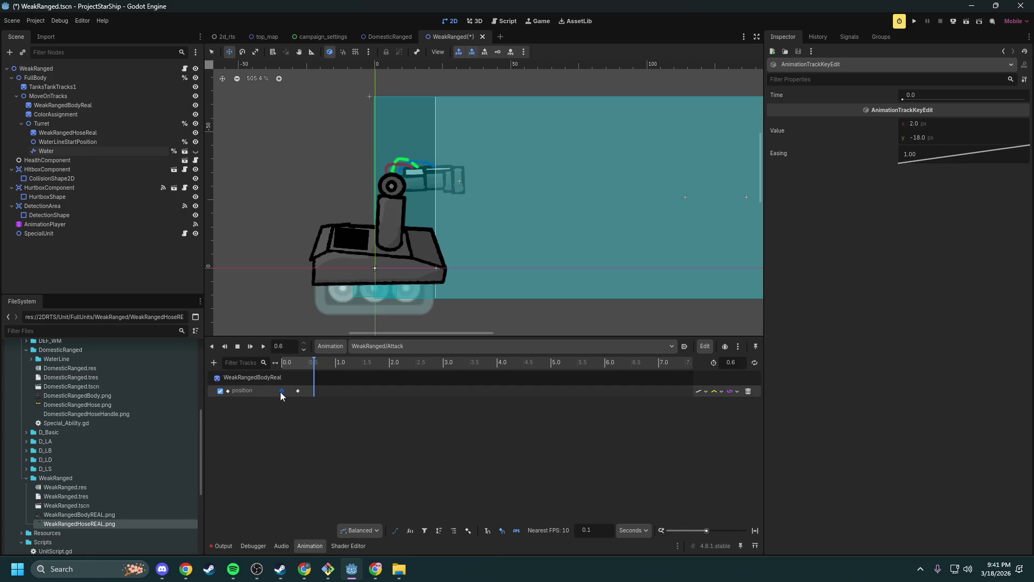
right_click(282, 392)
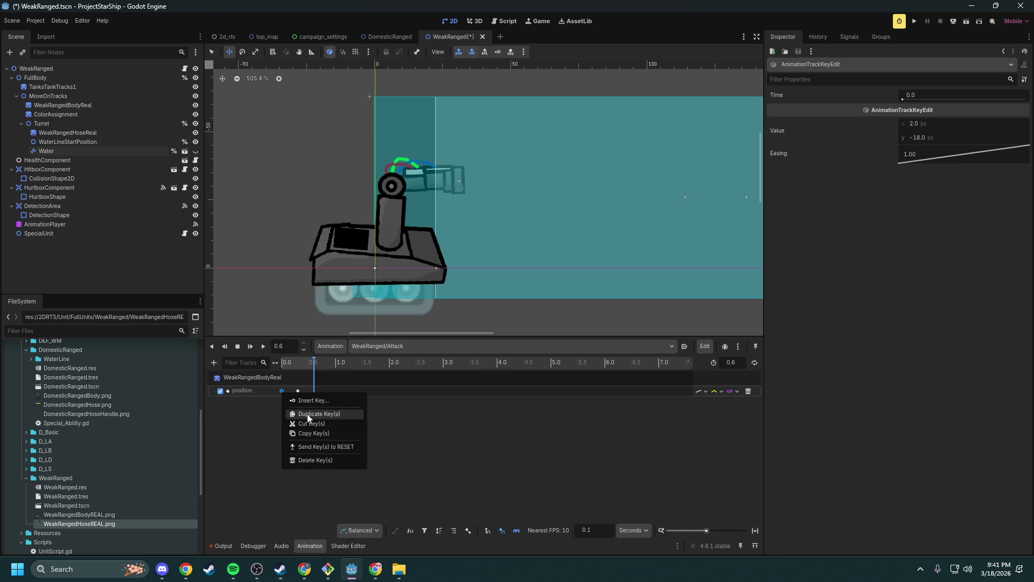
click(318, 432)
right_click(314, 392)
click(335, 408)
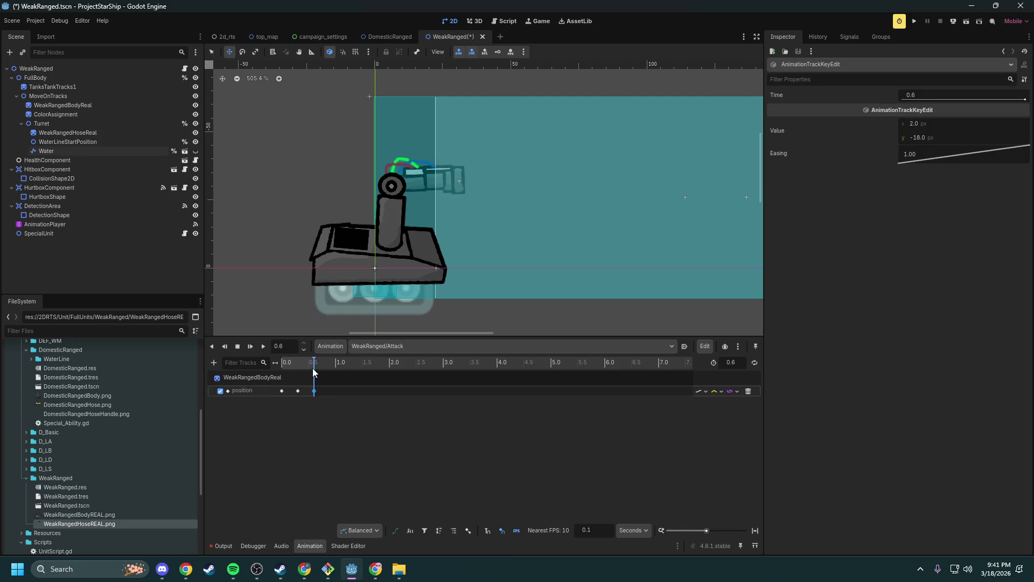
click(264, 347)
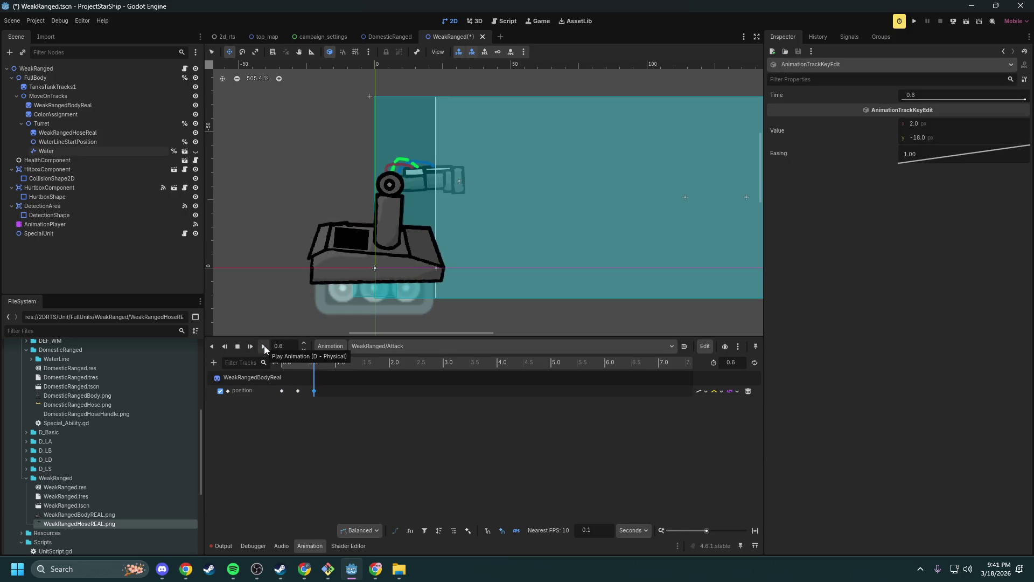
click(264, 344)
click(264, 344)
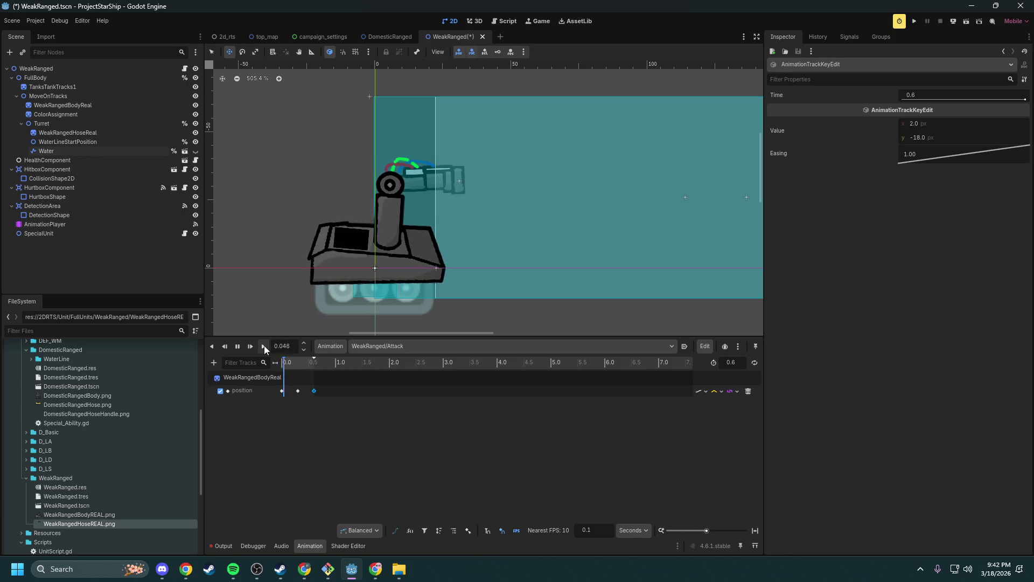
click(264, 344)
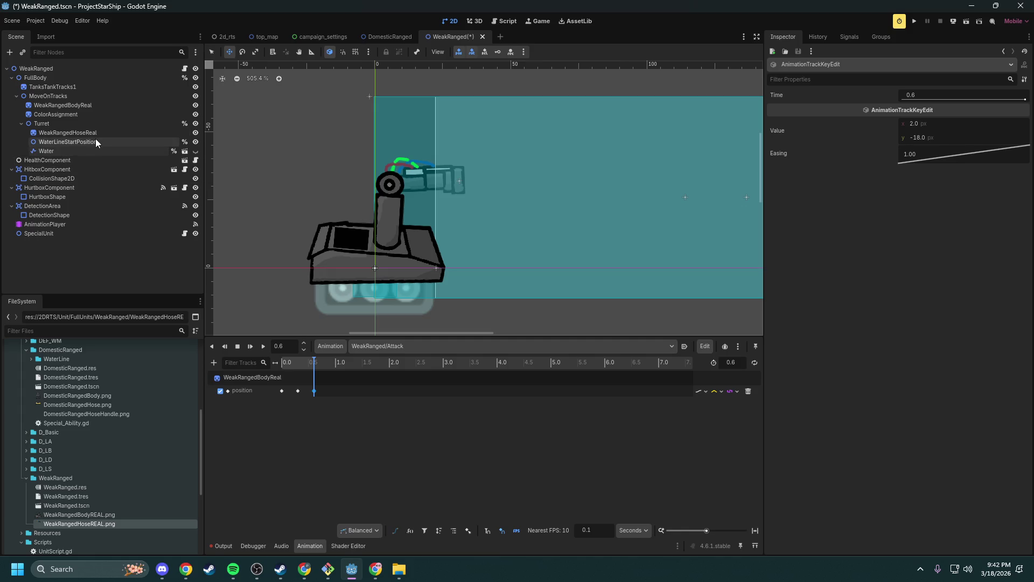
- Preview the WeakRanged/Walk animation up to 2.0 s and save the WeakRanged scene
click(376, 346)
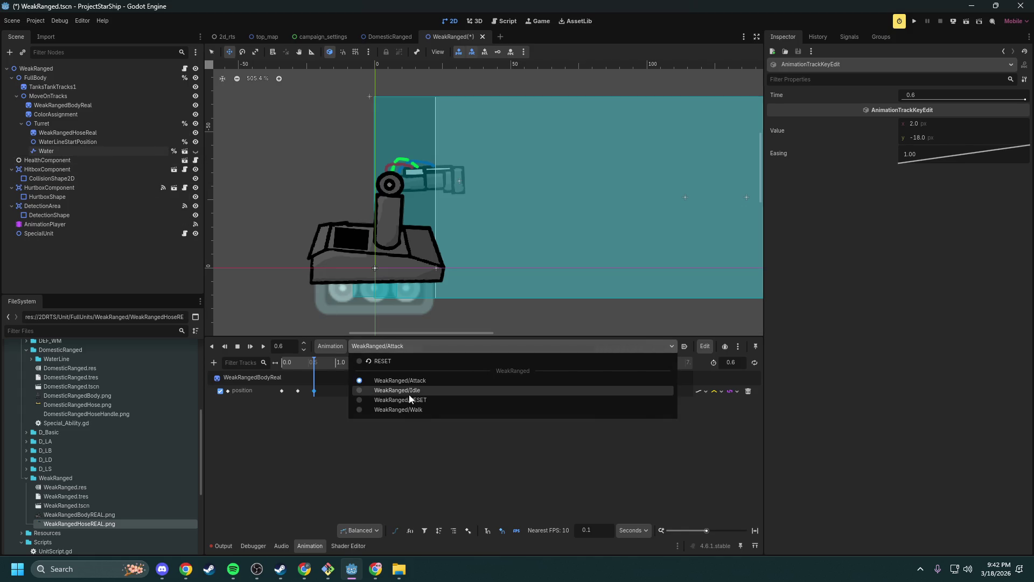
click(417, 408)
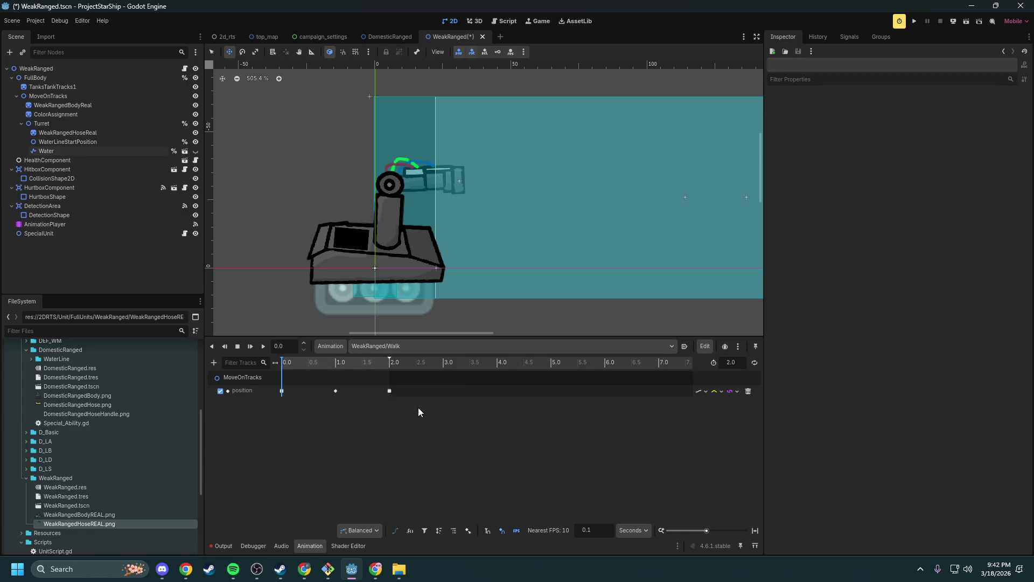
mouse_move(282, 363)
mouse_down()
mouse_move(386, 369)
mouse_move(257, 359)
mouse_move(422, 363)
mouse_up()
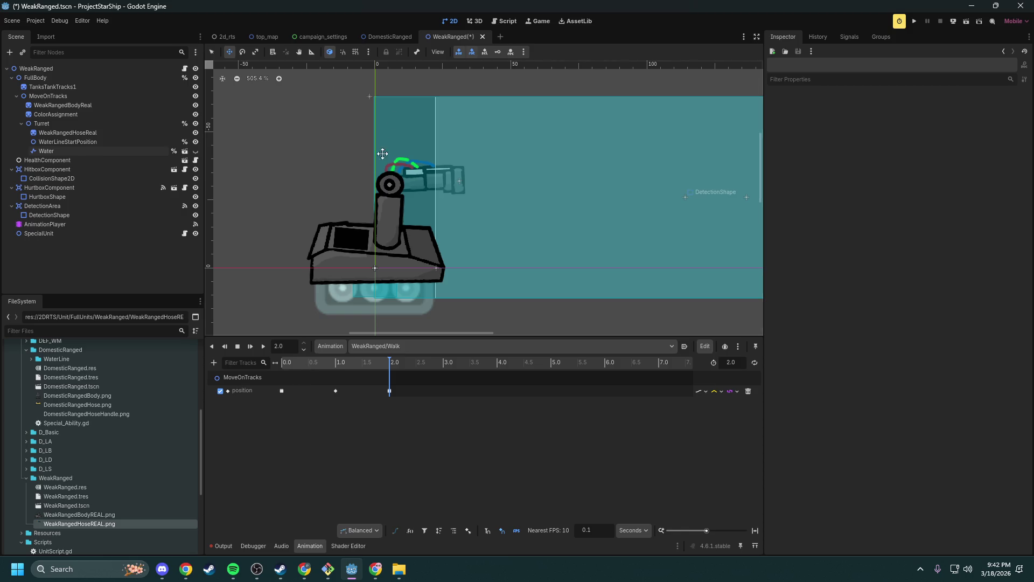
key(ctrl+s)
- Check the Idle and Attack animations, rewind Attack to 0.0, then clear the Output log
click(369, 347)
click(391, 390)
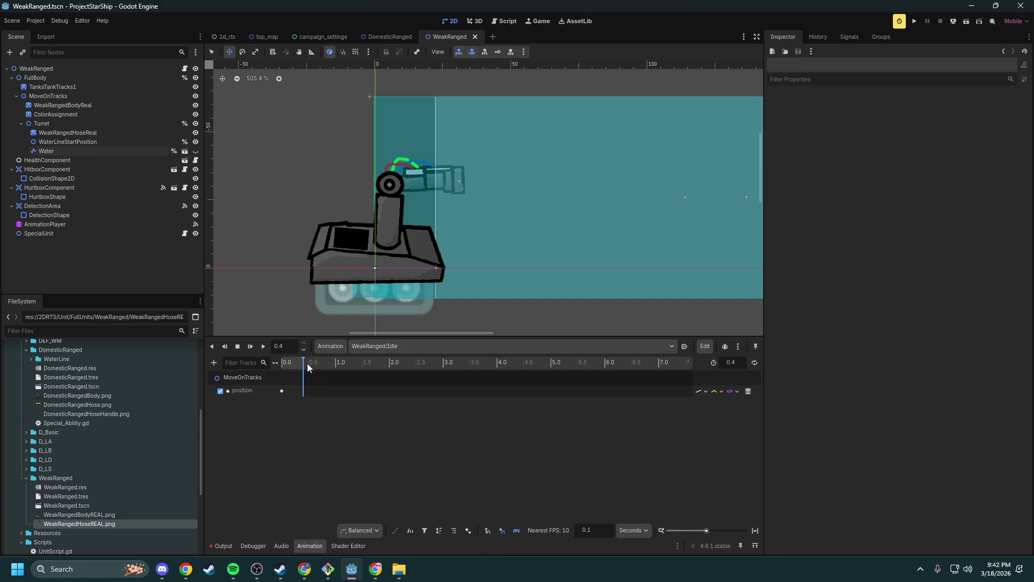
click(381, 349)
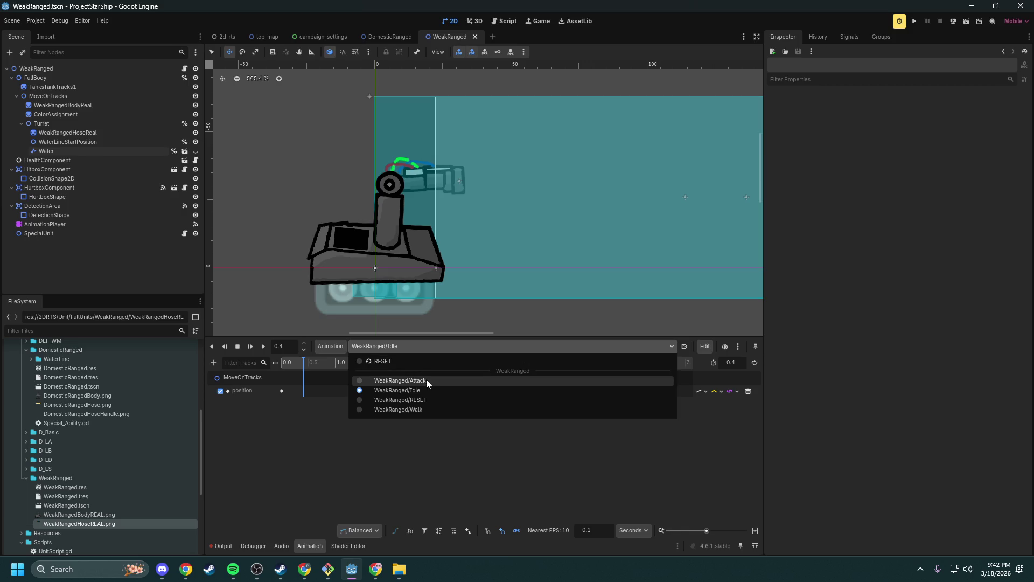
click(425, 379)
click(281, 364)
mouse_move(281, 364)
mouse_down()
mouse_move(332, 363)
mouse_move(270, 361)
mouse_up()
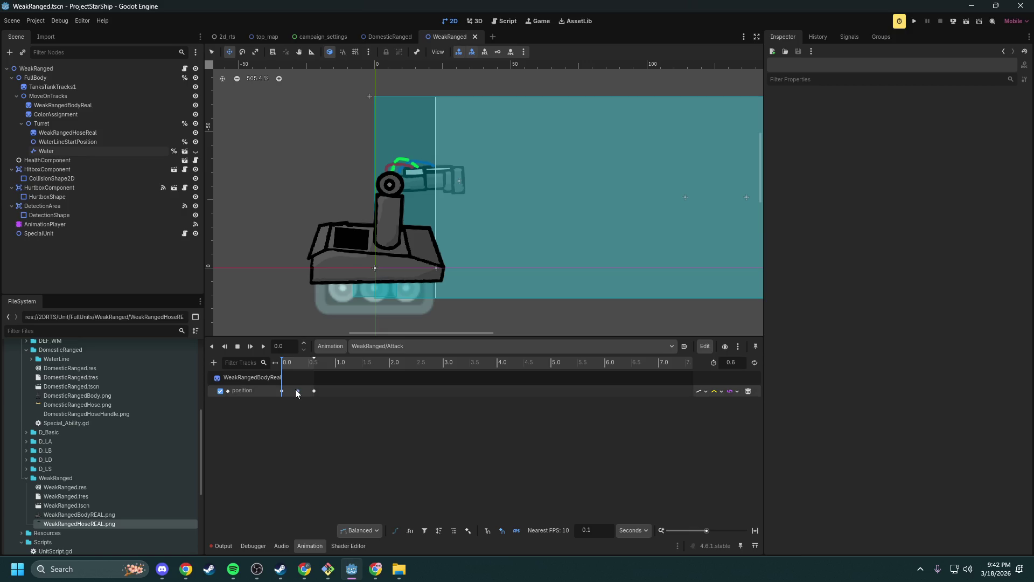
click(222, 546)
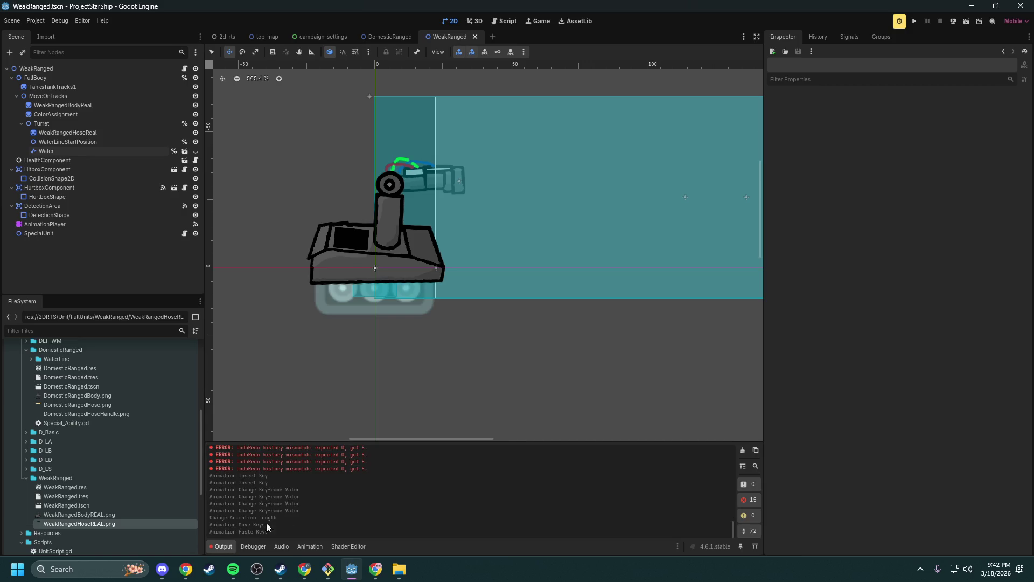
click(743, 450)
- Toggle the bottom panel and switch to the campaign_settings scene tab
click(219, 547)
click(219, 546)
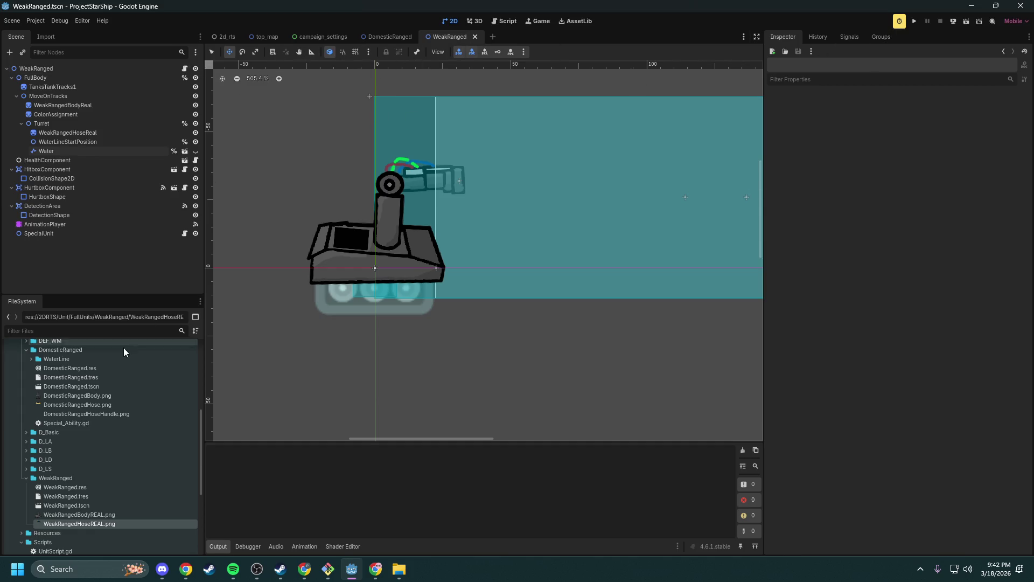
scroll(105, 370, up, 5)
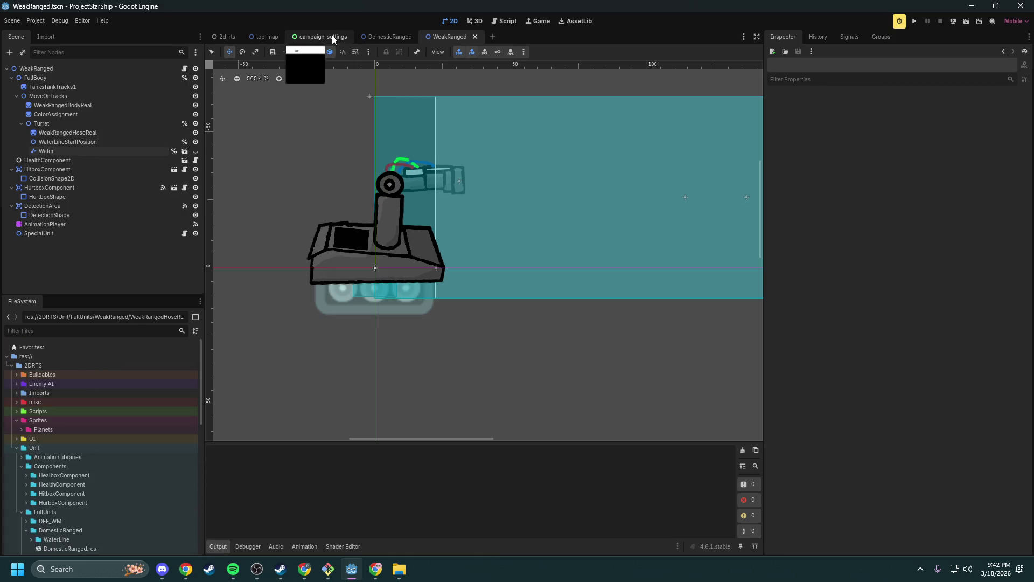
click(332, 38)
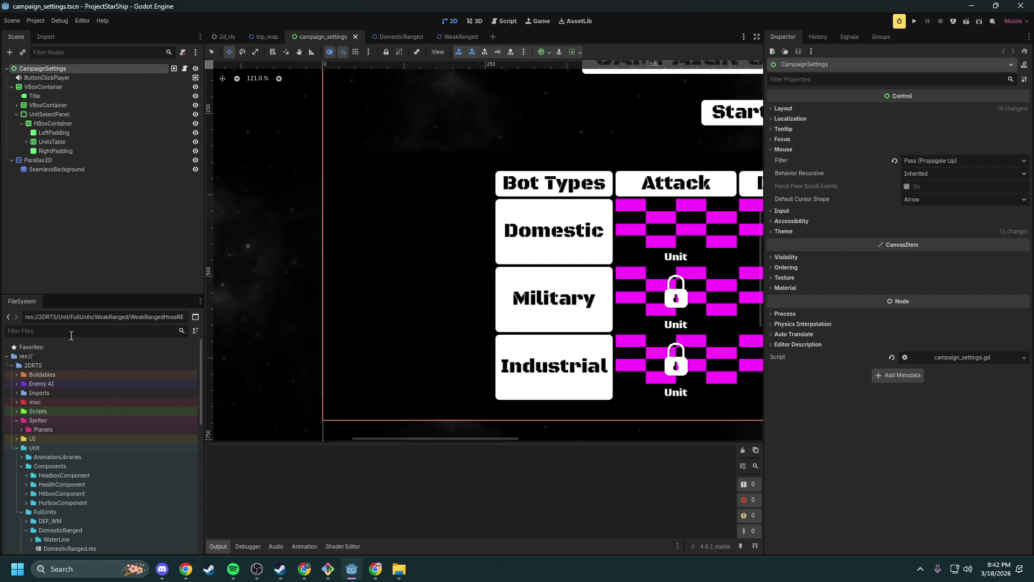
- Quick-open main_menu.tscn by searching 'mainmen' and show its main_menu.gd script
key(alt+shift+o)
text(mainmen)
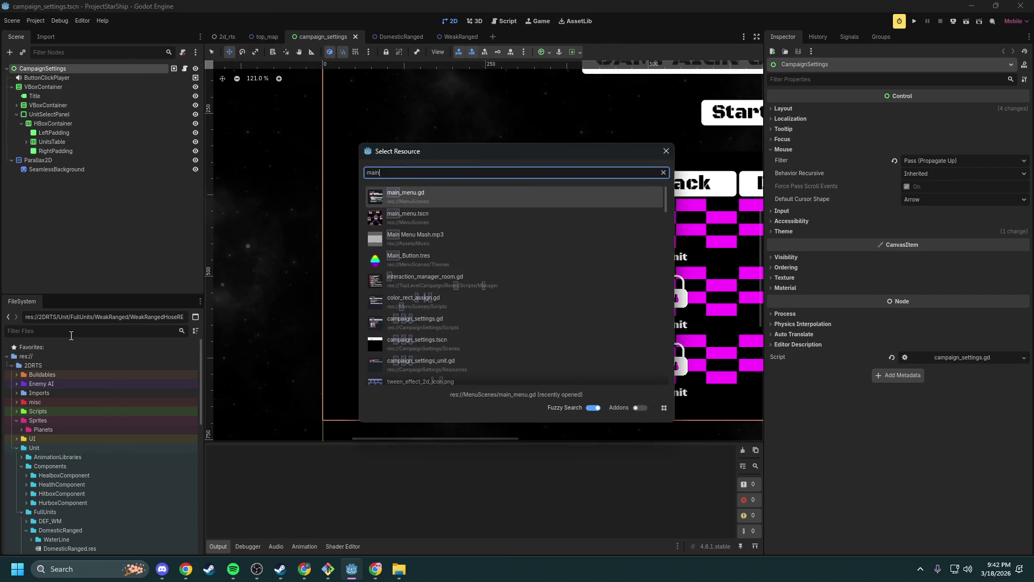
key(Down)
key(Return)
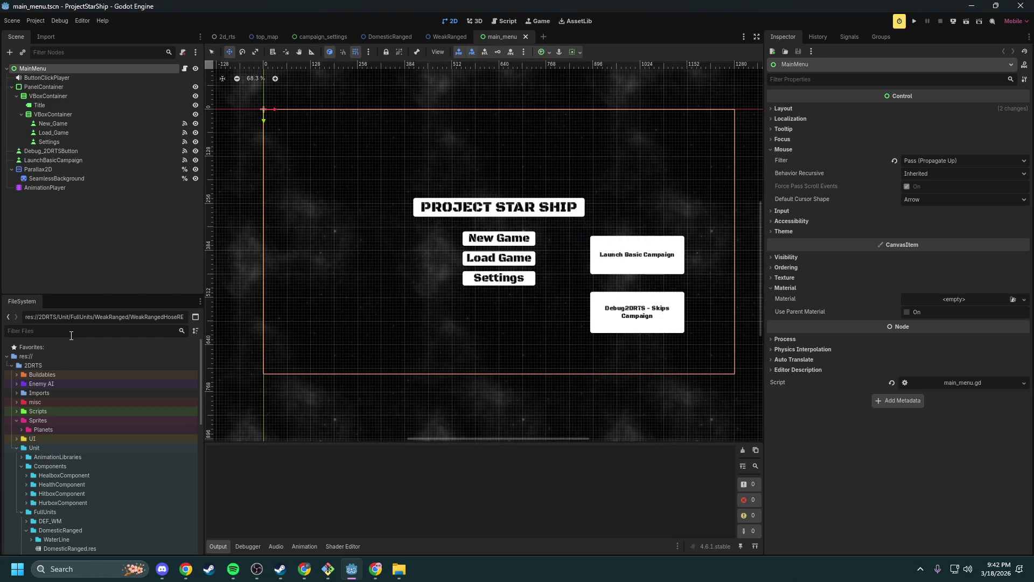
click(185, 69)
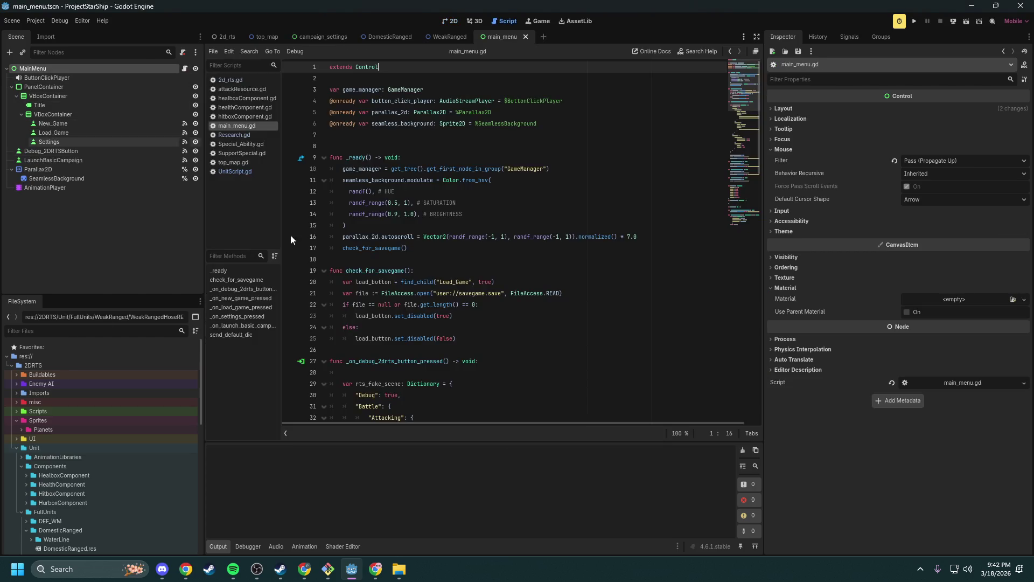
- Scroll through main_menu.gd to read the script
scroll(475, 256, down, 6)
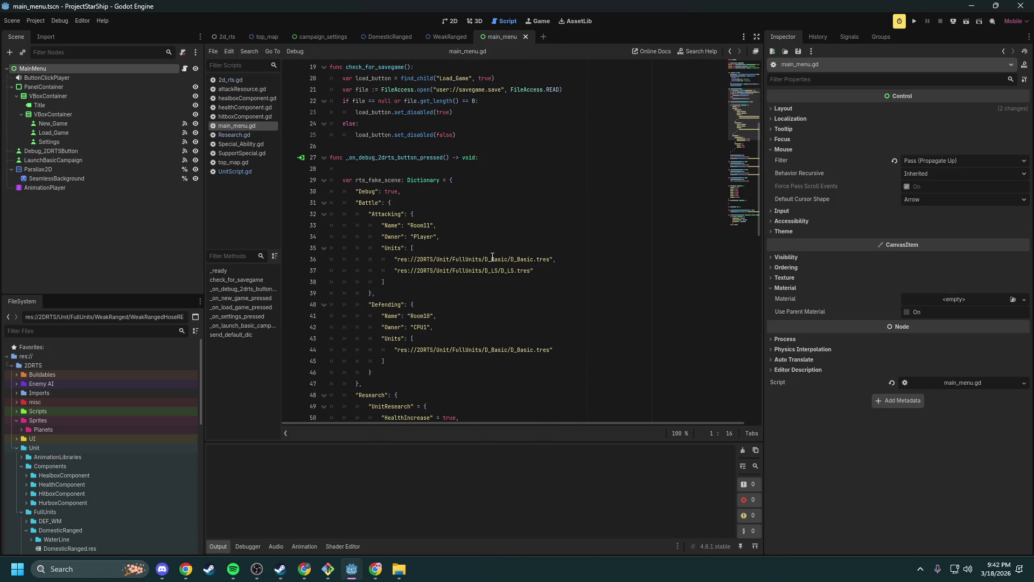
scroll(492, 257, down, 4)
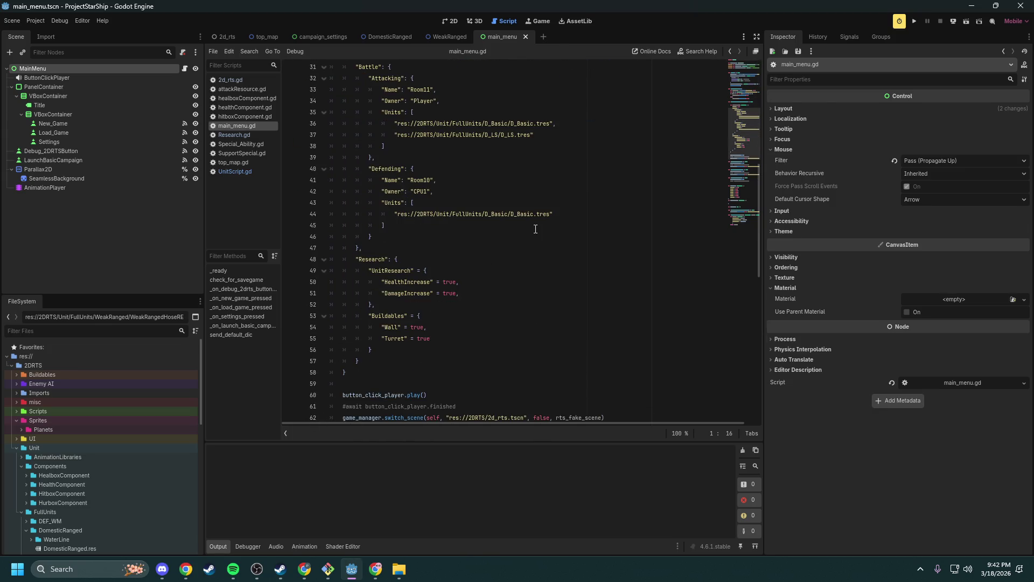
scroll(536, 229, down, 8)
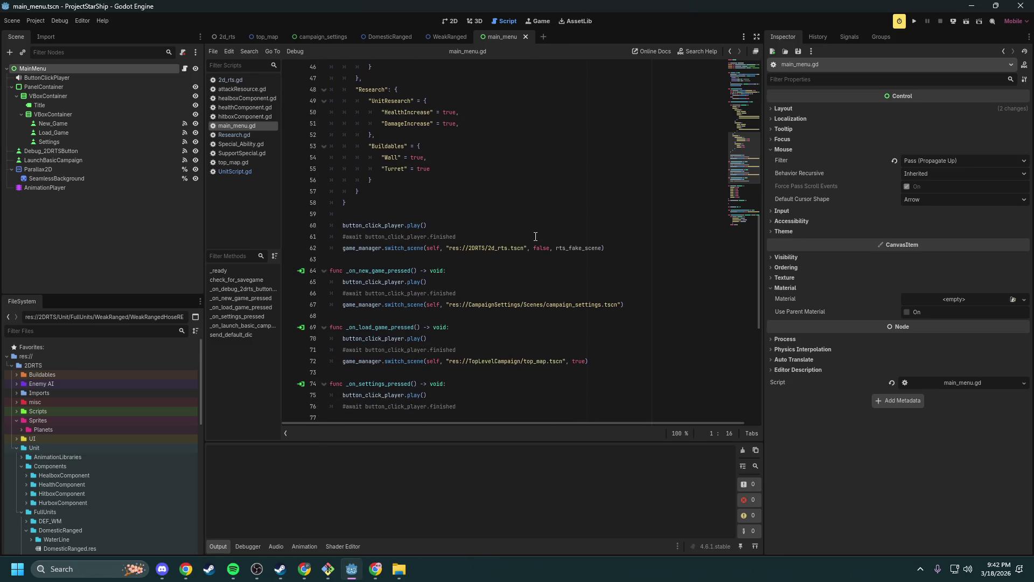
scroll(536, 236, down, 6)
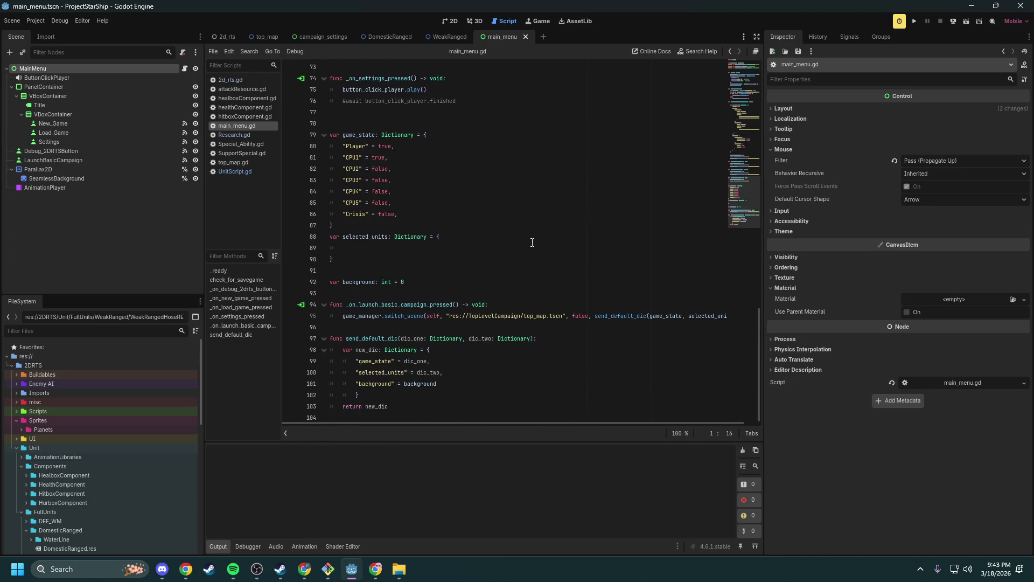
scroll(533, 242, up, 17)
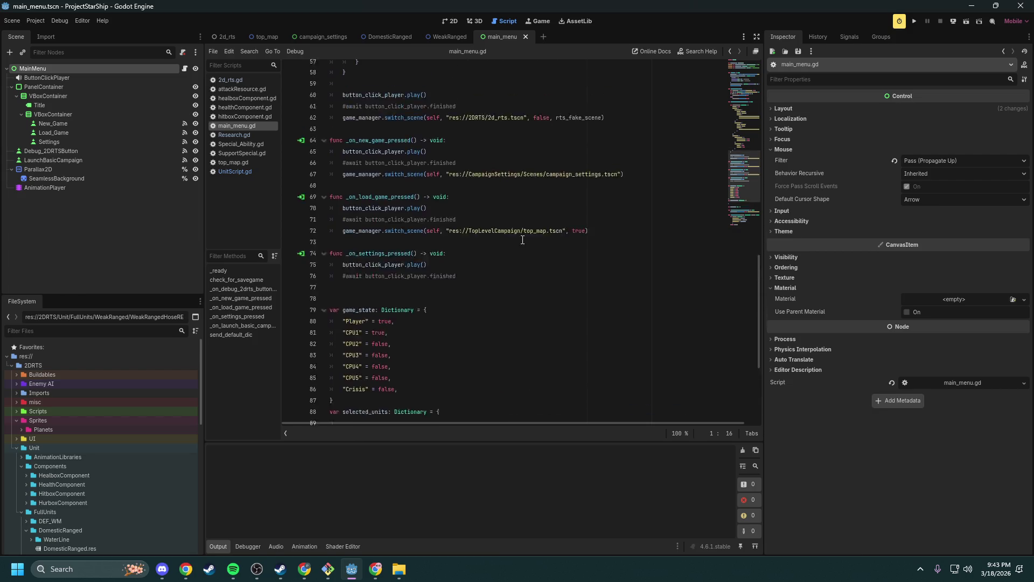
- Open the 2d_rts scene, put the caret on the ranged pawn line 78, and scroll to the WeakRanged folder
click(226, 32)
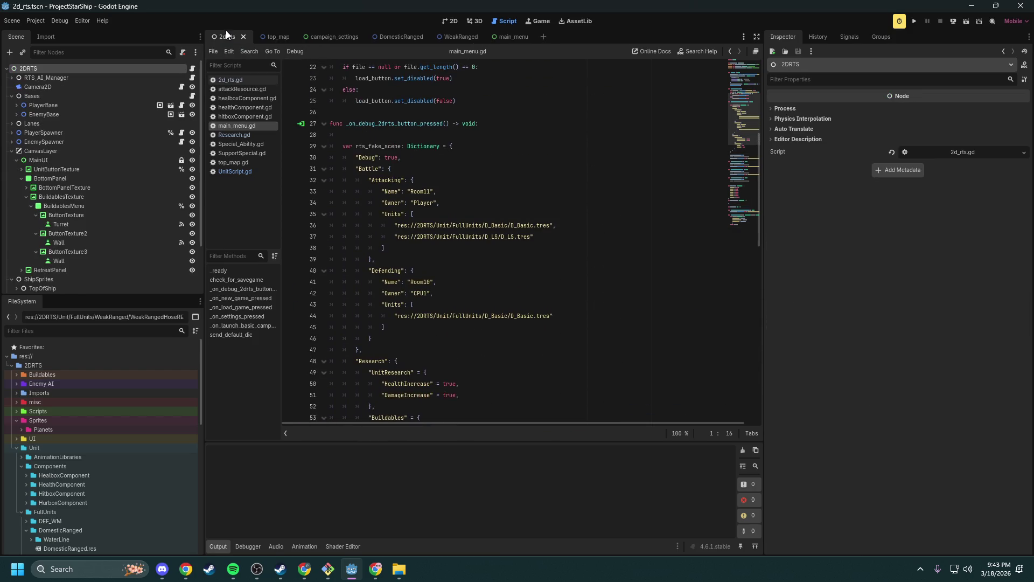
scroll(430, 218, down, 1)
scroll(430, 218, up, 18)
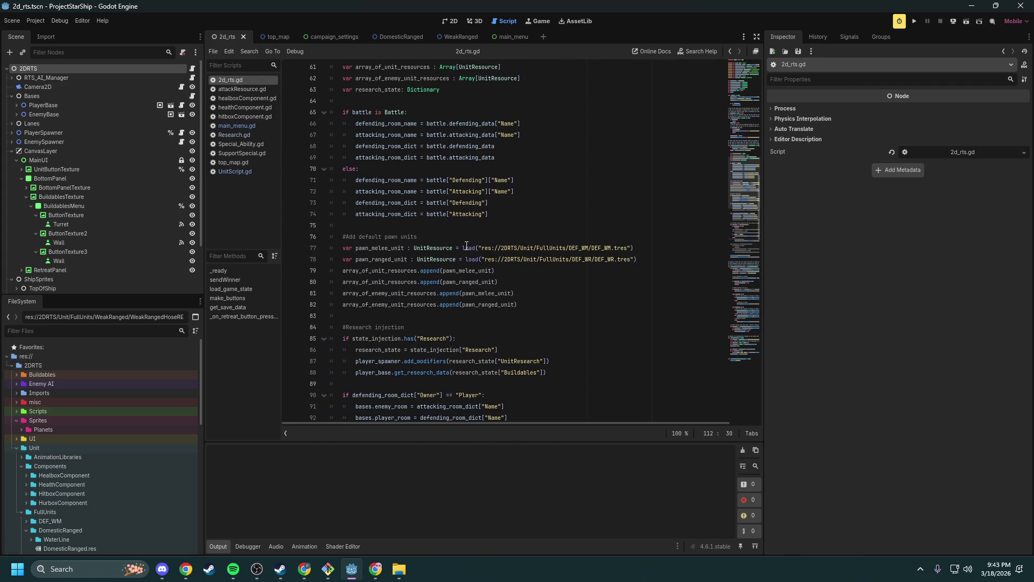
click(612, 261)
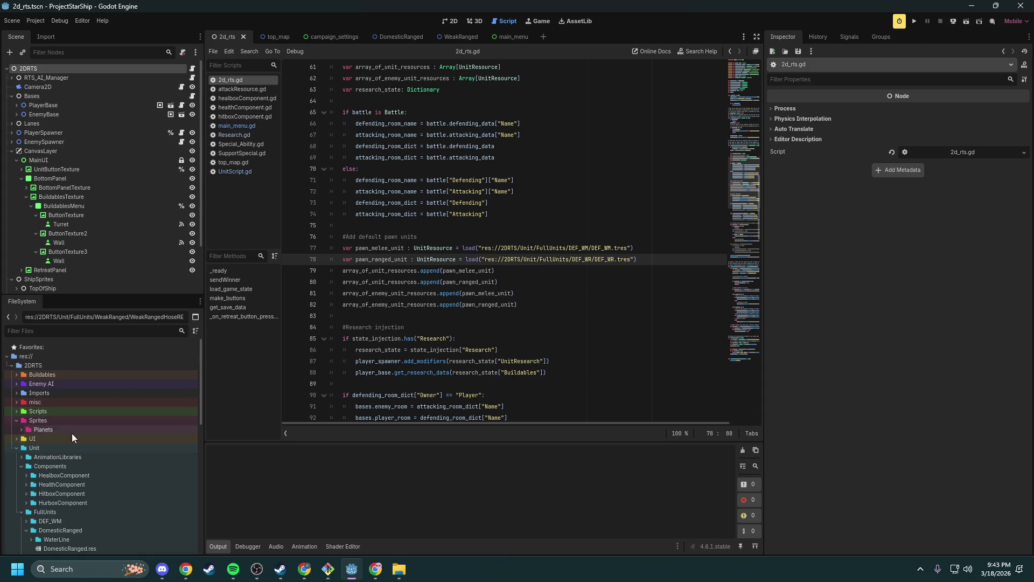
scroll(79, 452, down, 5)
scroll(79, 455, down, 3)
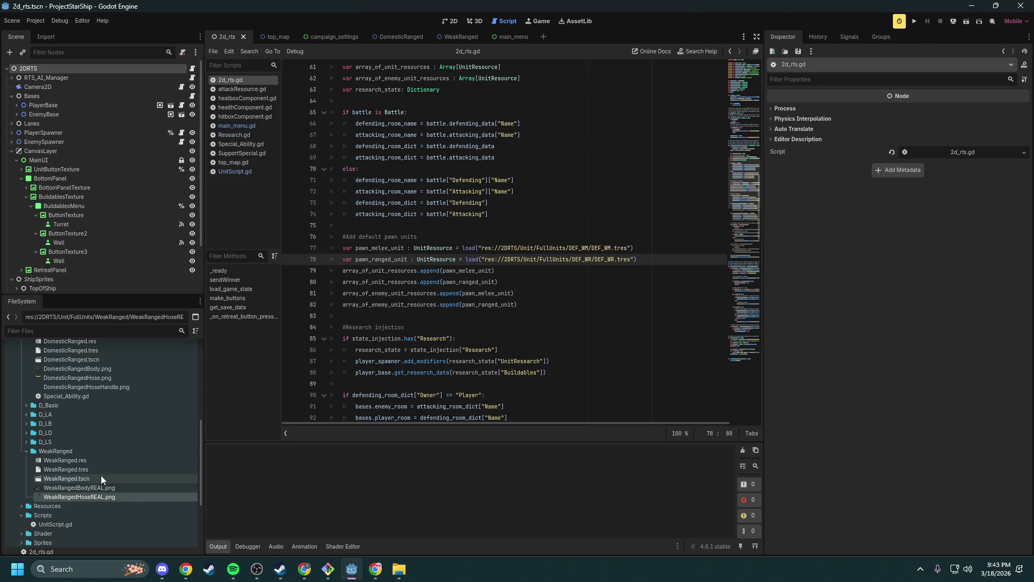
- Replace line 78's DEF_WR.tres path with WeakRanged.tres, save 2d_rts.gd, and launch a test run
mouse_move(90, 470)
mouse_down()
mouse_move(613, 278)
mouse_move(636, 258)
mouse_up()
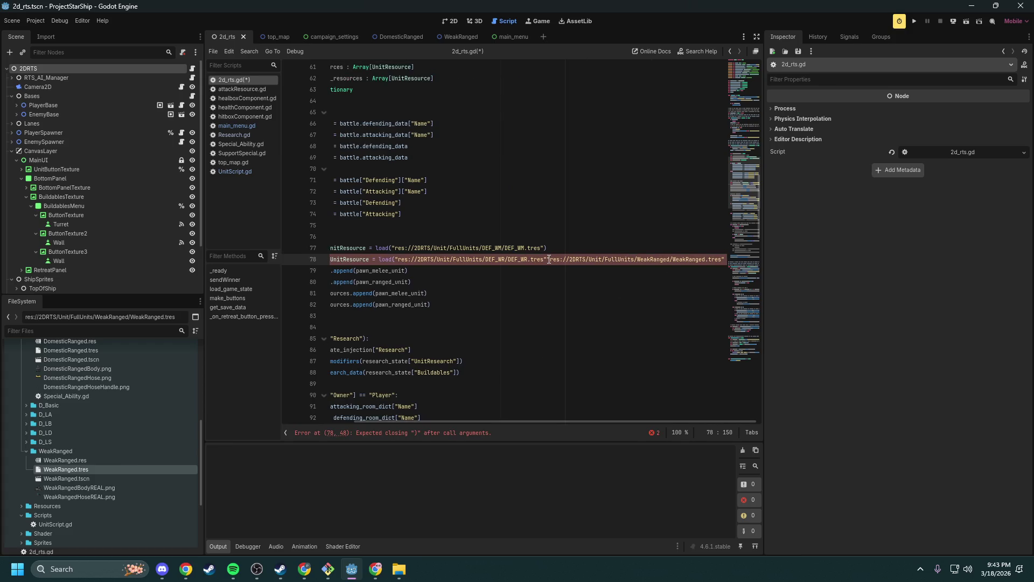
drag(548, 259, 395, 263)
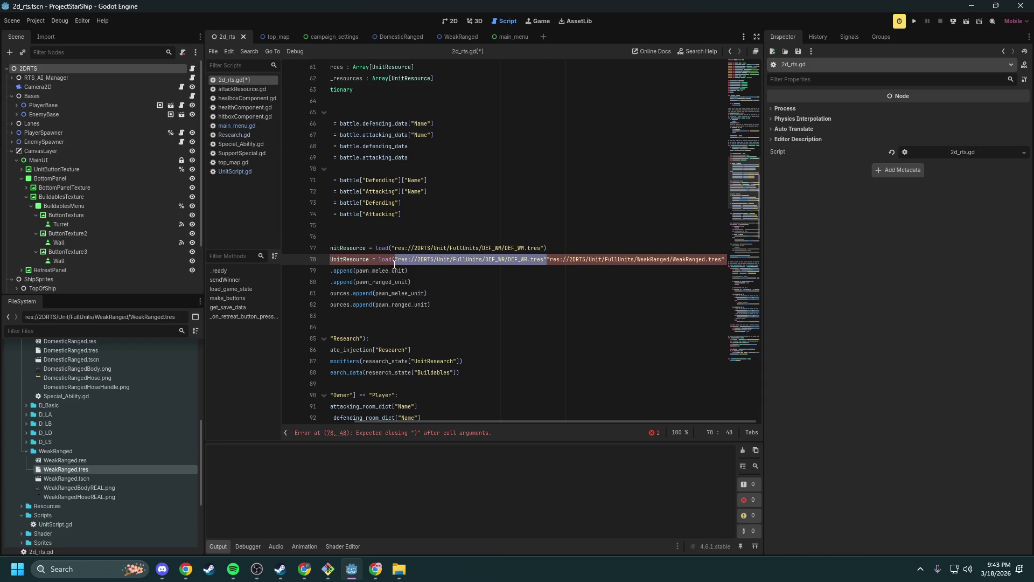
key(BackSpace)
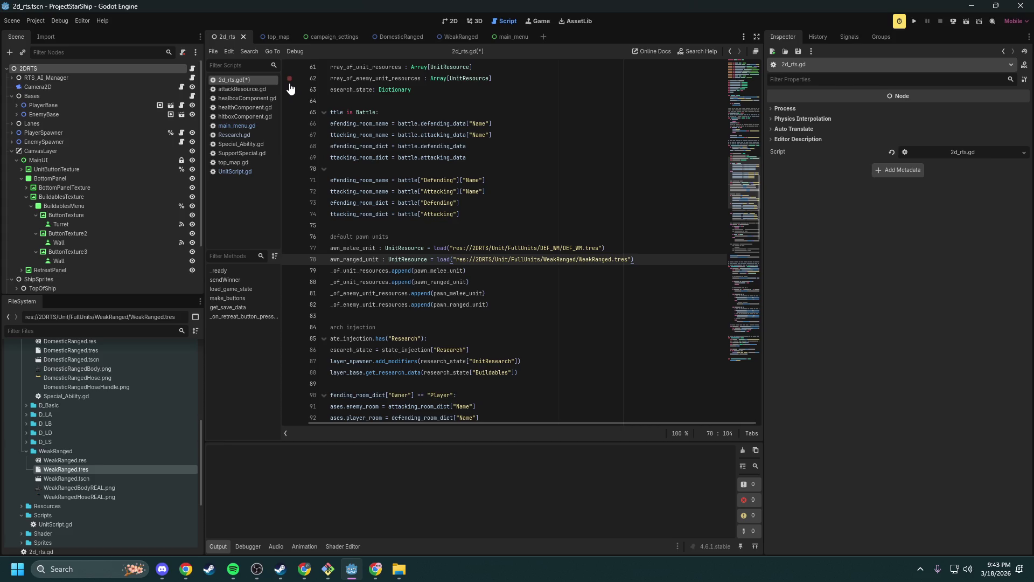
key(ctrl+s)
click(914, 21)
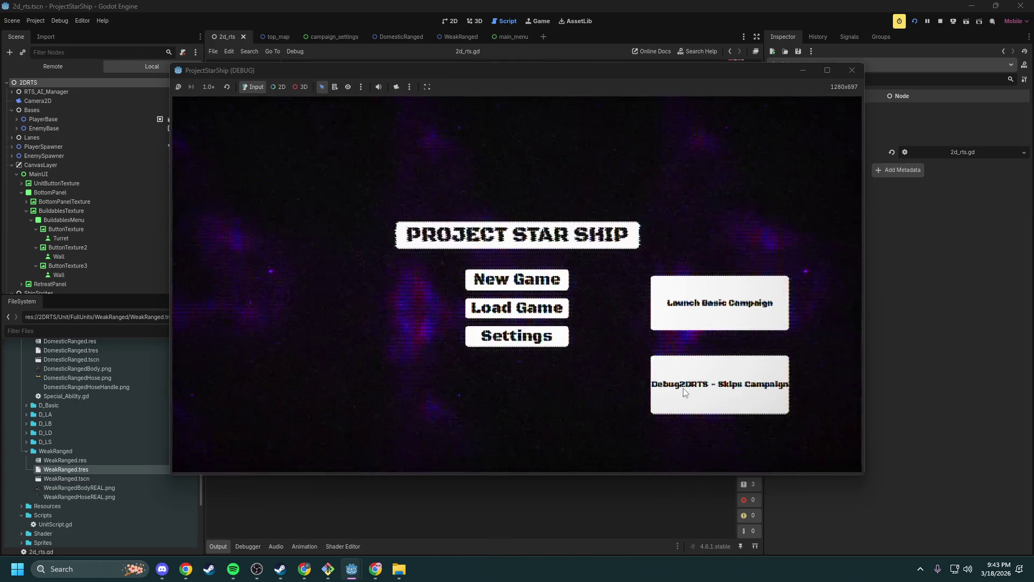
- Spawn a Weak Ranged unit in a quick battle, stop the game, and inspect WeakRanged.tres's packed scene
click(683, 388)
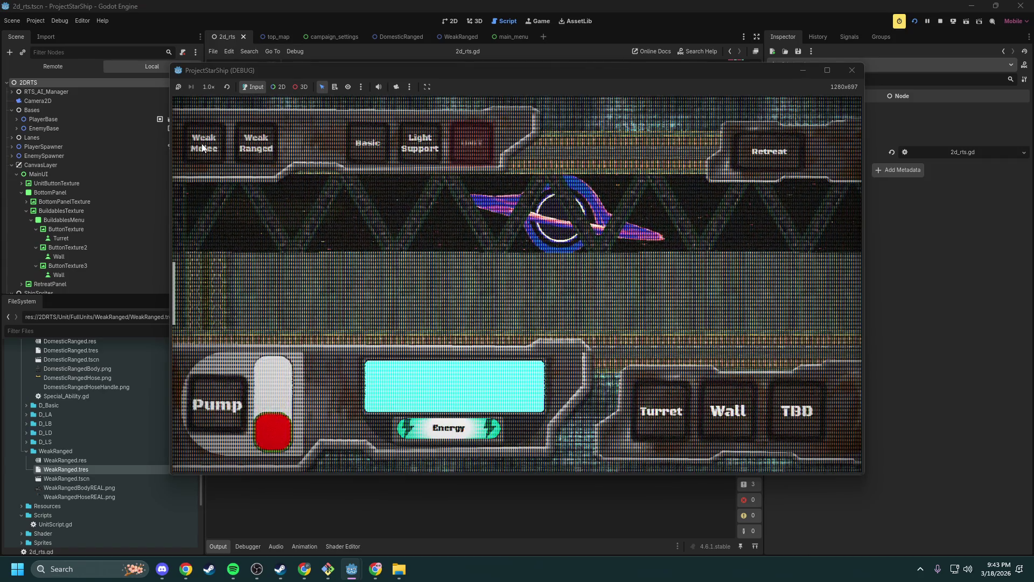
click(255, 156)
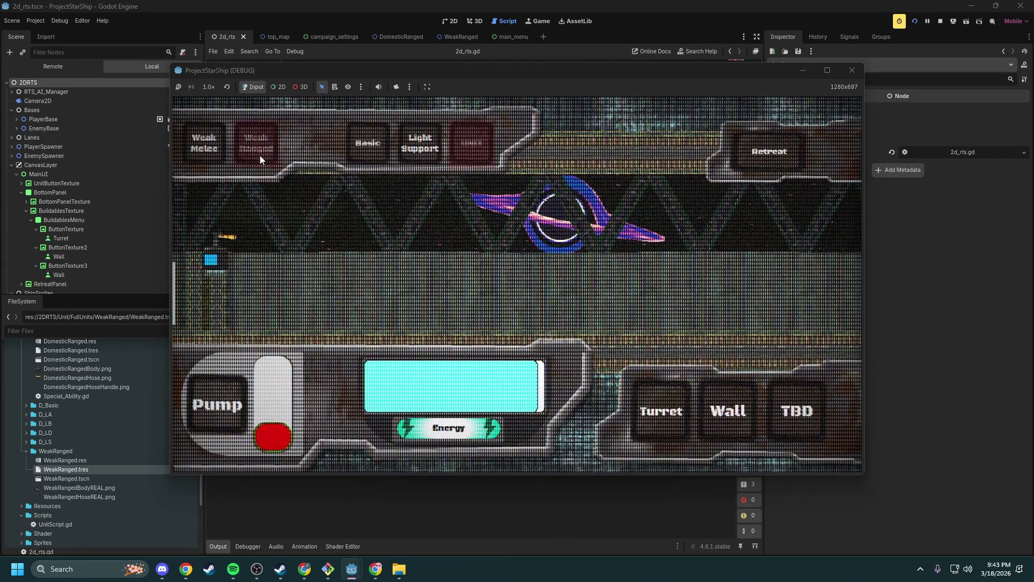
click(851, 70)
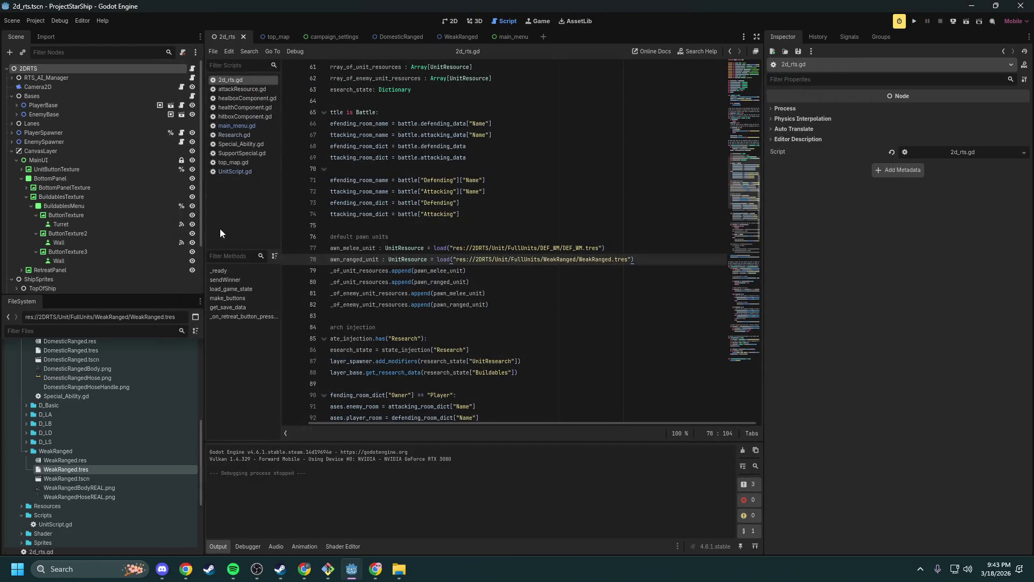
click(79, 466)
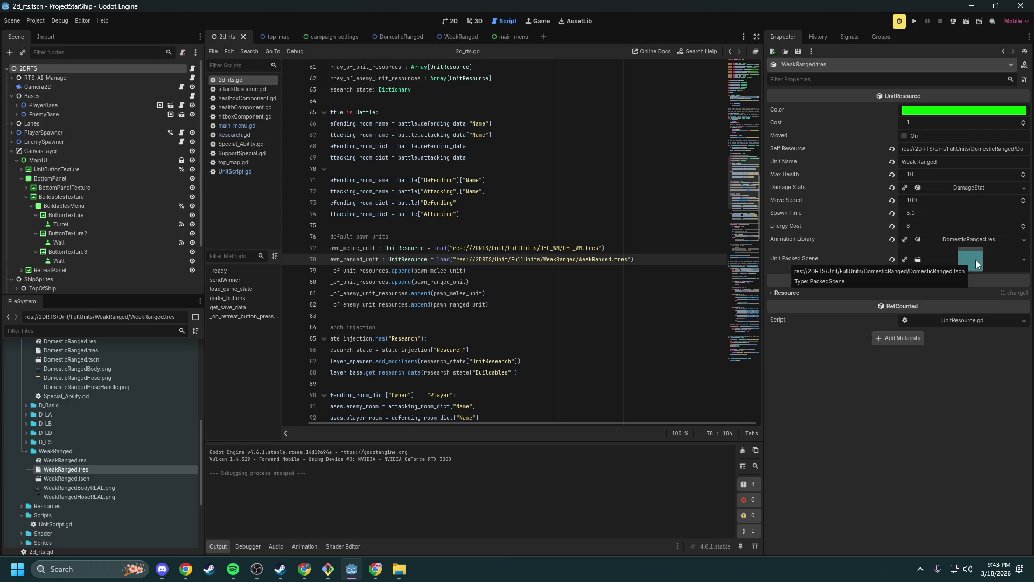
right_click(975, 260)
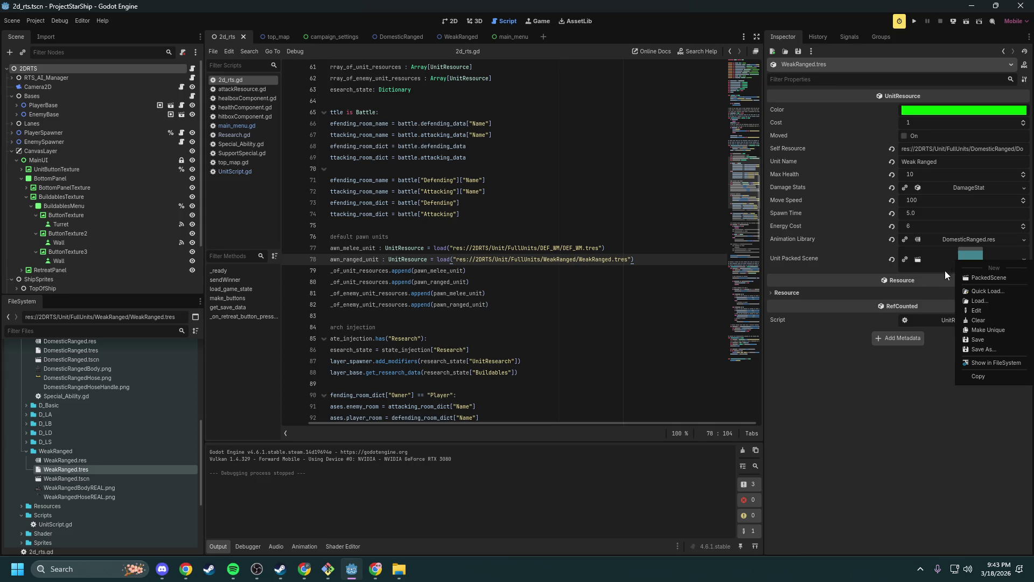
- Clear the unit's packed scene and assign WeakRanged.tscn instead
click(997, 318)
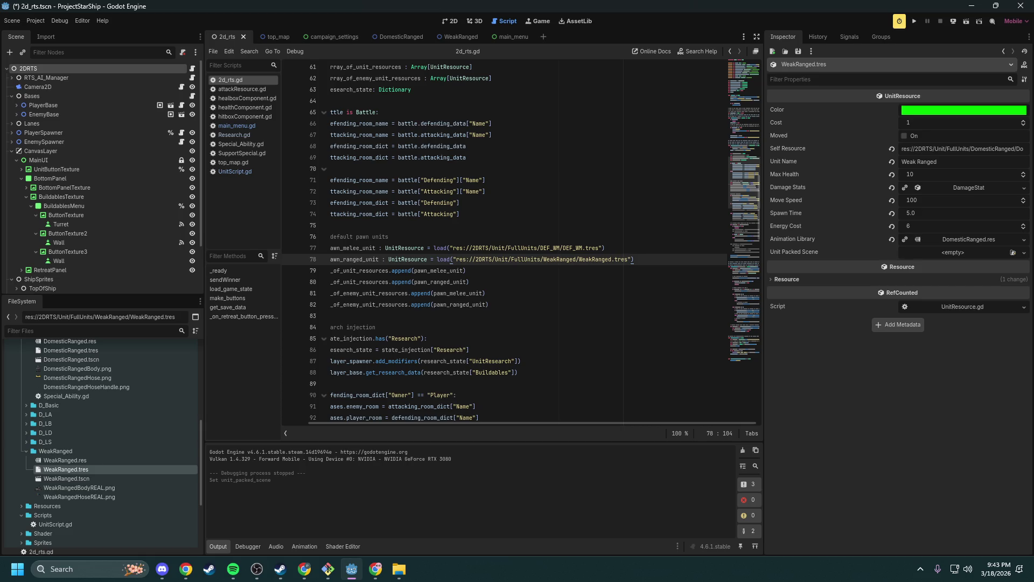
key(alt+Tab)
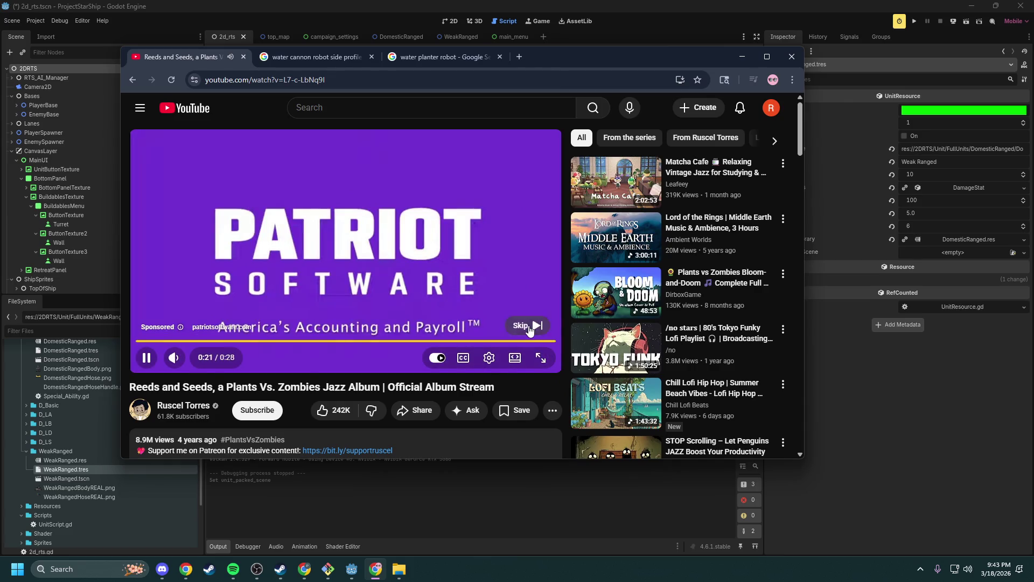
click(533, 325)
click(741, 57)
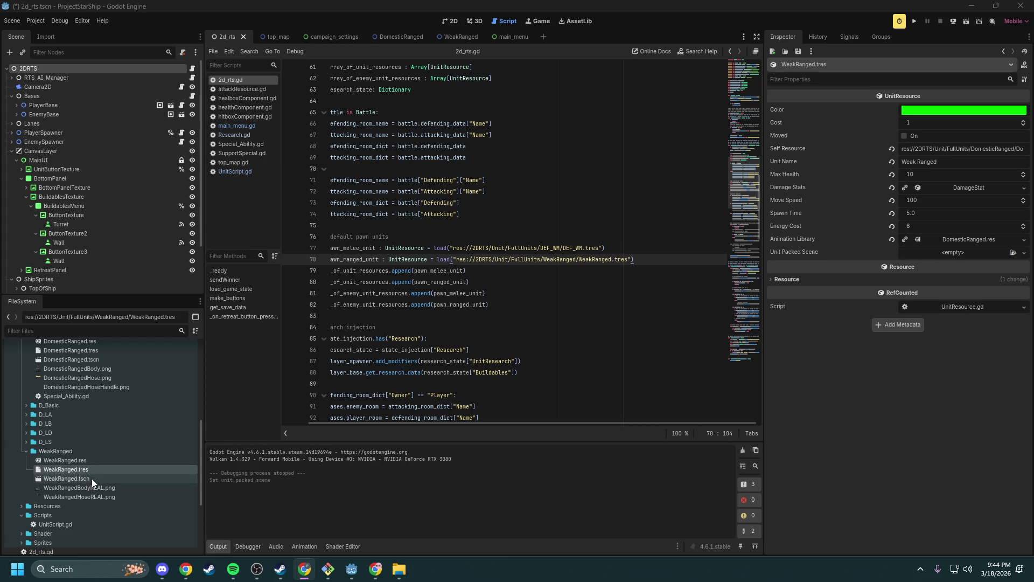
mouse_move(90, 479)
mouse_down()
mouse_move(628, 389)
mouse_move(945, 251)
mouse_up()
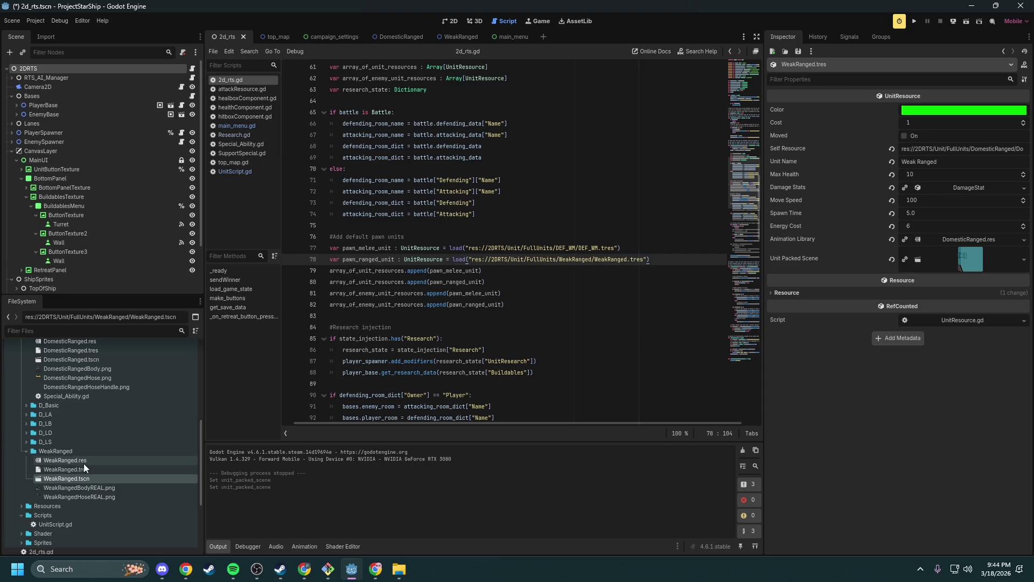
- Replace the animation library with WeakRanged.res, check the resource path, and save WeakRanged.tres
click(956, 239)
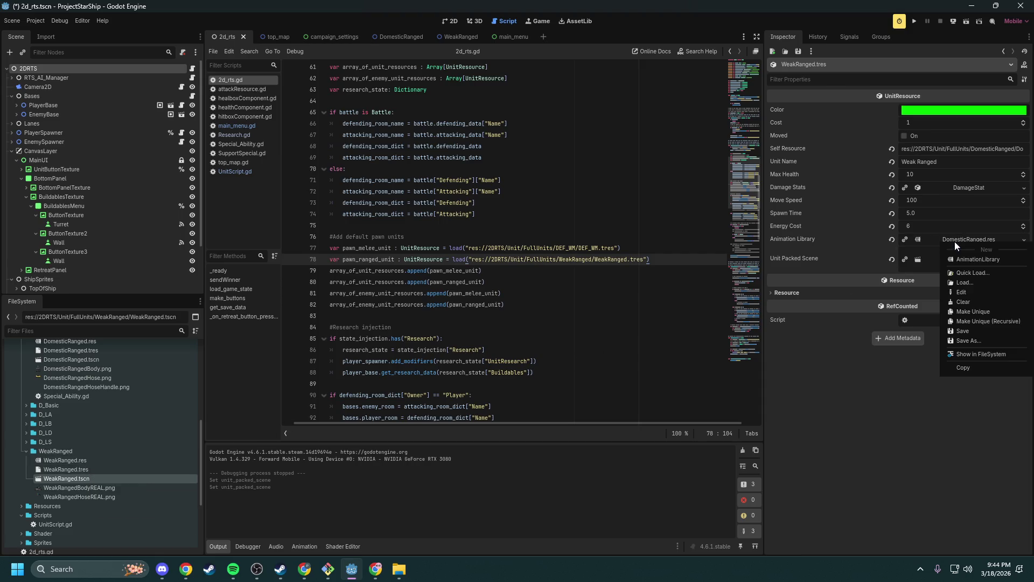
click(891, 238)
click(892, 239)
mouse_move(81, 461)
mouse_down()
mouse_move(753, 322)
mouse_move(956, 239)
mouse_up()
drag(983, 148, 1027, 151)
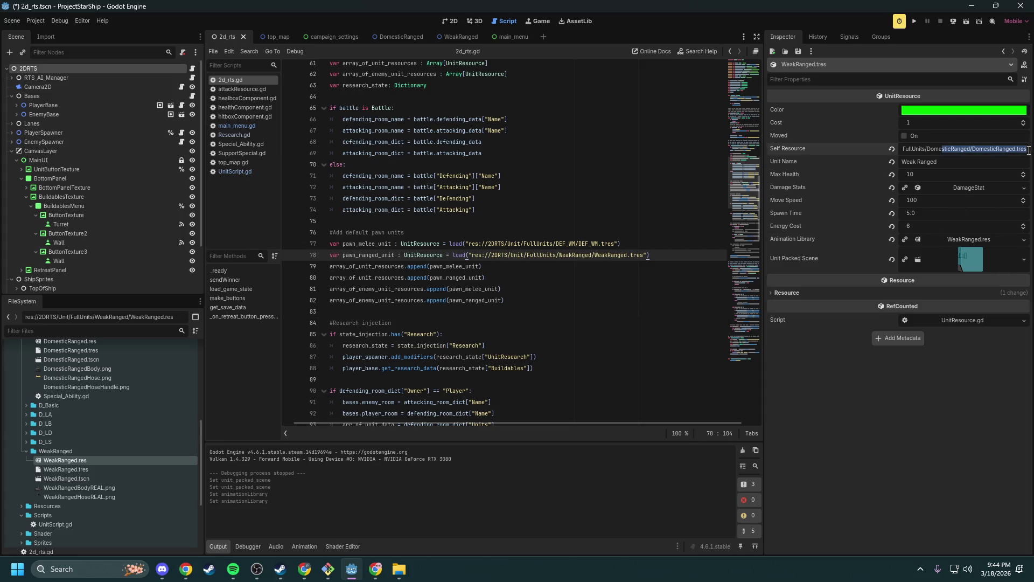
click(984, 150)
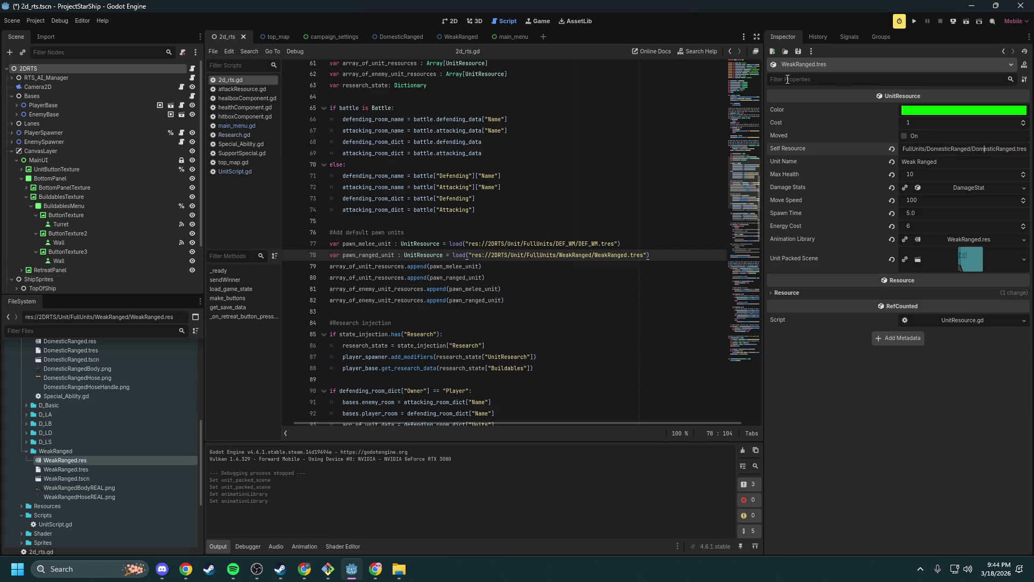
key(ctrl+s)
- Run the project, deploy a Weak Ranged unit, and review the debugger's runtime errors
click(914, 20)
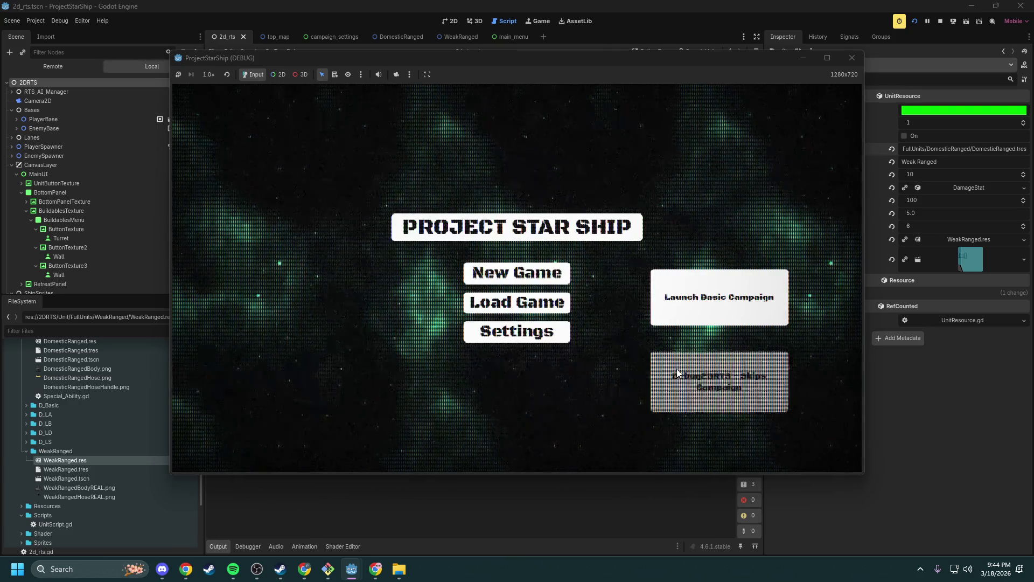
click(678, 374)
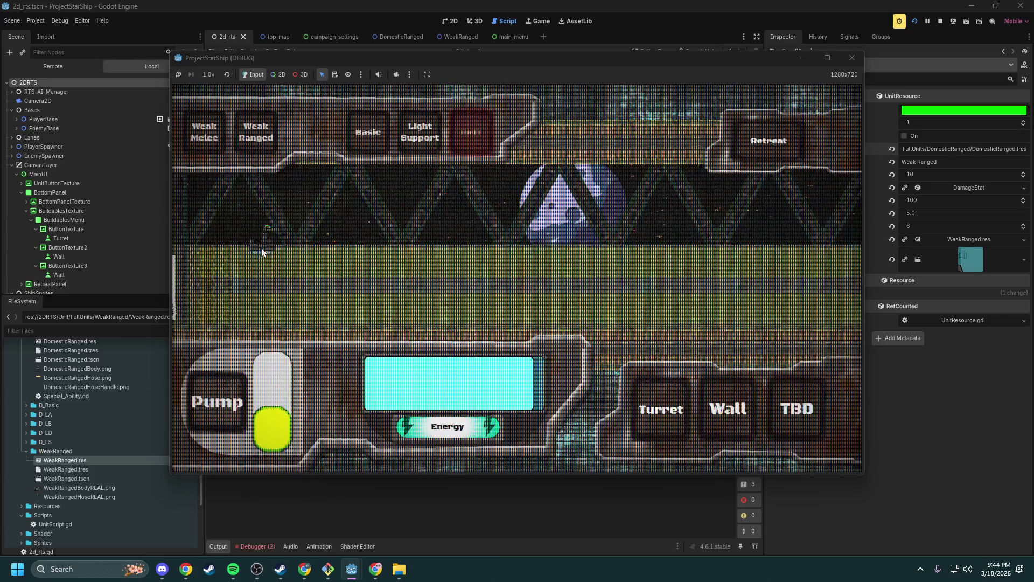
click(261, 248)
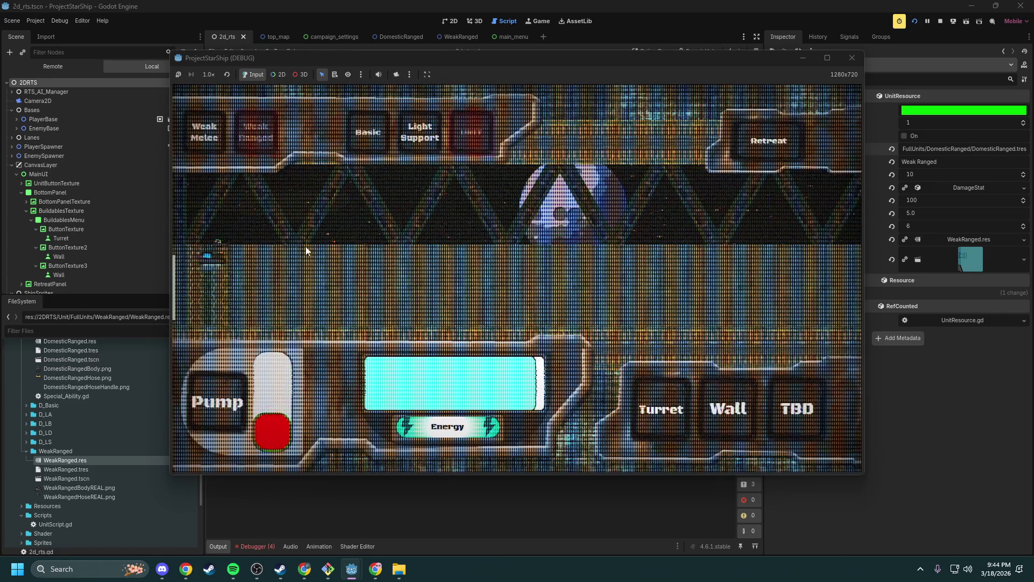
click(258, 545)
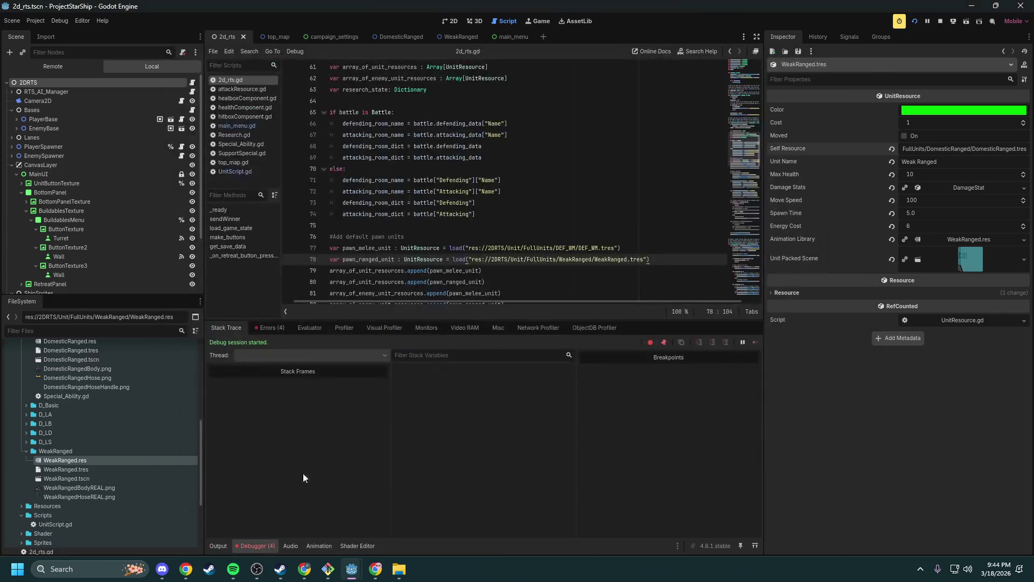
click(278, 329)
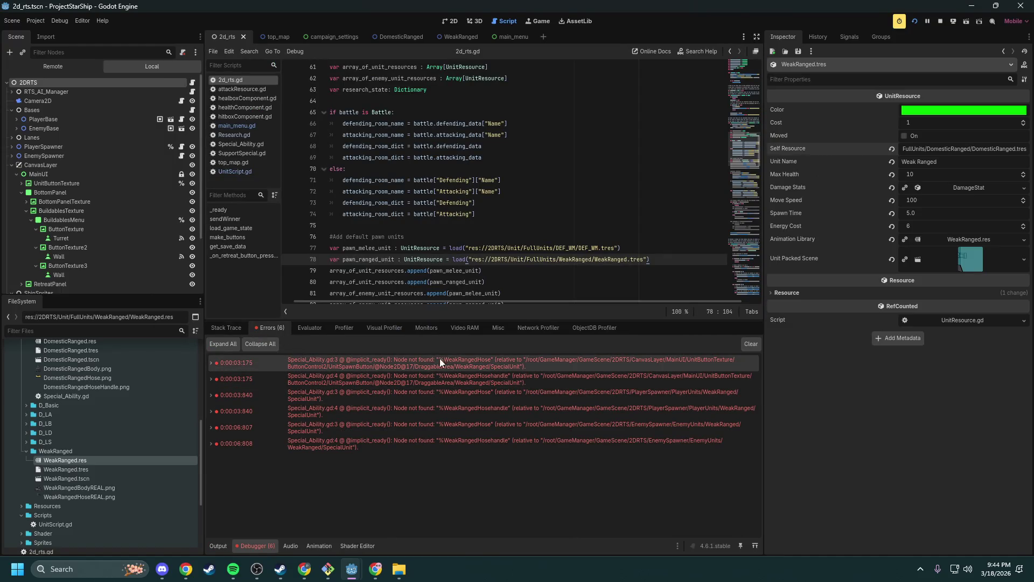
mouse_move(459, 366)
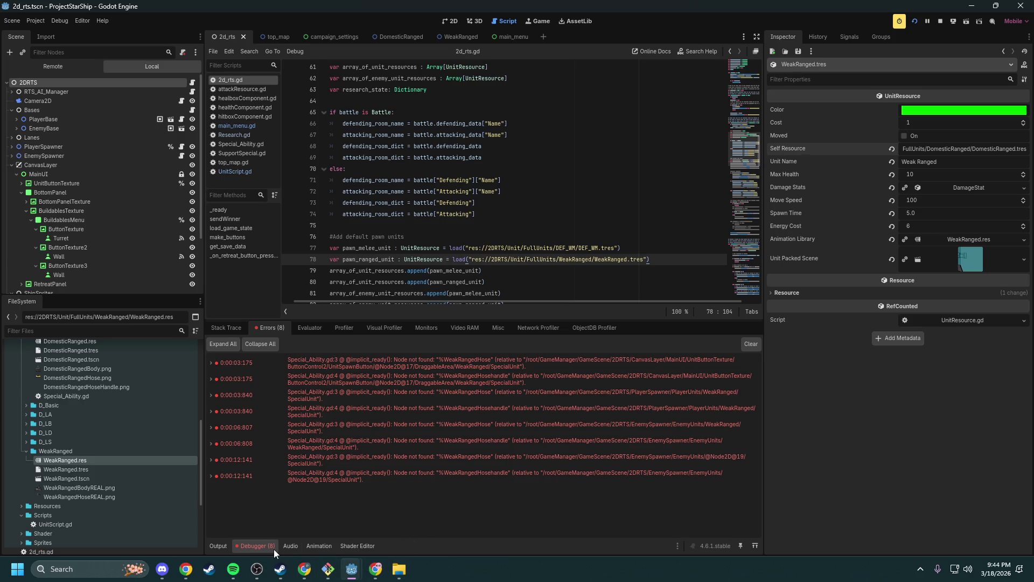
mouse_move(372, 570)
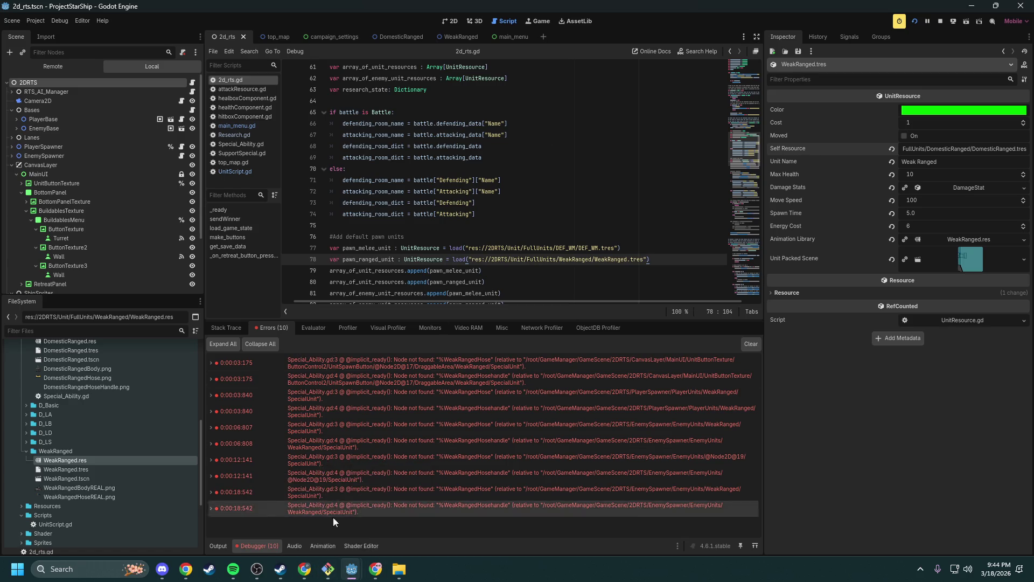
- Deploy more Weak Ranged units, stop the game, and clear the error list
click(383, 532)
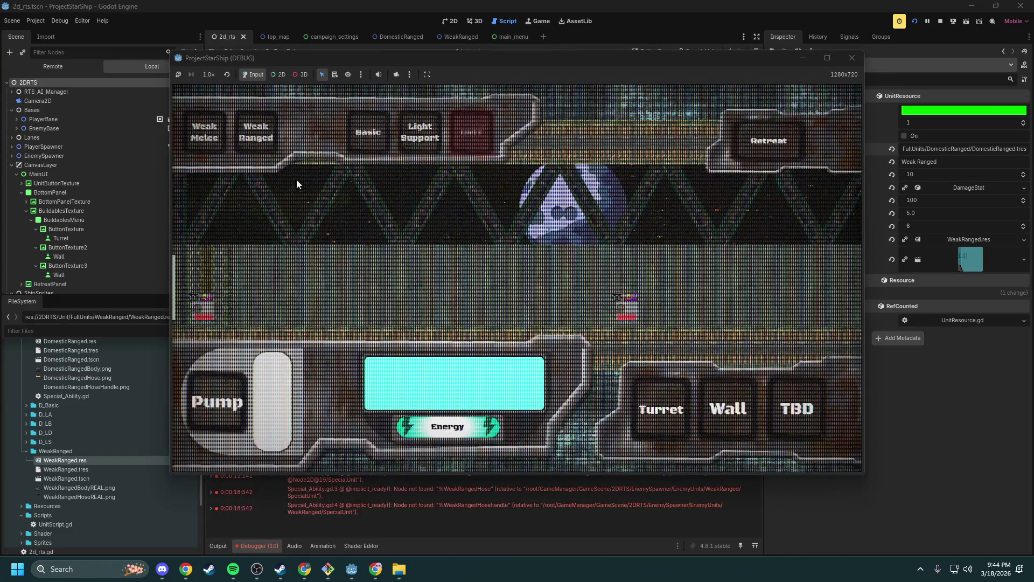
mouse_move(276, 138)
mouse_down()
mouse_move(251, 308)
mouse_move(269, 299)
mouse_up()
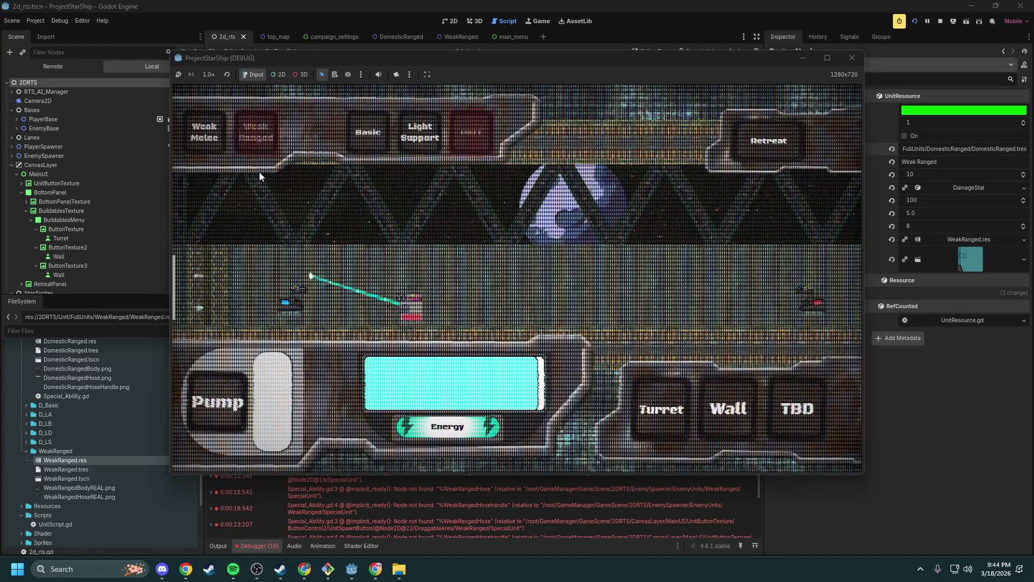
click(260, 138)
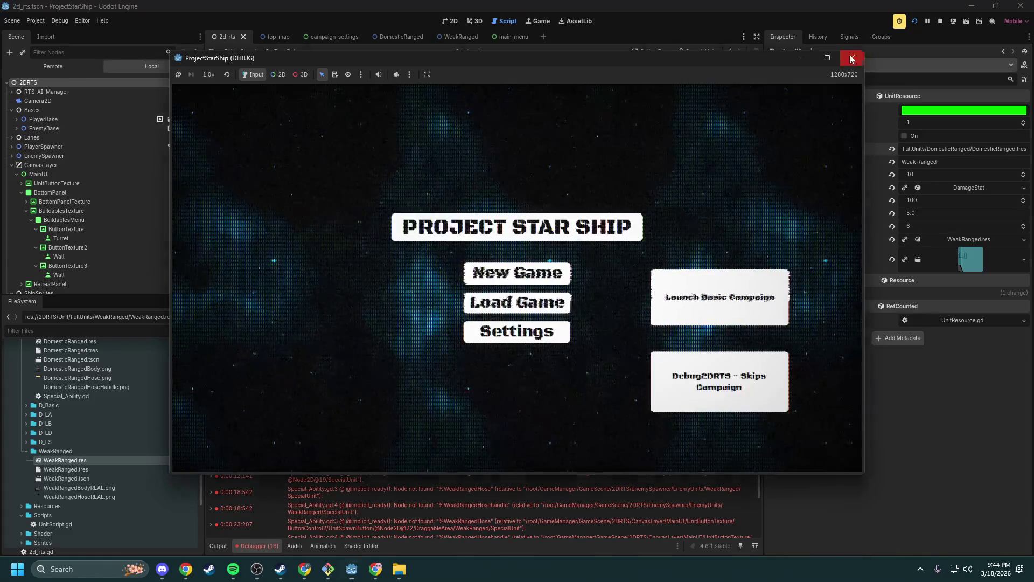
click(852, 57)
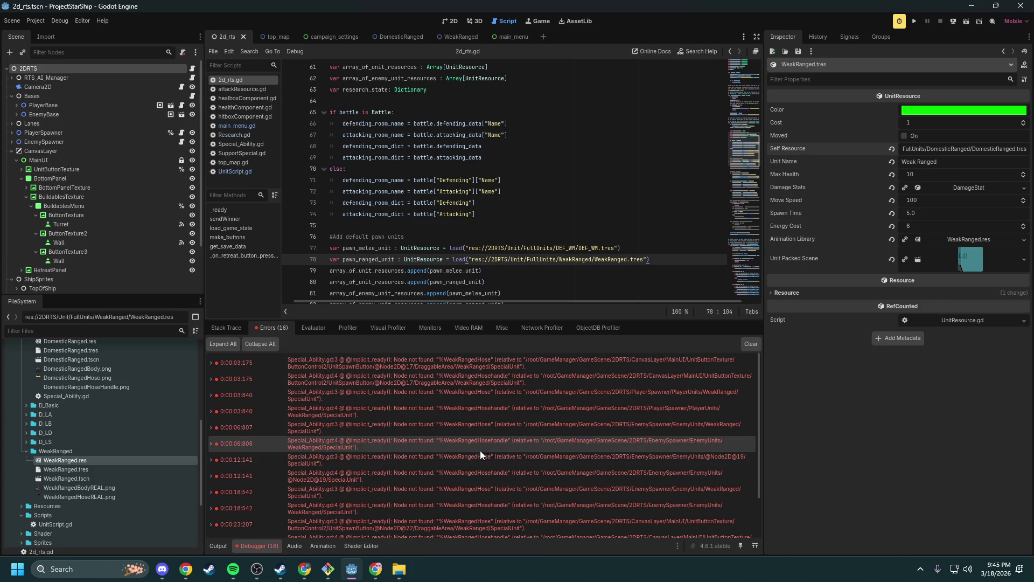
scroll(479, 476, down, 3)
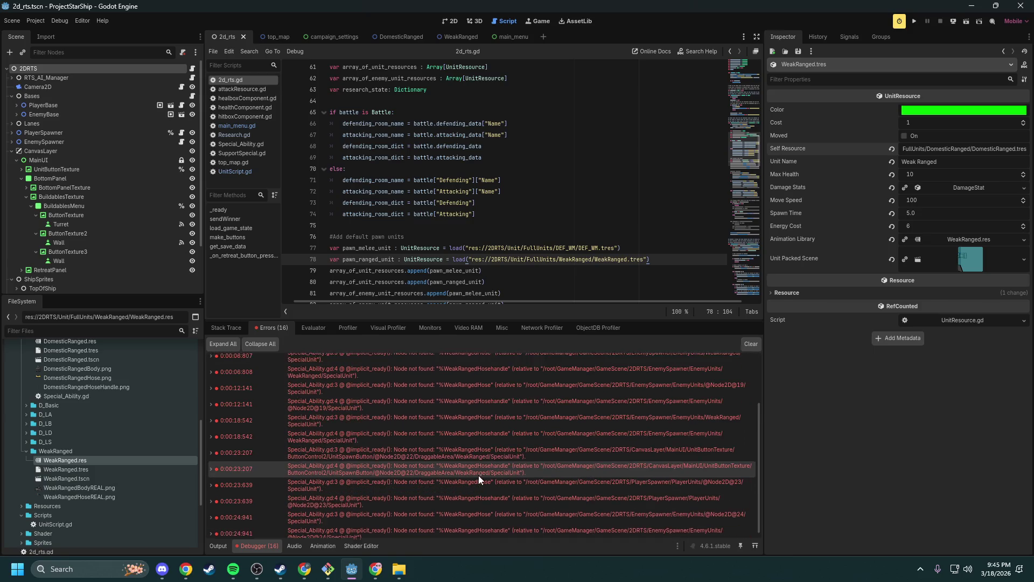
click(751, 343)
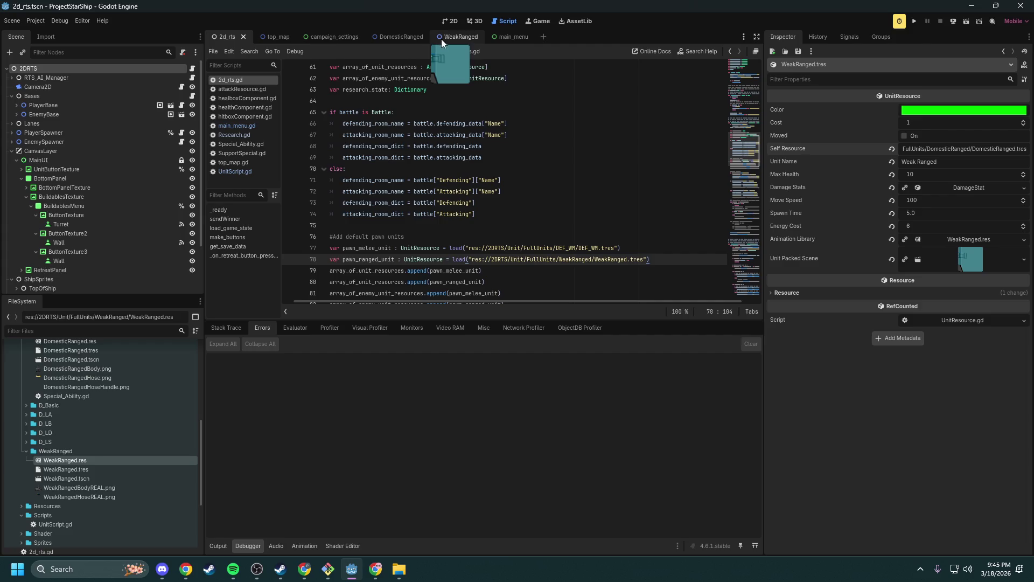
- Detach the script from the WeakRanged scene's SpecialUnit node
mouse_move(427, 41)
click(458, 37)
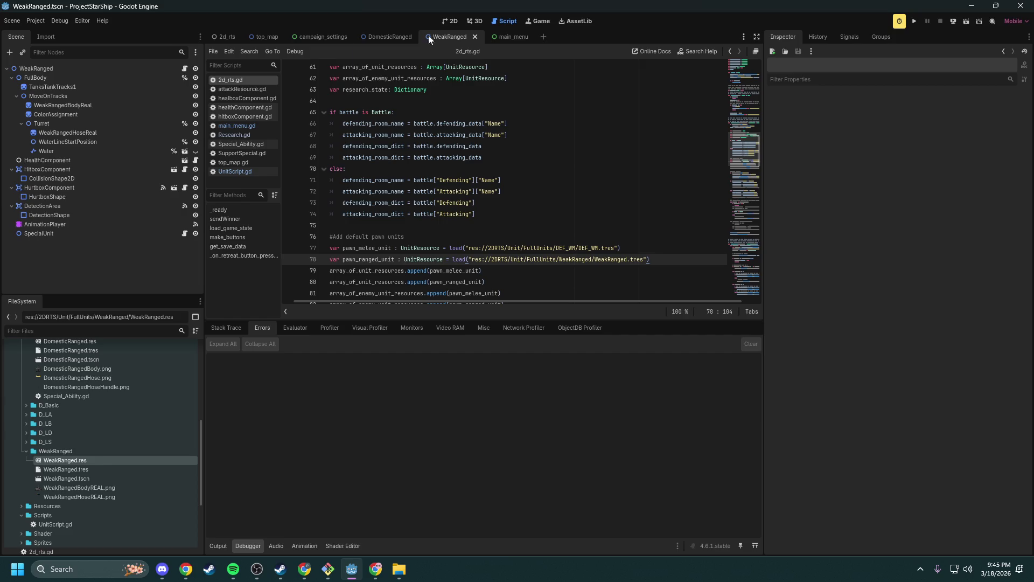
click(450, 22)
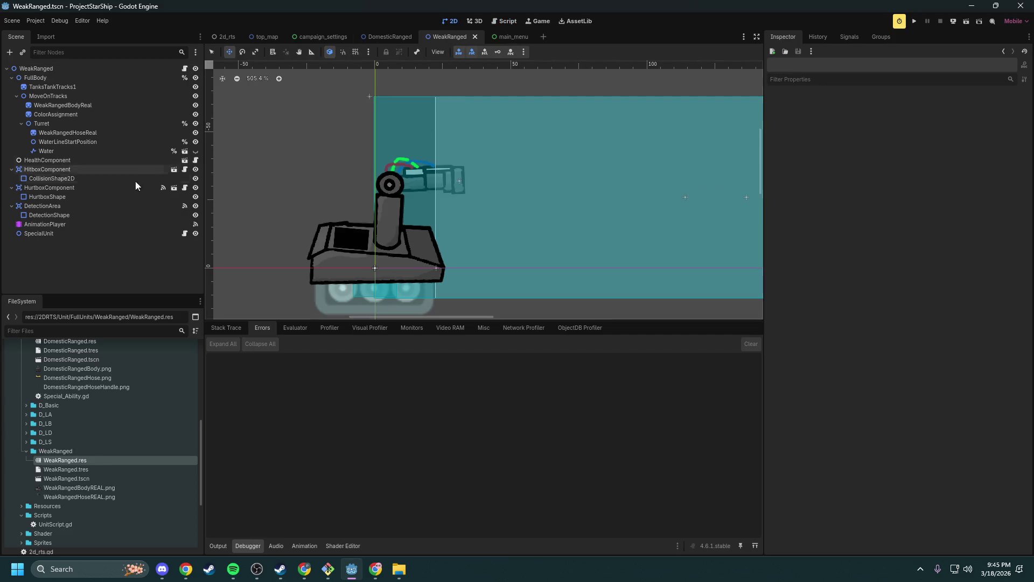
click(140, 233)
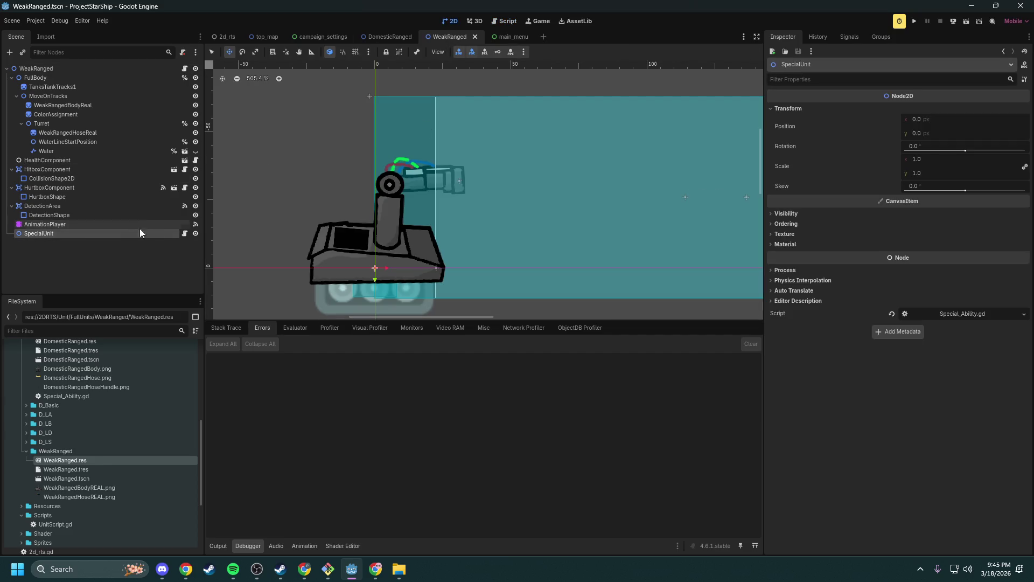
right_click(175, 235)
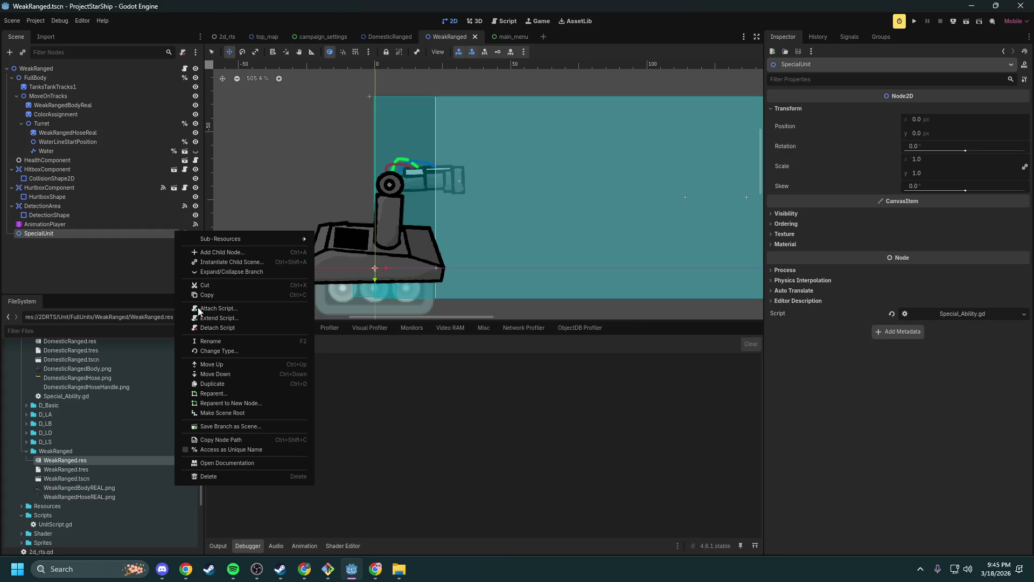
click(226, 328)
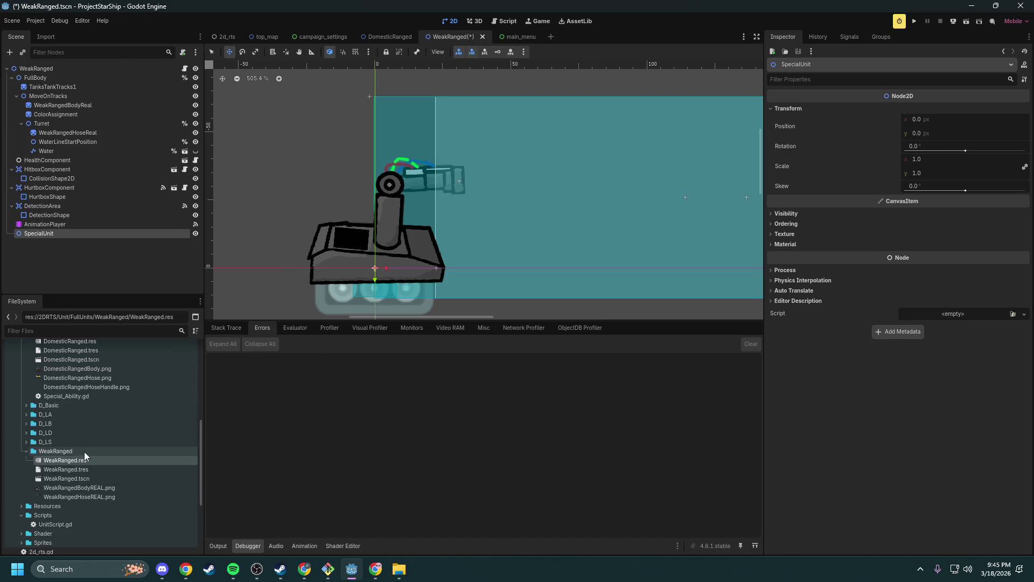
- Duplicate Special_Ability.gd as Weak_Ranged_Special_Ability.gd
click(75, 395)
right_click(75, 394)
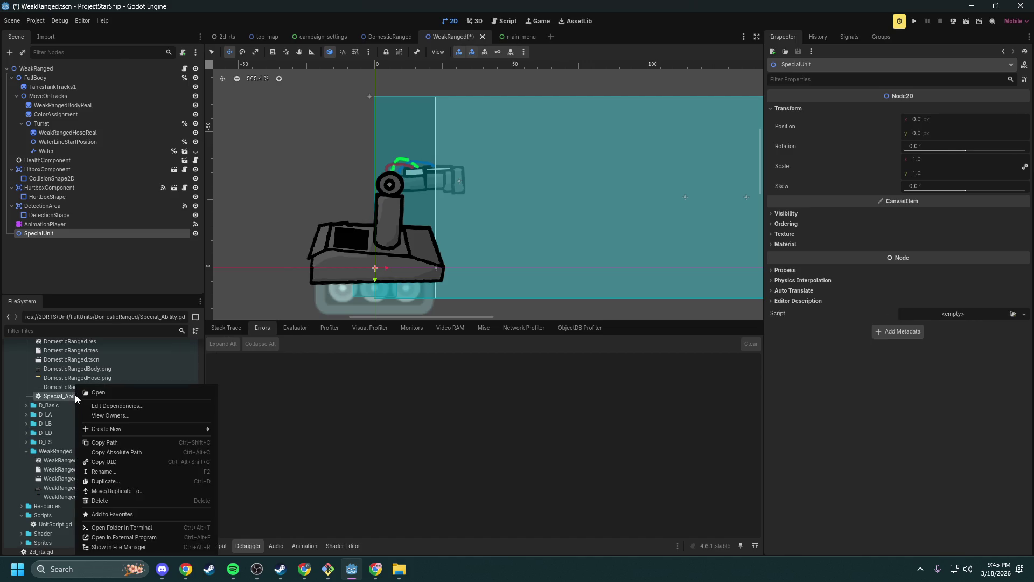
click(126, 481)
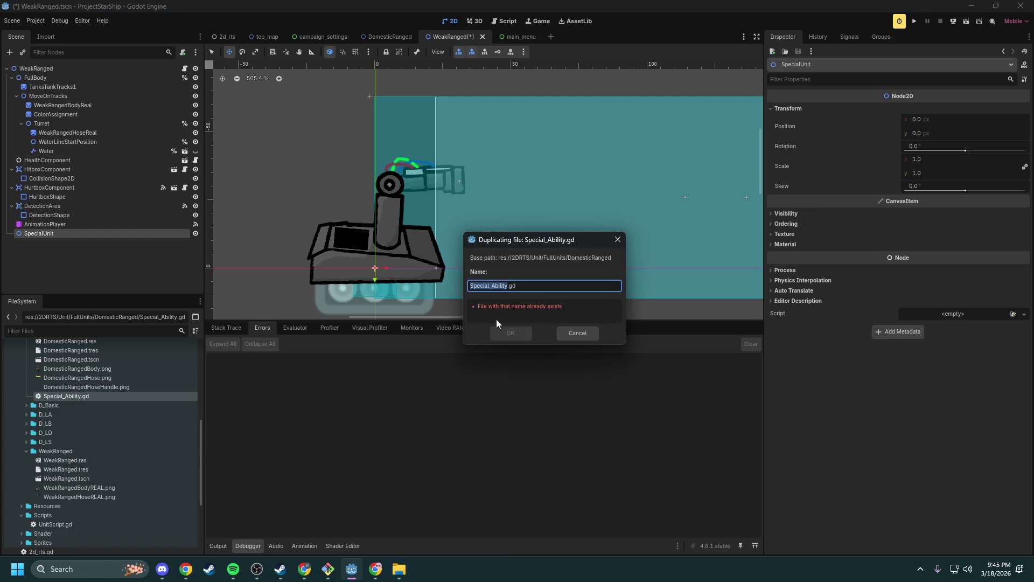
key(Left)
text(WeakRange)
text(d)
key(Tab)
key(shift+Tab)
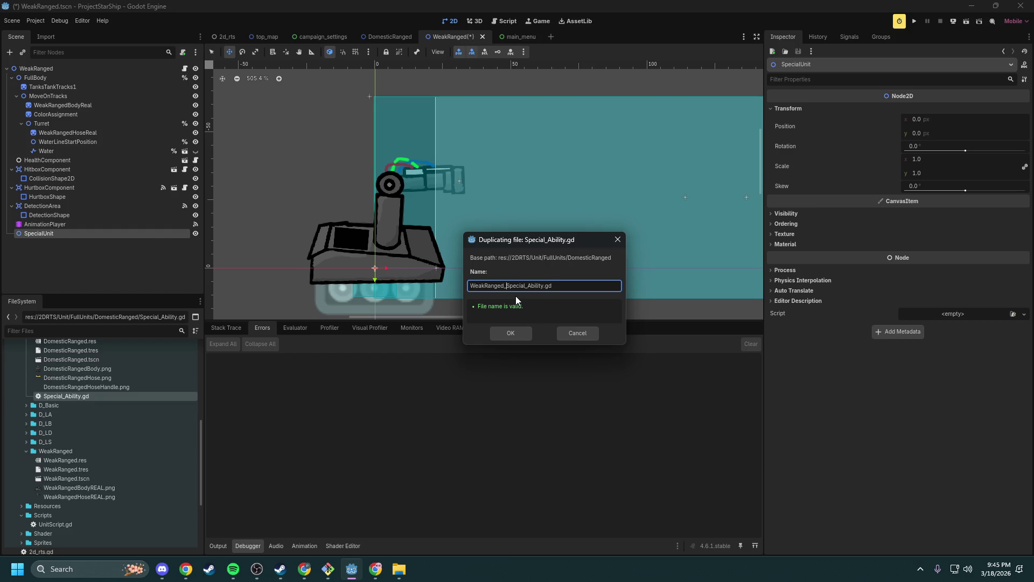
key(Tab)
key(Return)
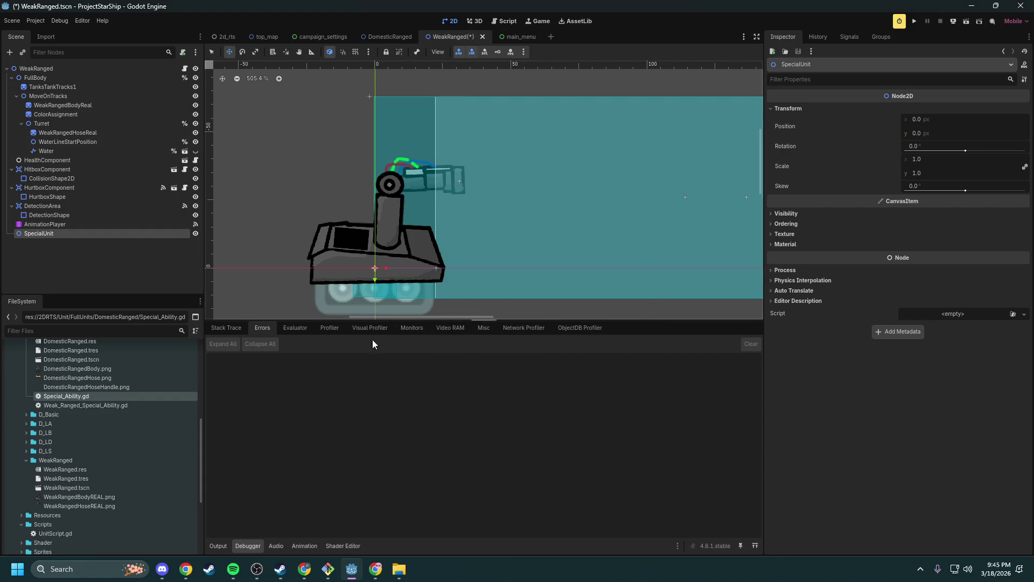
- Move Weak_Ranged_Special_Ability.gd into the WeakRanged folder, attach it to SpecialUnit, and open it
mouse_move(116, 405)
mouse_down()
mouse_move(108, 434)
mouse_move(75, 462)
mouse_up()
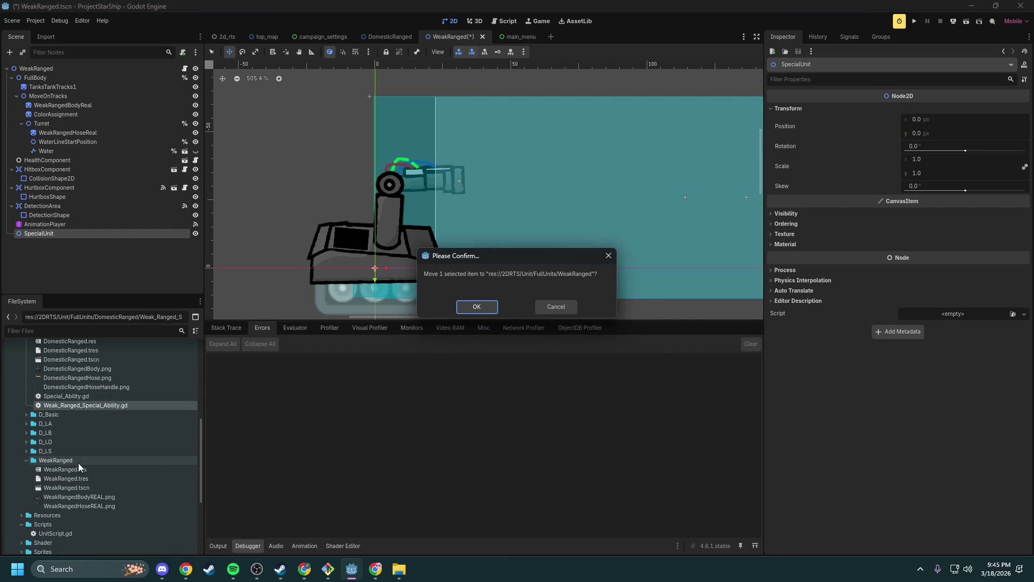
click(477, 306)
mouse_move(81, 506)
mouse_down()
mouse_move(194, 267)
mouse_move(63, 237)
mouse_up()
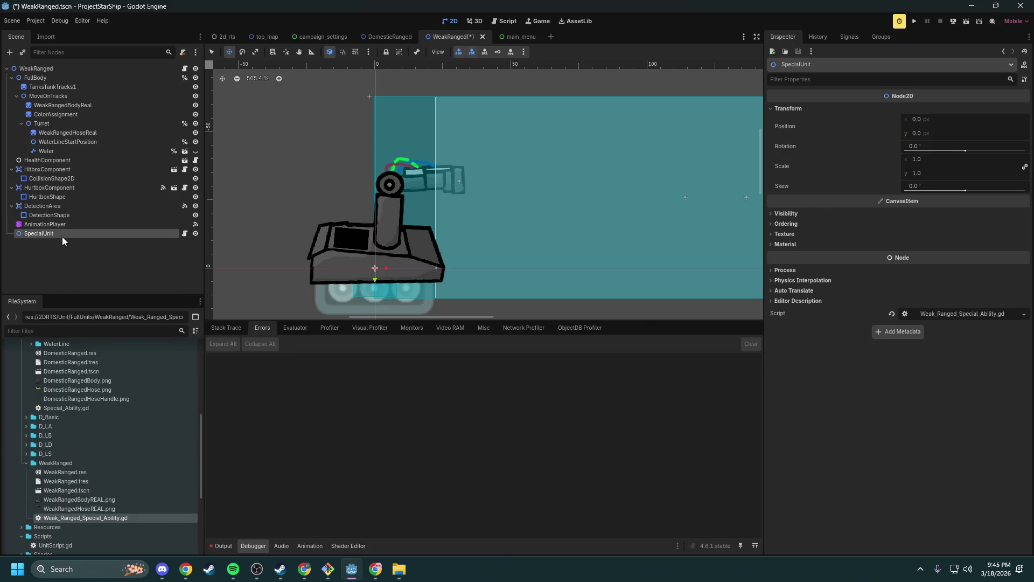
click(185, 234)
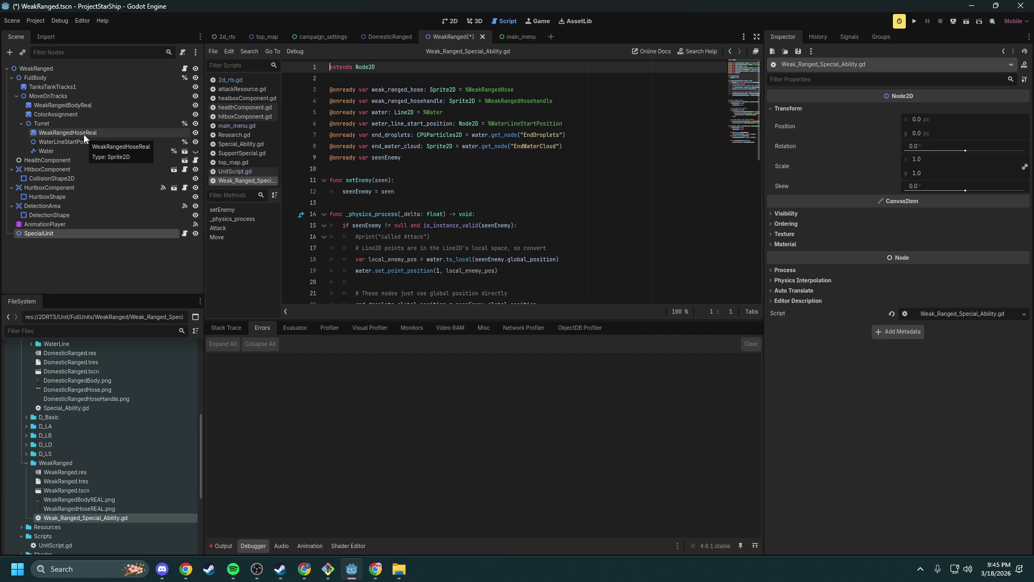
- Delete the hose-handle declaration and add a reference to WeakRangedHoseReal by its unique name
drag(554, 101, 324, 104)
key(BackSpace)
key(BackSpace)
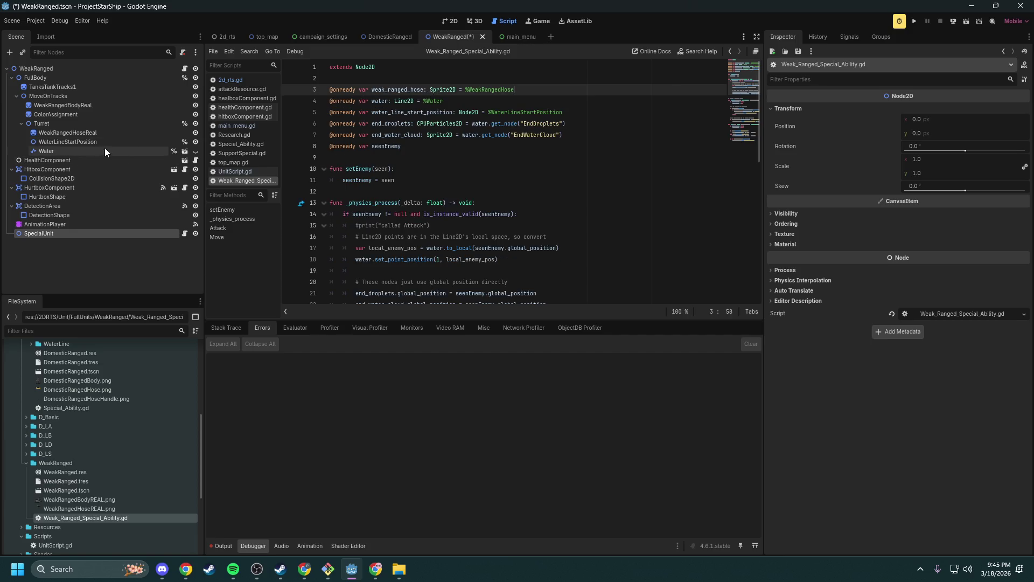
click(87, 133)
right_click(101, 134)
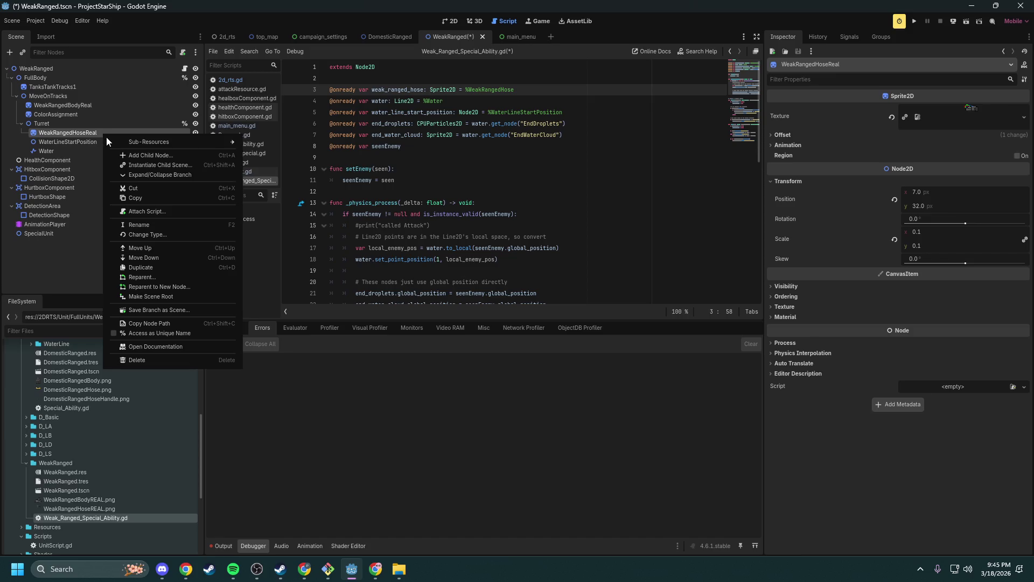
click(151, 331)
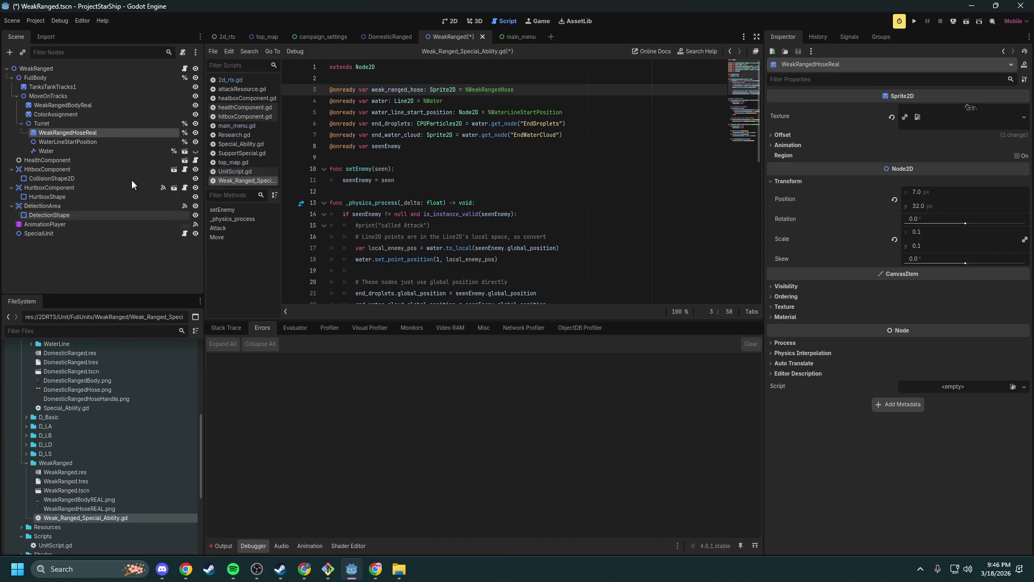
click(83, 132)
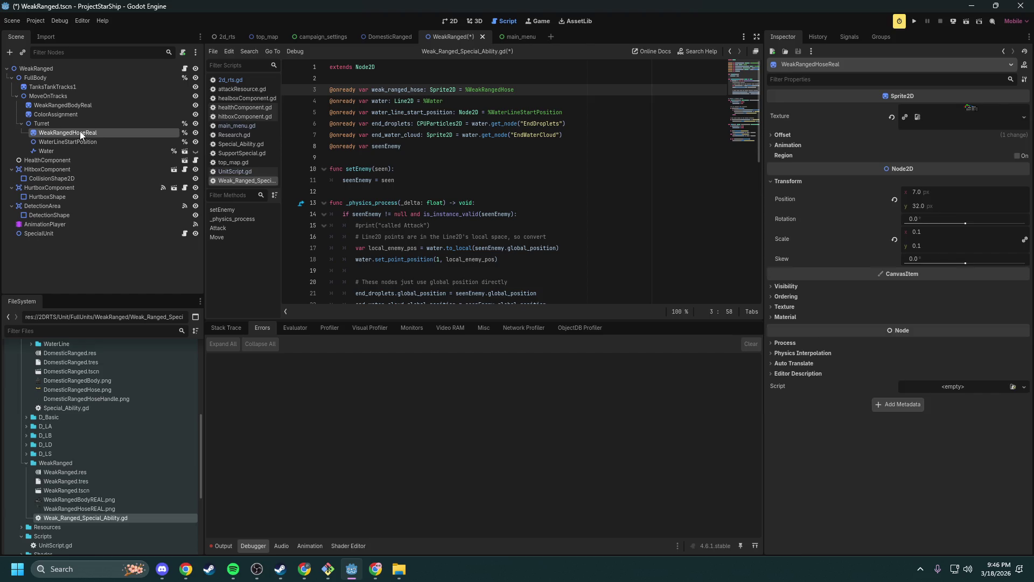
drag(91, 133, 353, 81)
- Move the new declaration down, delete the old weak_ranged_hose line, and bring Chrome's YouTube video forward
key(Up)
key(alt+Down)
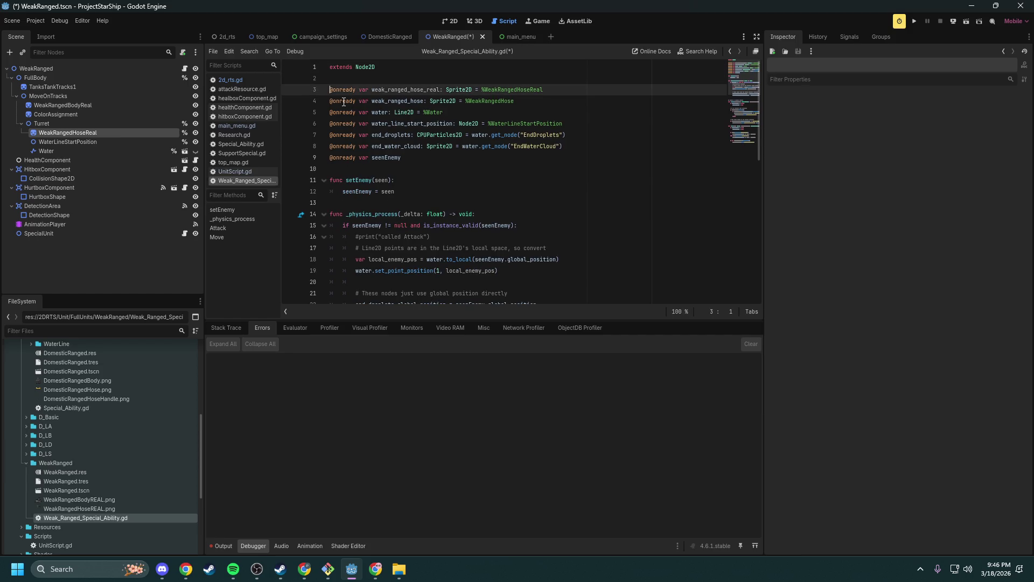
key(Down)
key(ctrl+shift+Right)
key(ctrl+shift+Right)
key(ctrl+shift+Right)
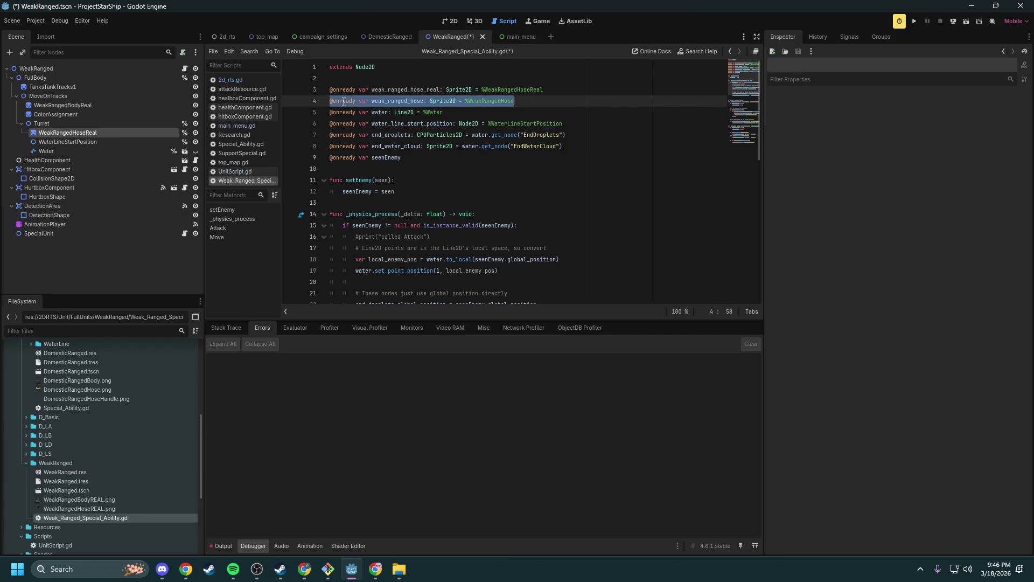
key(BackSpace)
key(BackSpace)
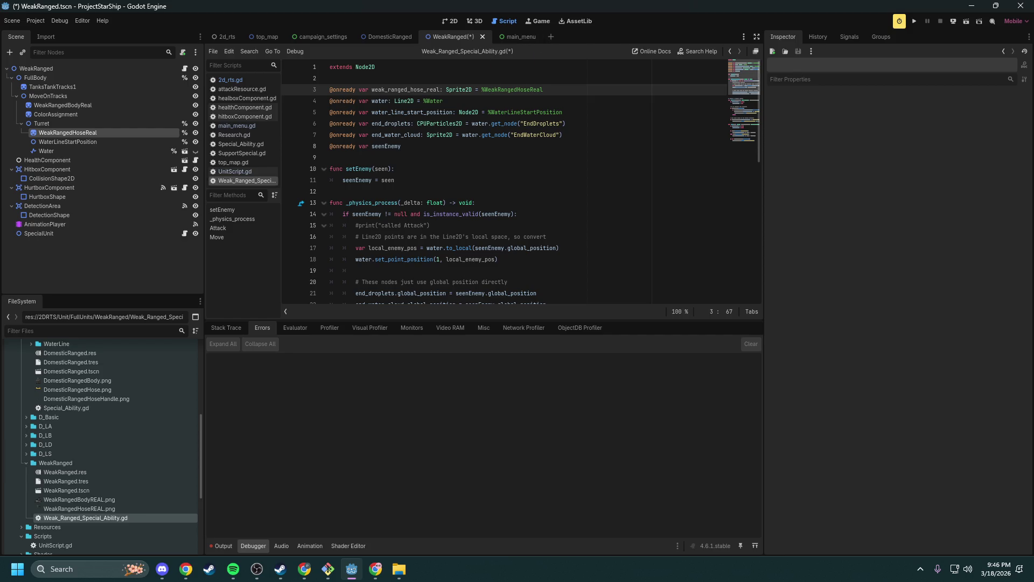
key(alt+Tab)
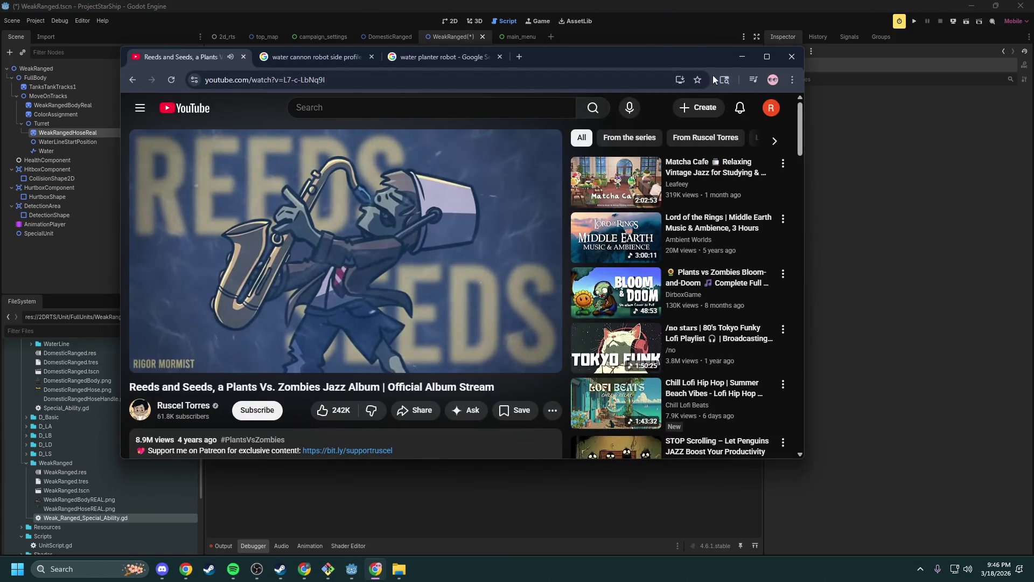
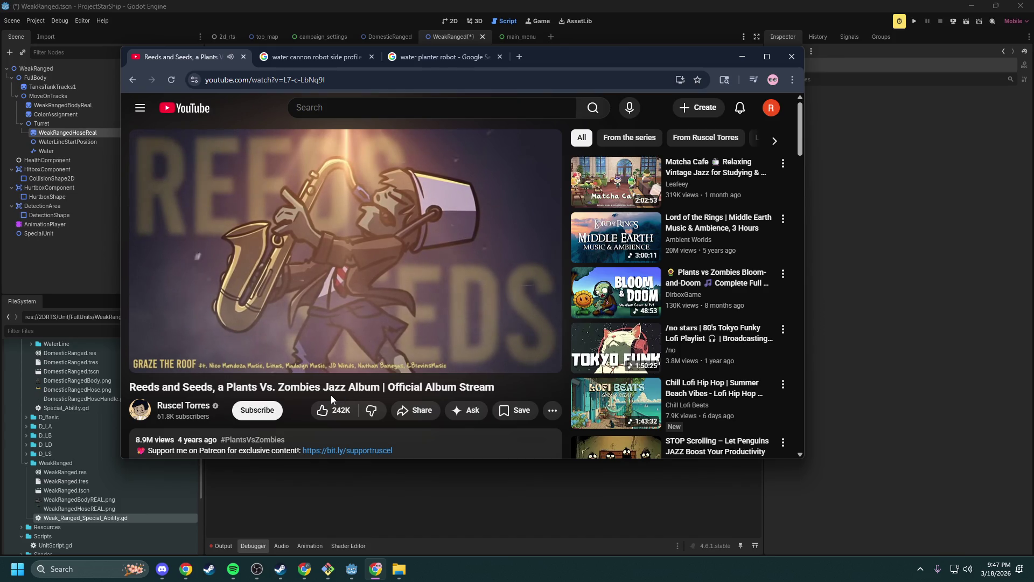
- Minimize the Chrome window streaming the jazz album to reveal Godot's script editor
mouse_move(393, 325)
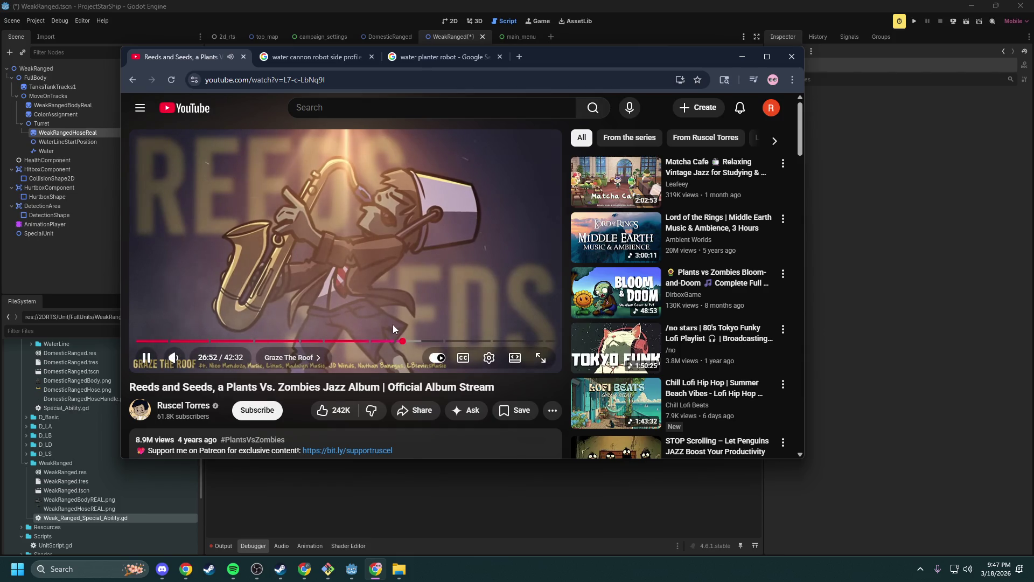
click(744, 54)
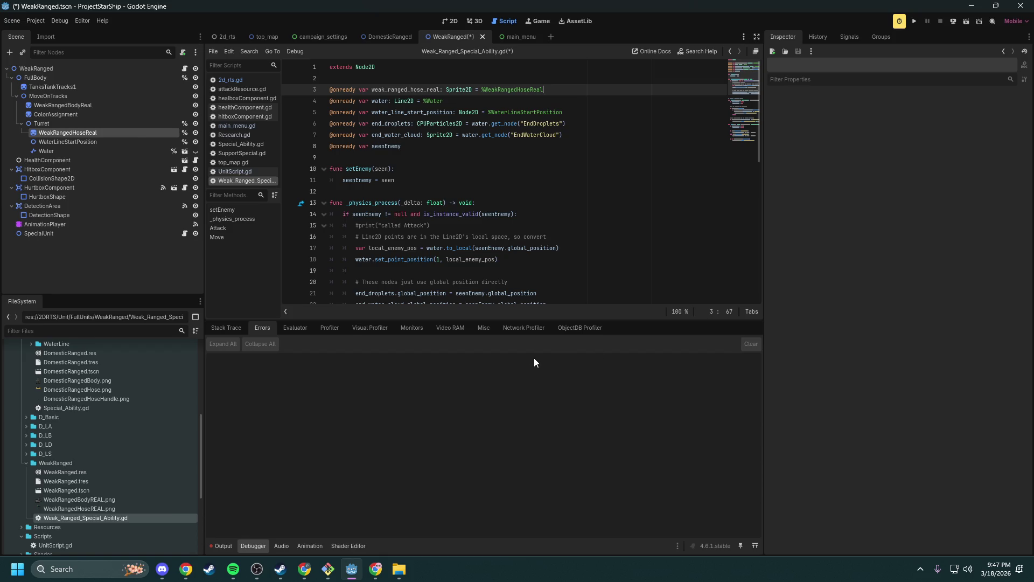
- Save Weak_Ranged_Special_Ability.gd after checking the weak_ranged_hose_real variable and setEnemy line
double_click(417, 90)
click(437, 168)
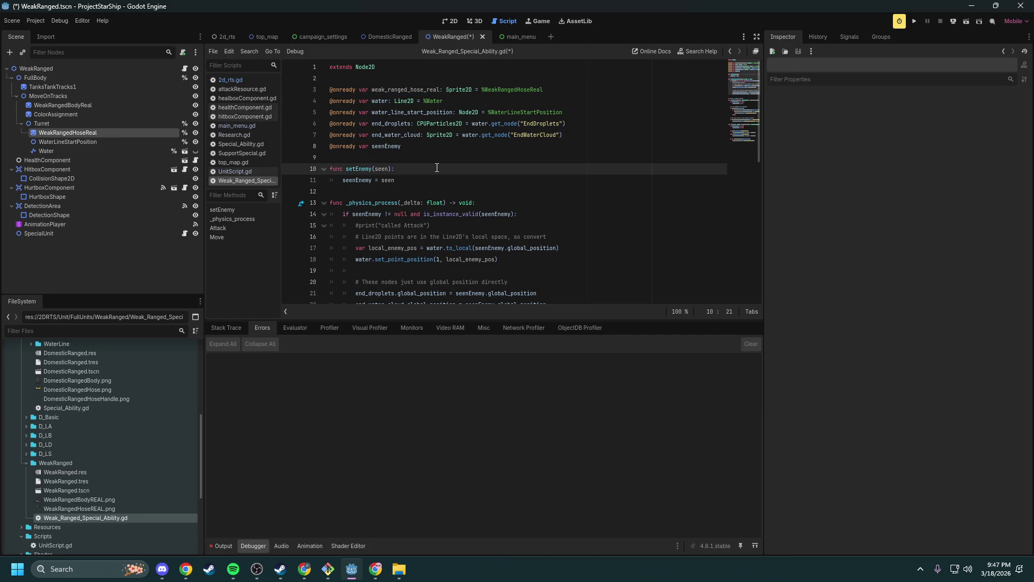
key(ctrl+s)
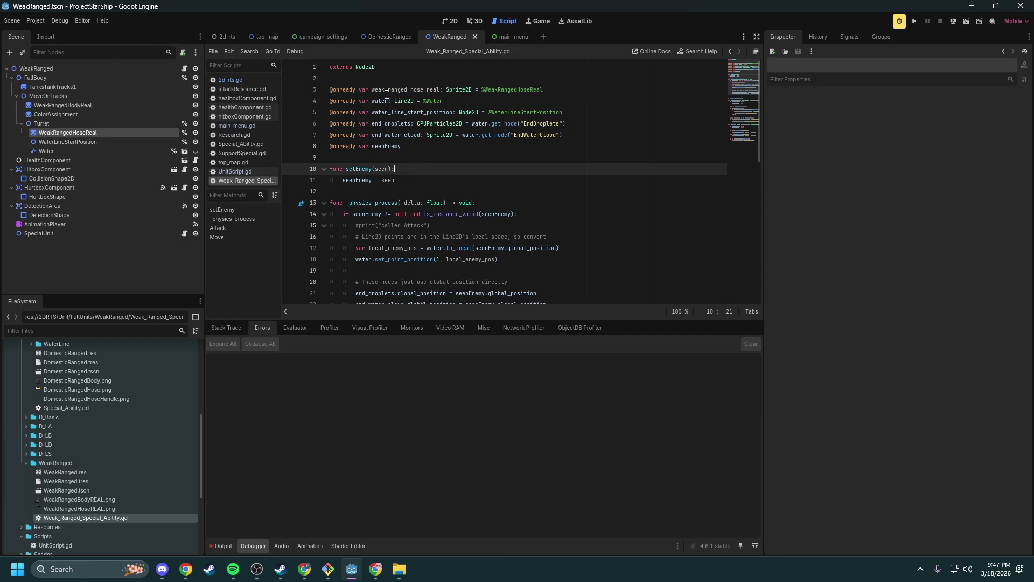
- Review the script once more and launch ProjectStarShip in the debug window
double_click(387, 91)
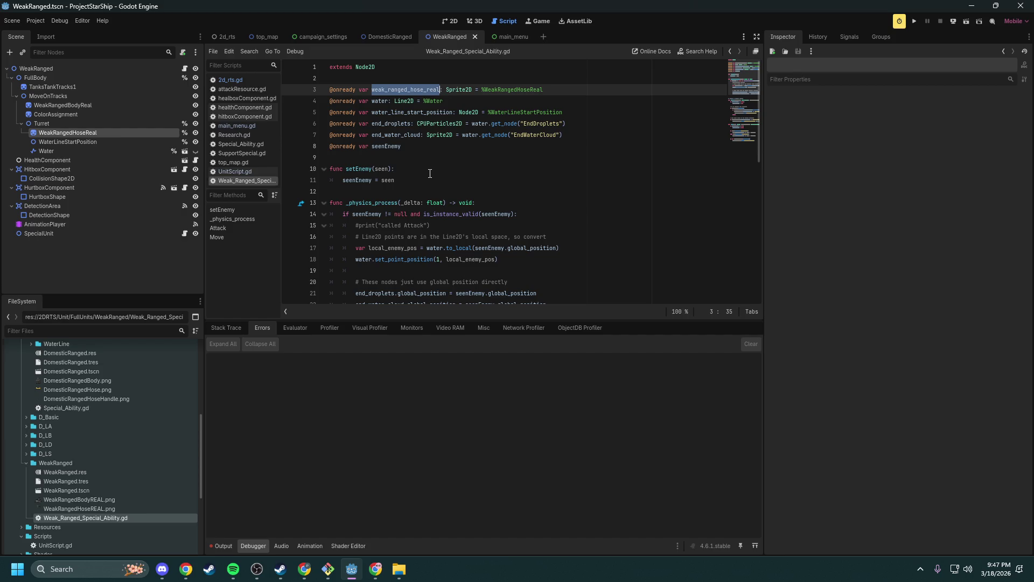
scroll(430, 173, down, 10)
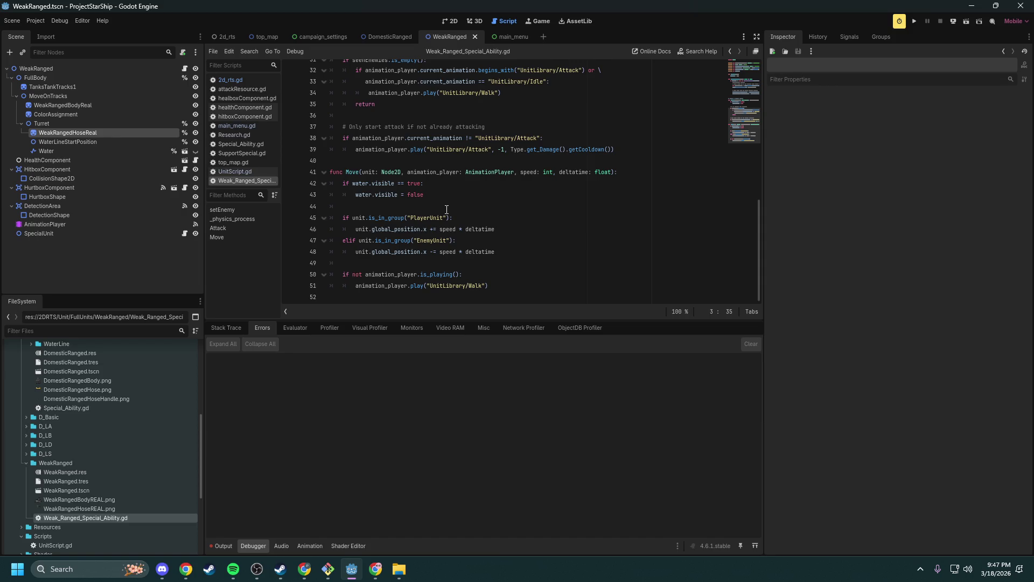
scroll(497, 217, up, 10)
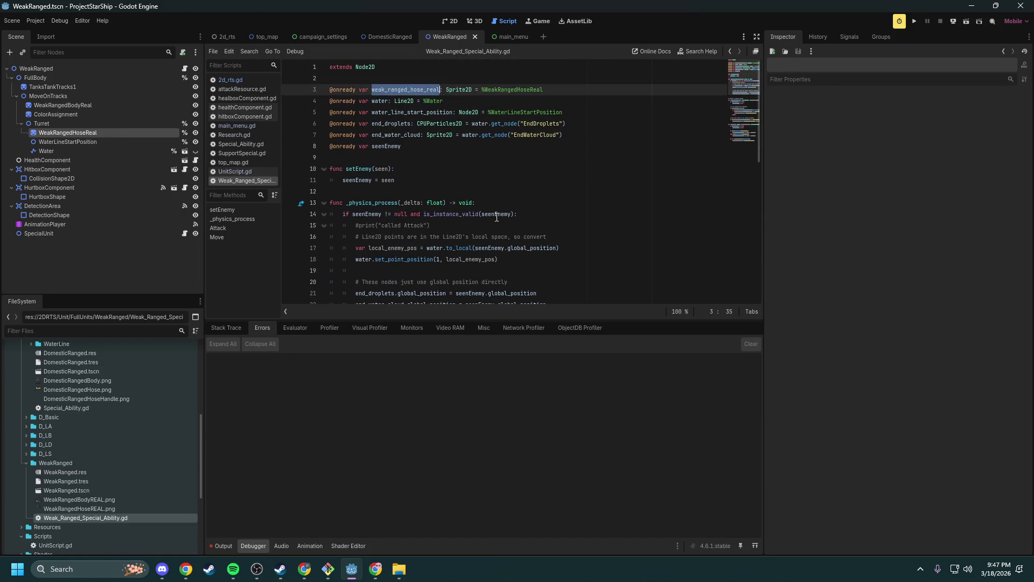
click(915, 21)
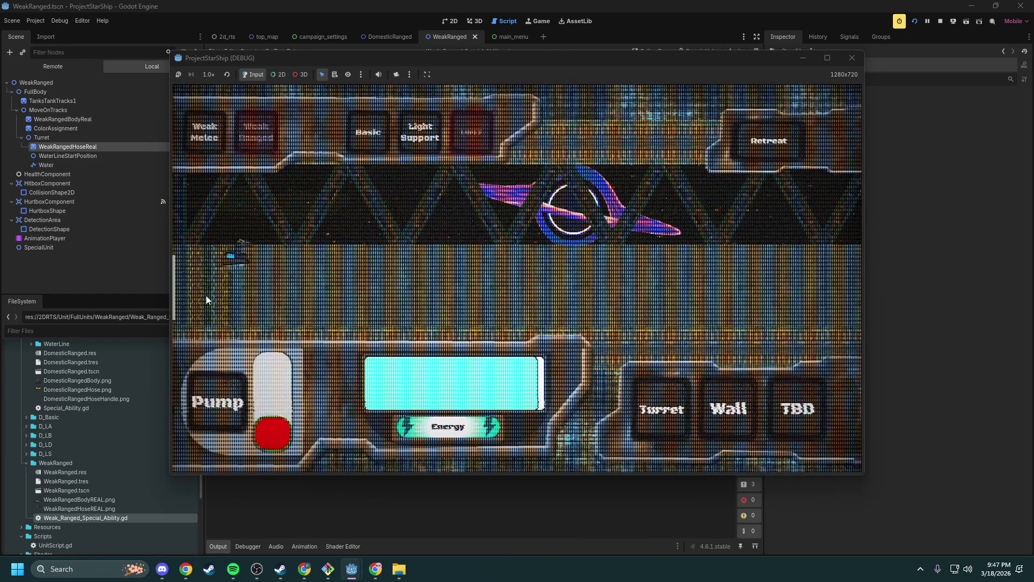
- Turn on the Pump, spawn a Weak Ranged unit to watch its hose spray, then stop the game
click(211, 384)
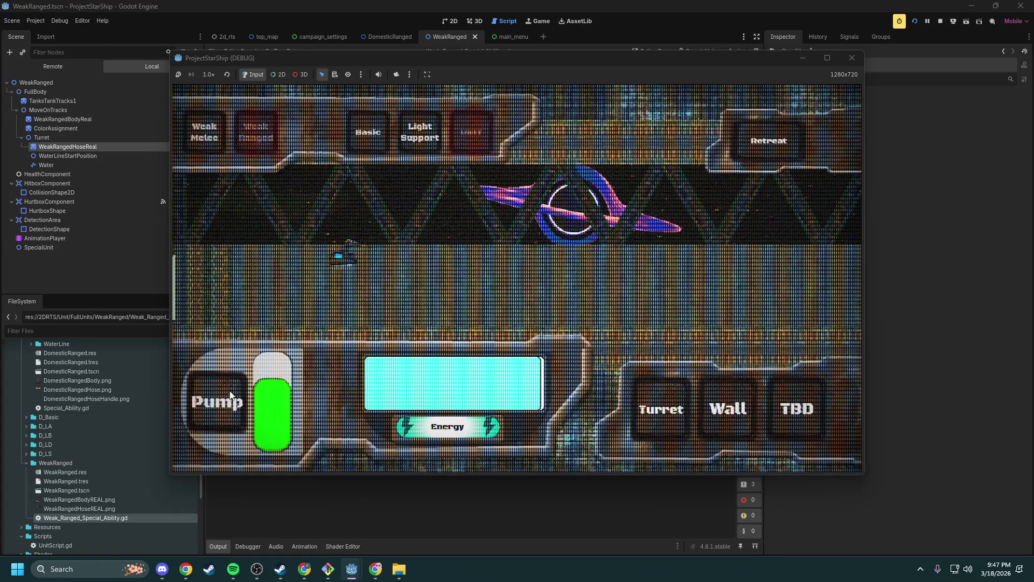
click(260, 141)
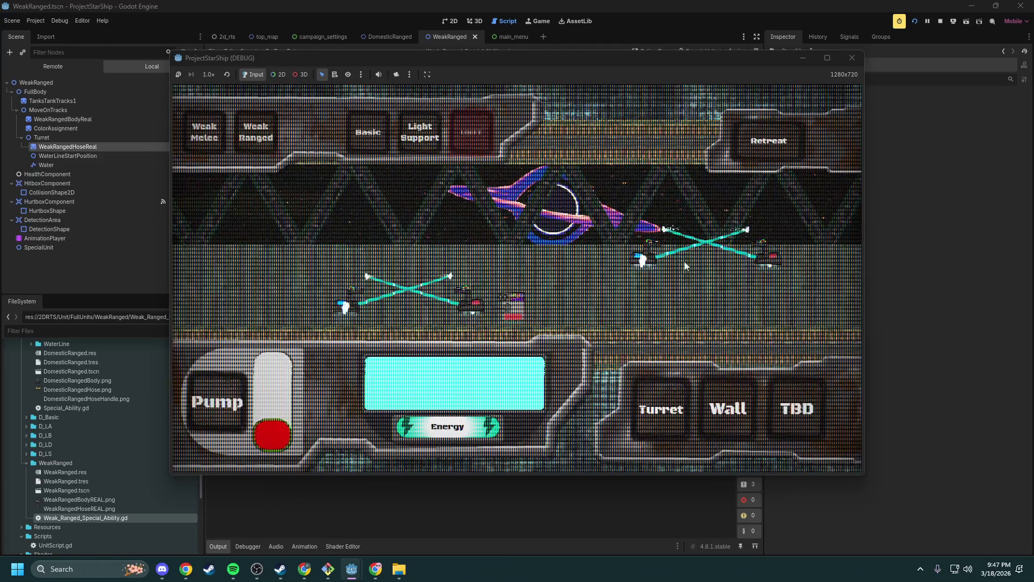
click(852, 58)
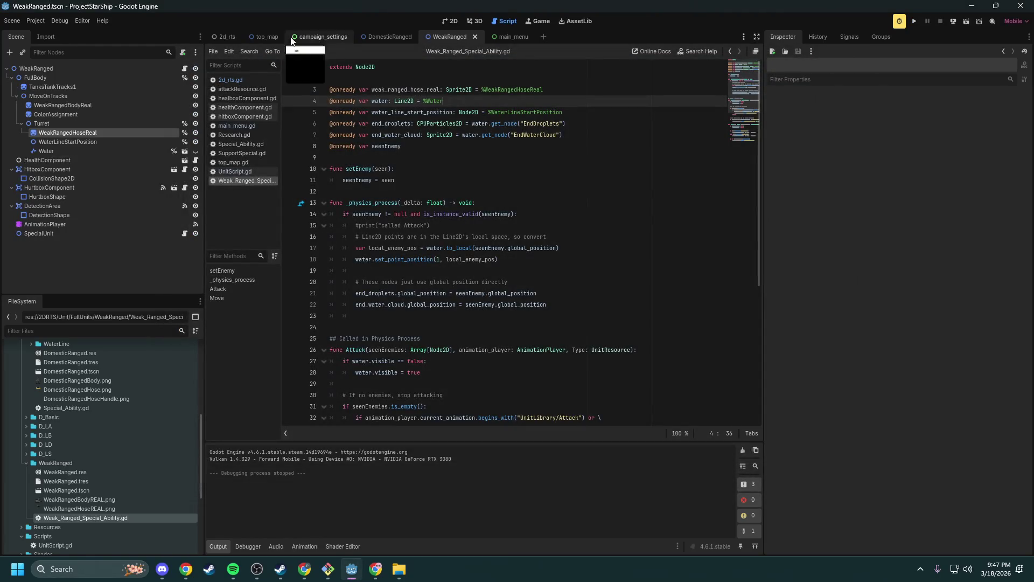
- In the 2D view, select WaterLineStartPosition and Water, briefly showing then re-hiding the Water line
click(451, 21)
click(96, 141)
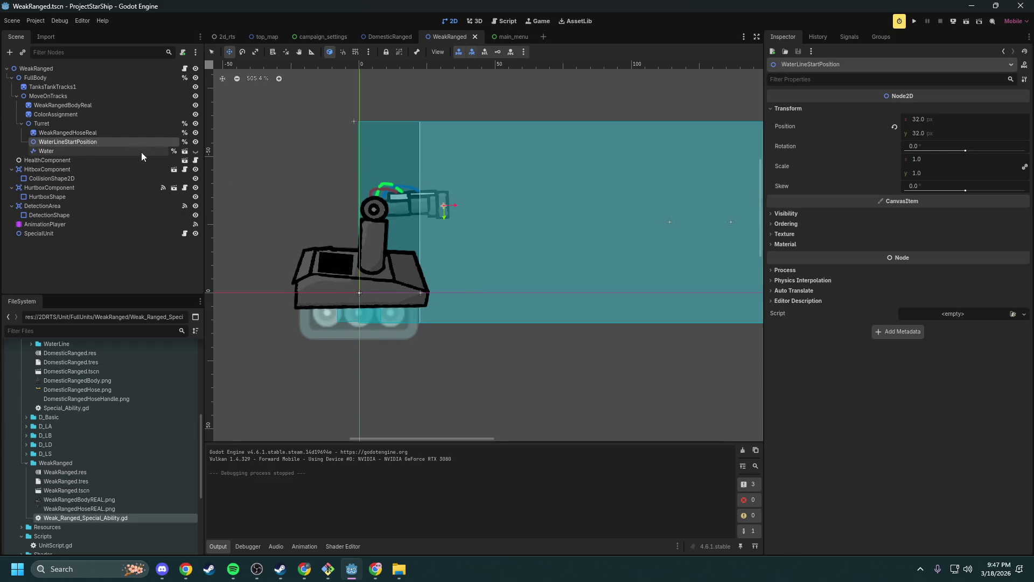
click(109, 151)
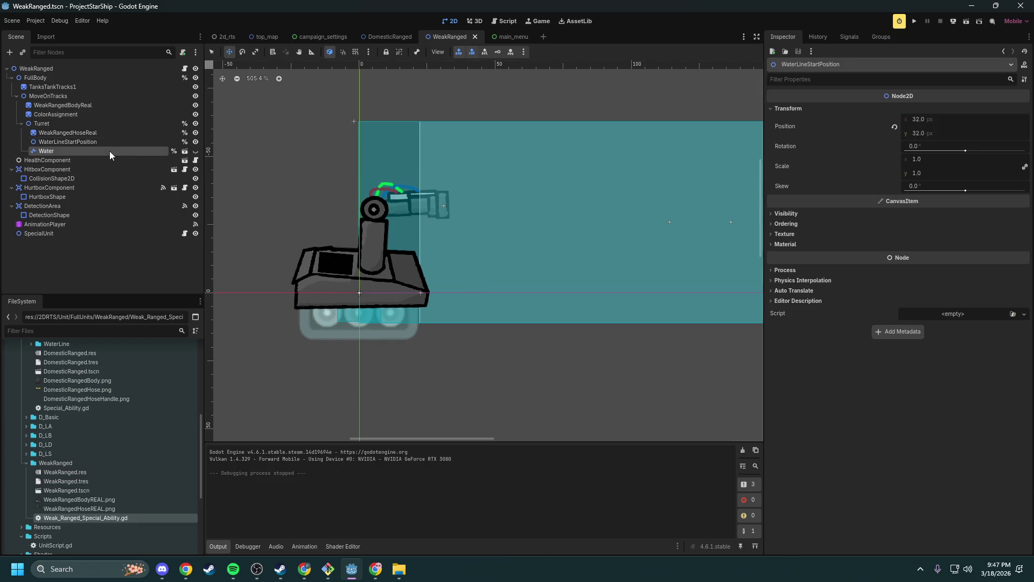
click(196, 150)
click(196, 151)
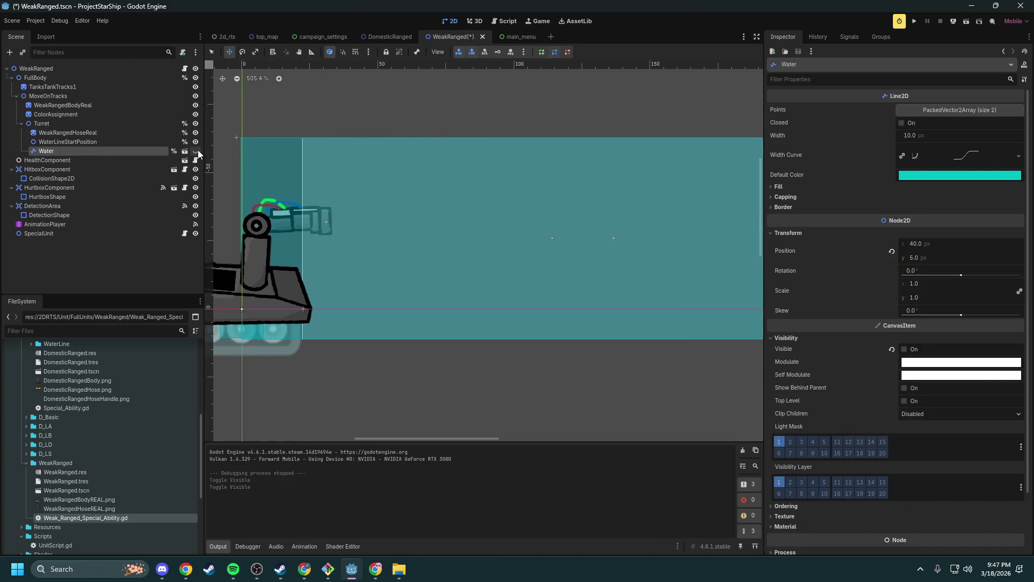
- Save WeakRanged.tscn and reopen SpecialUnit's script at the water_line_start_position variable
click(94, 143)
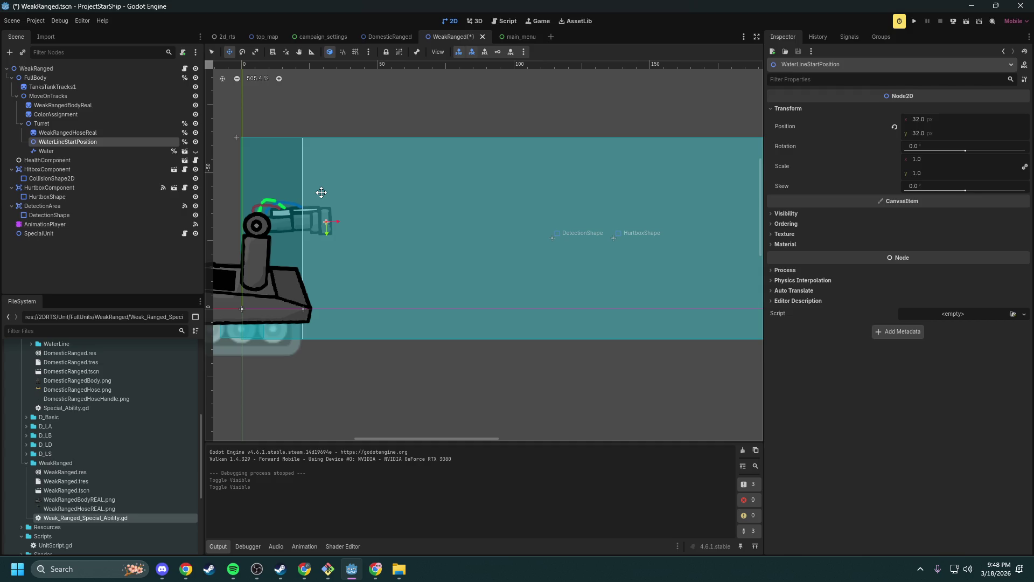
key(ctrl+s)
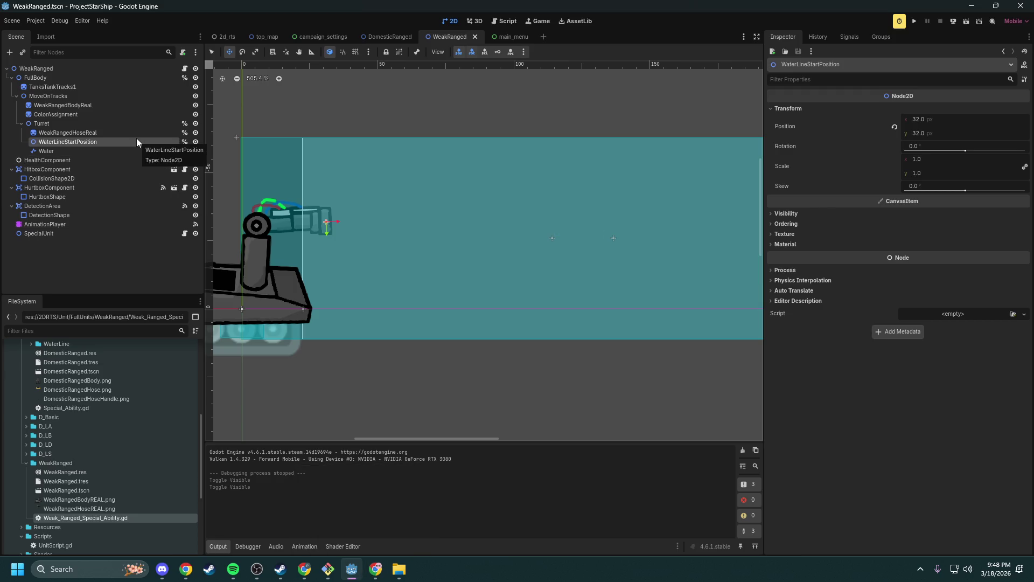
click(184, 233)
double_click(414, 113)
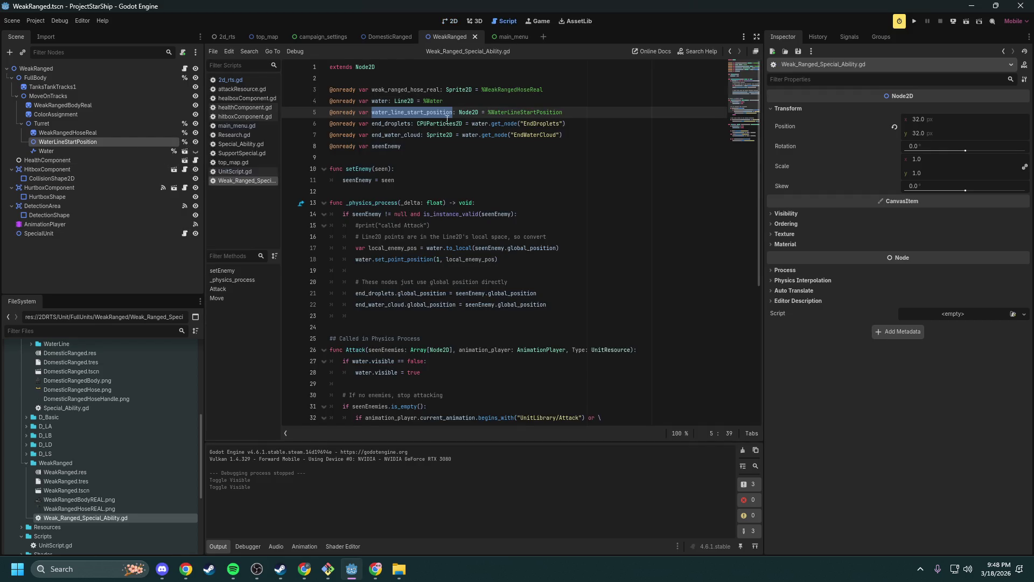
double_click(508, 113)
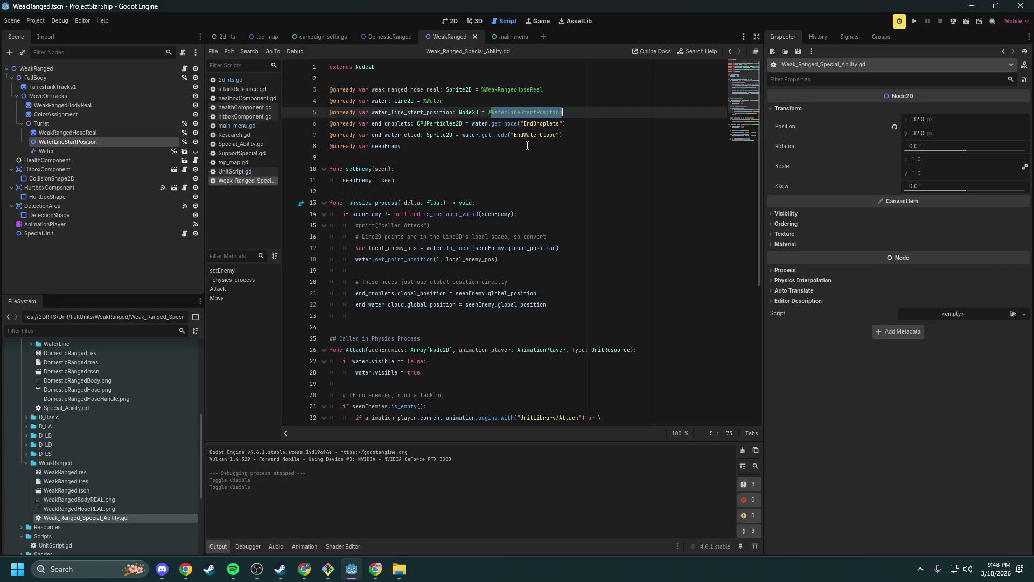
double_click(414, 113)
scroll(492, 193, down, 3)
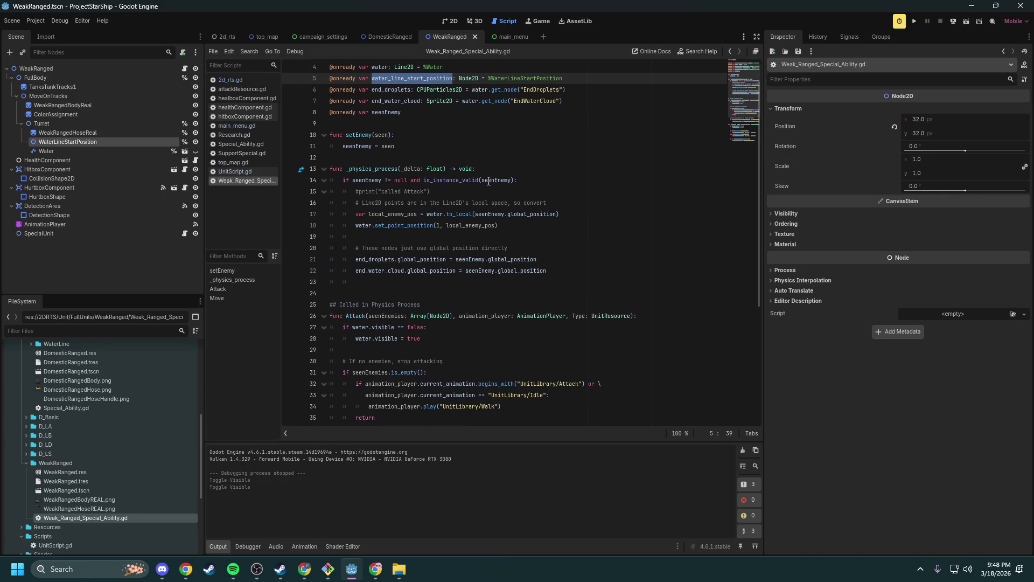
scroll(492, 192, down, 4)
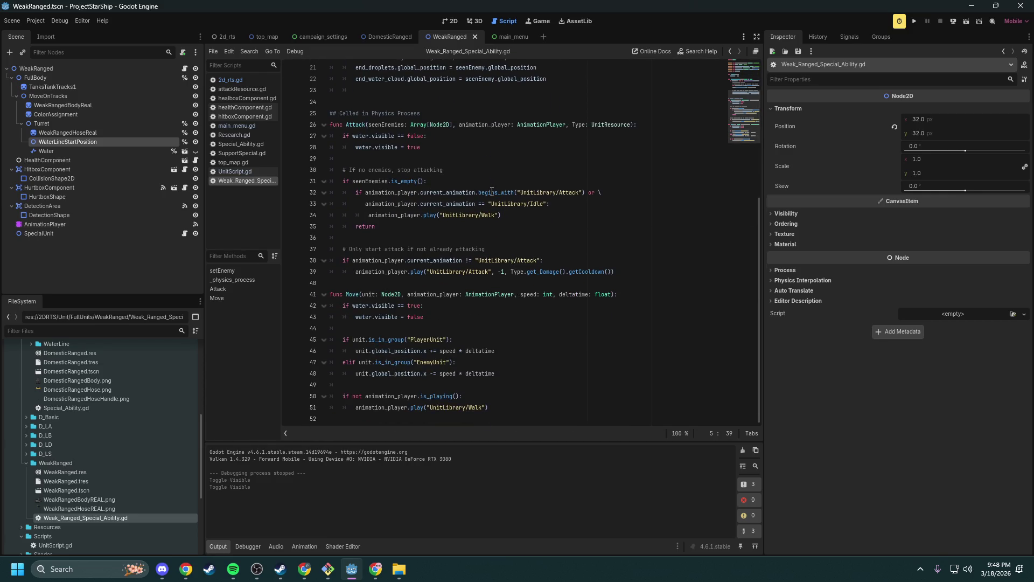
scroll(492, 192, up, 6)
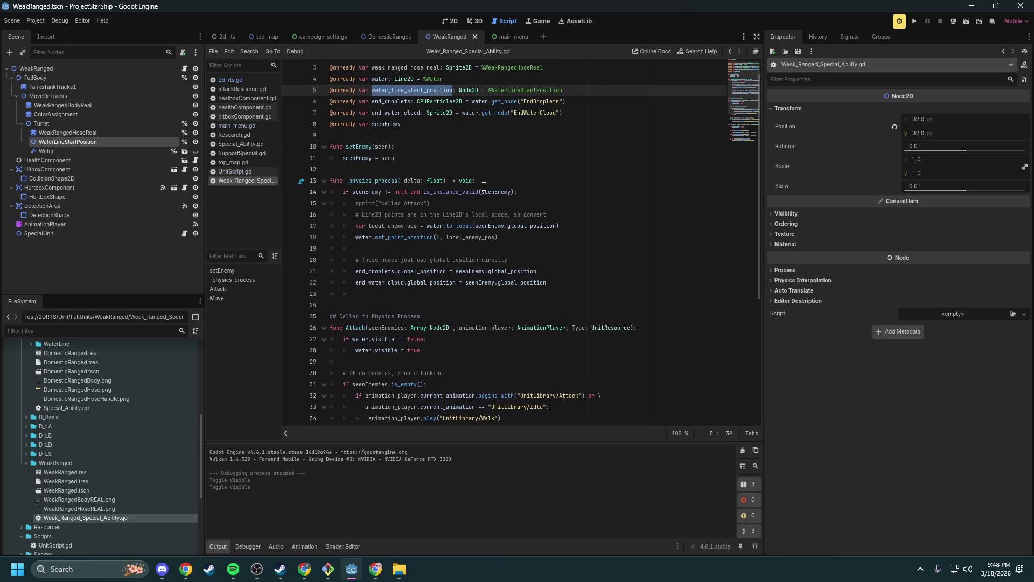
scroll(487, 164, down, 1)
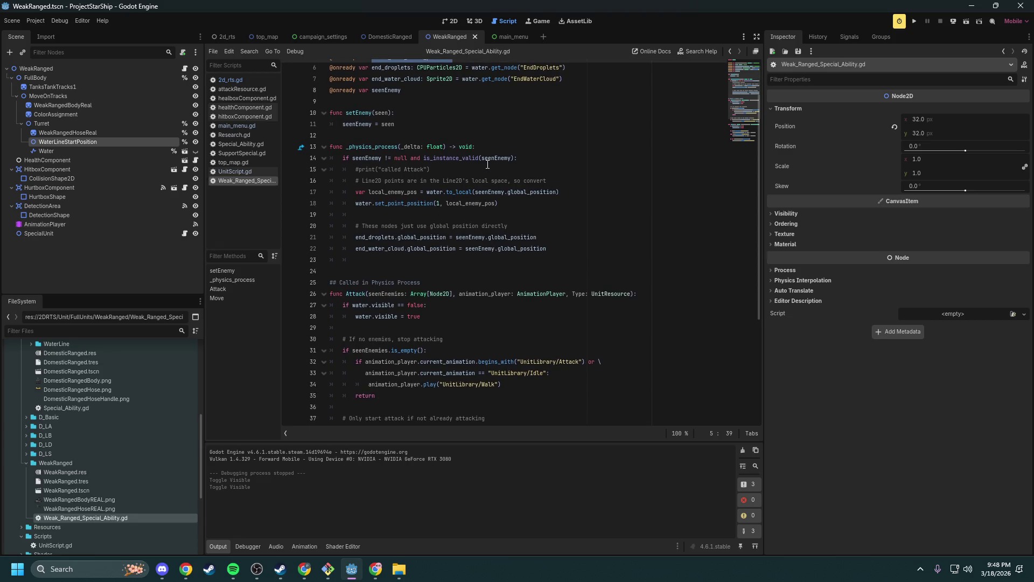
scroll(488, 164, up, 1)
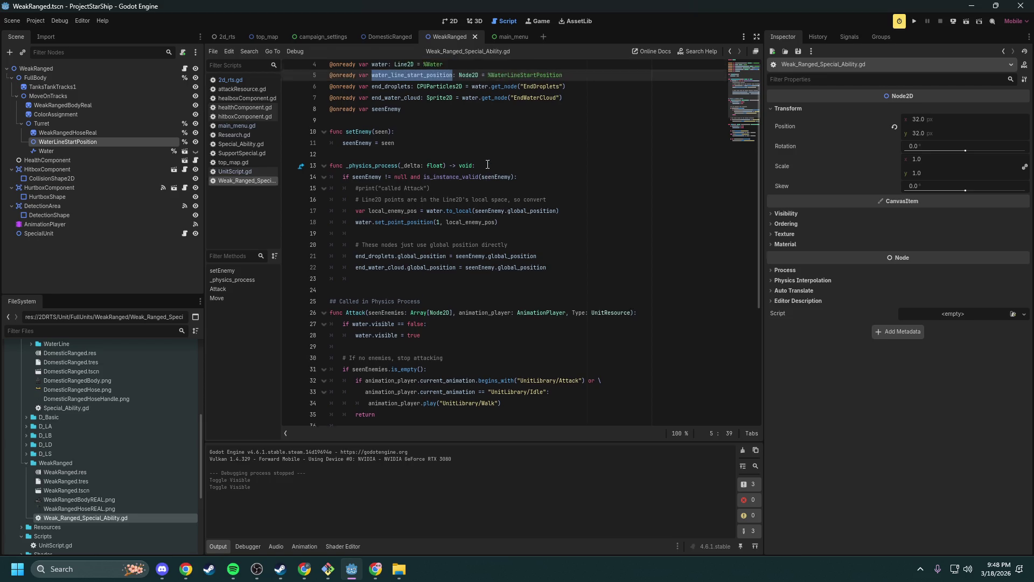
scroll(427, 195, down, 2)
scroll(442, 209, down, 4)
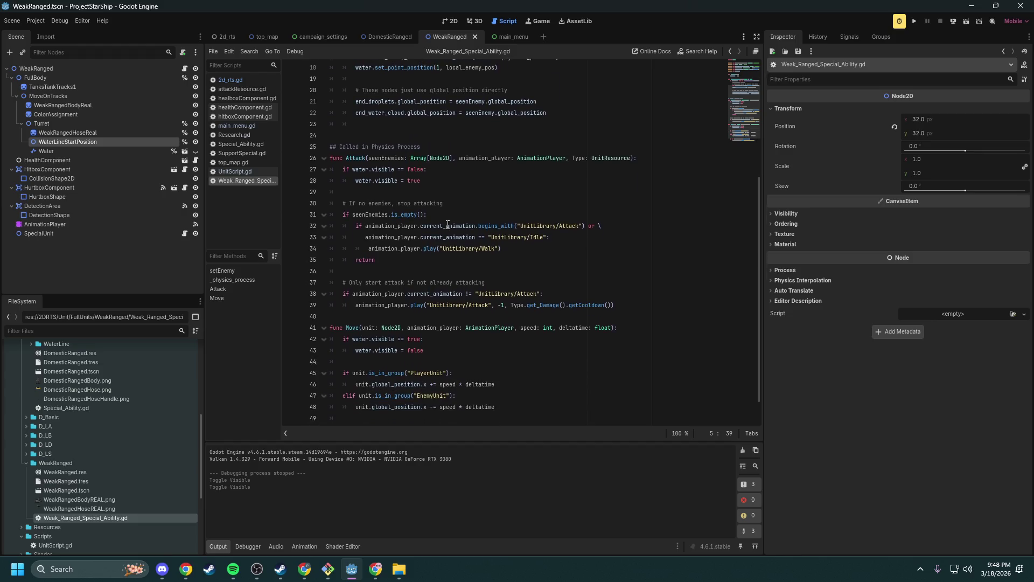
scroll(453, 285, up, 6)
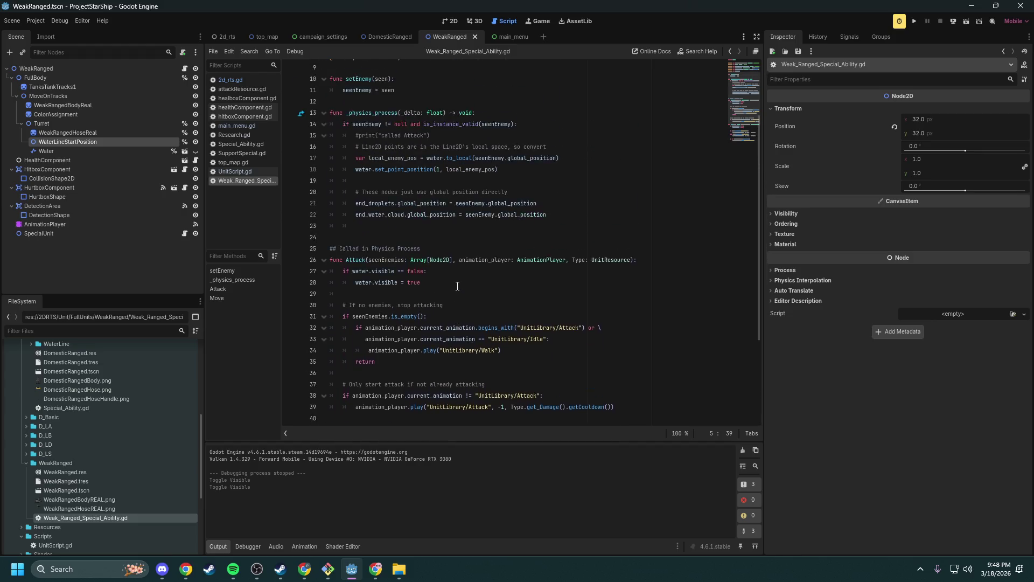
scroll(459, 281, up, 1)
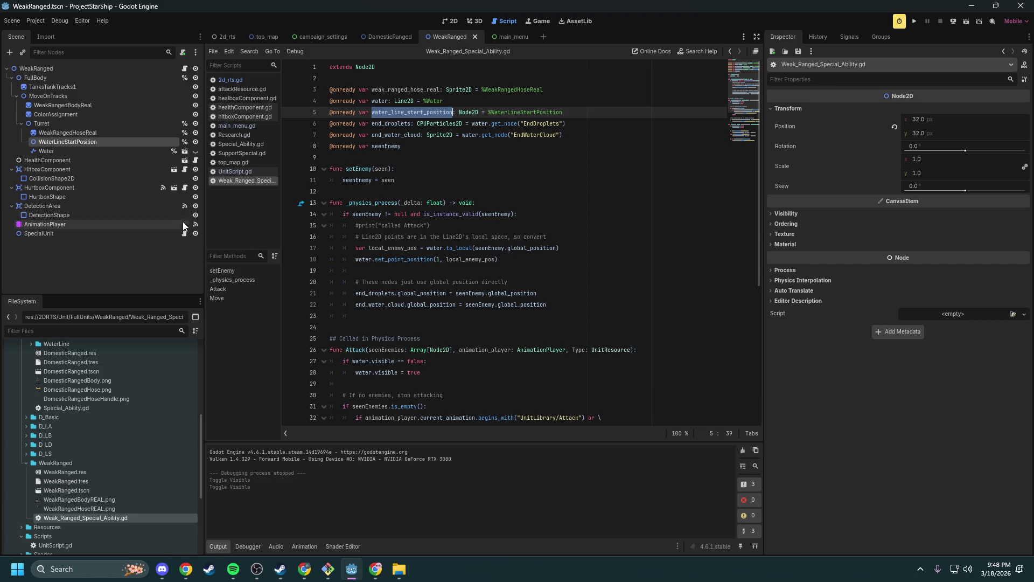
- Open the Water node's WaterLine scene and inspect its root Water node in 2D
click(184, 151)
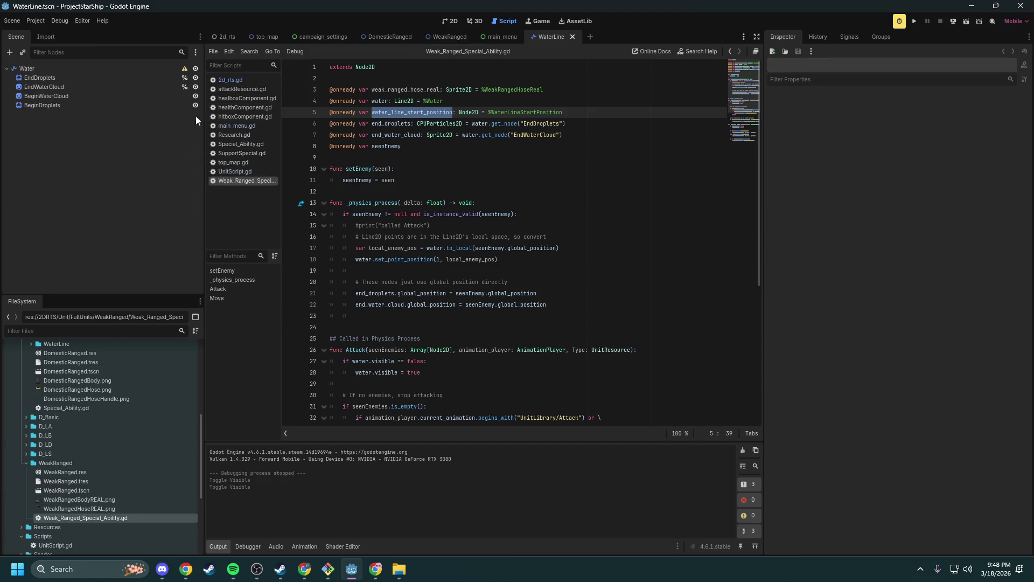
mouse_move(183, 72)
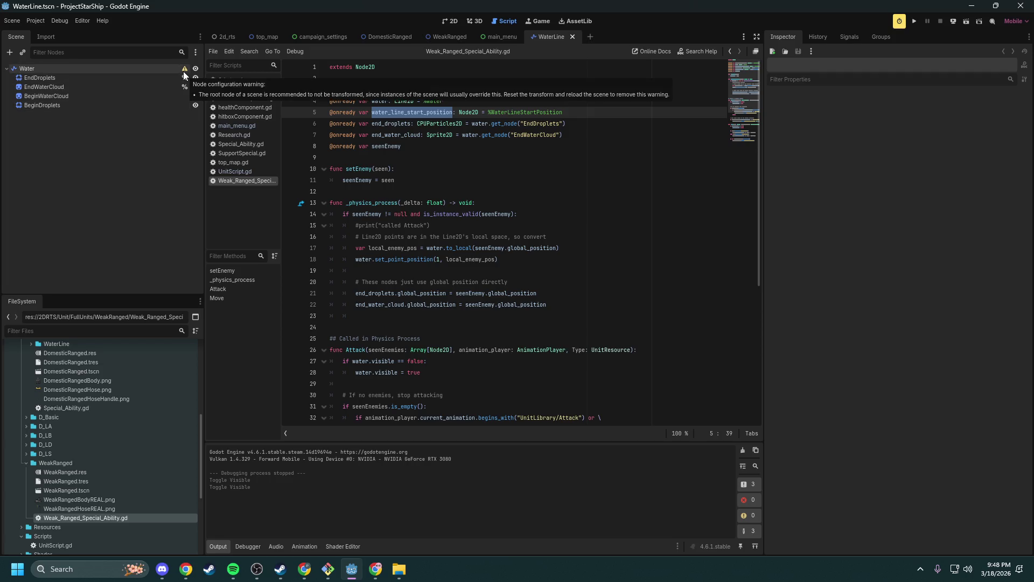
click(163, 70)
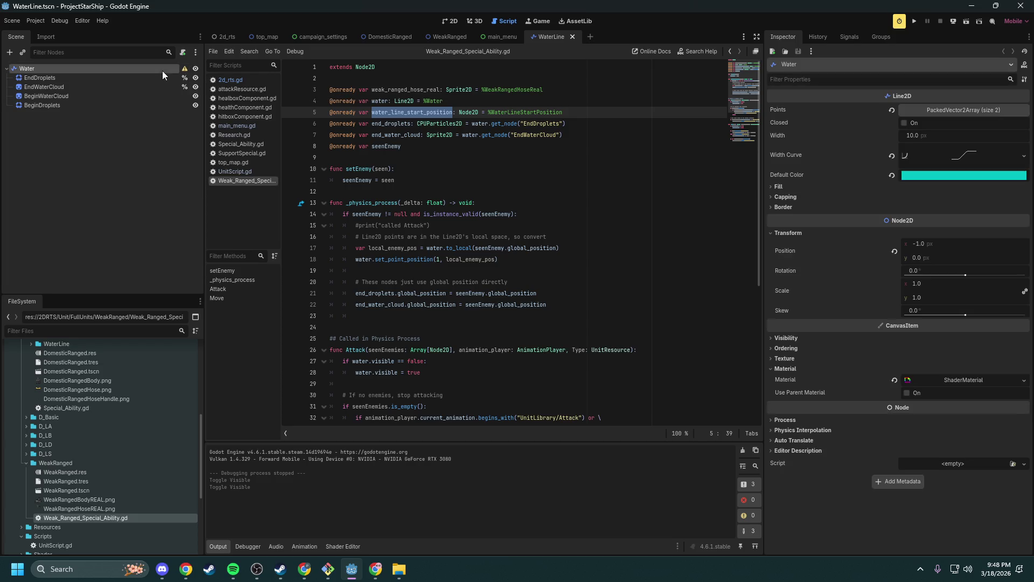
click(450, 21)
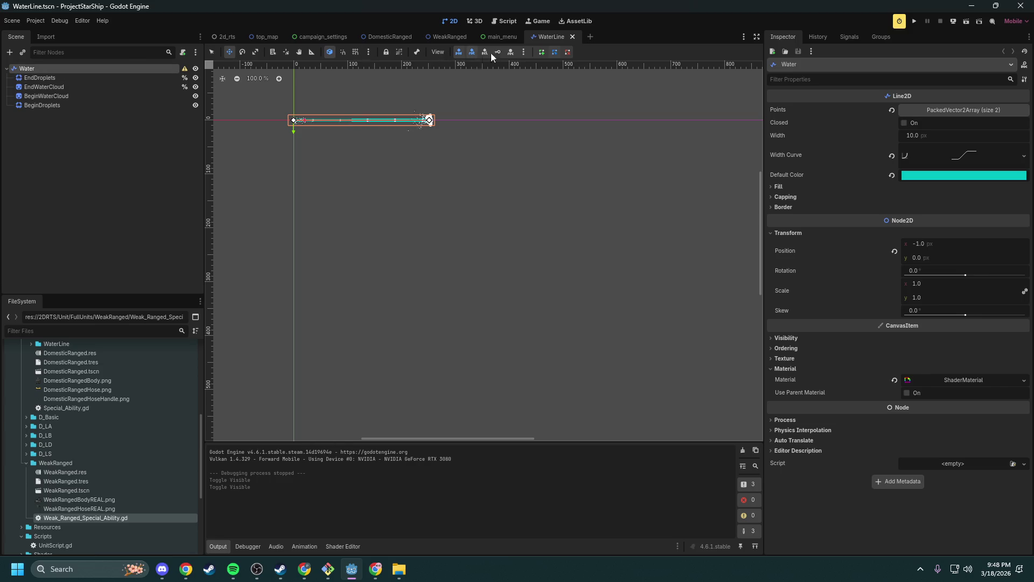
- Close WaterLine, return to the WeakRanged scene, and open its UnitScript.gd
click(572, 36)
click(447, 37)
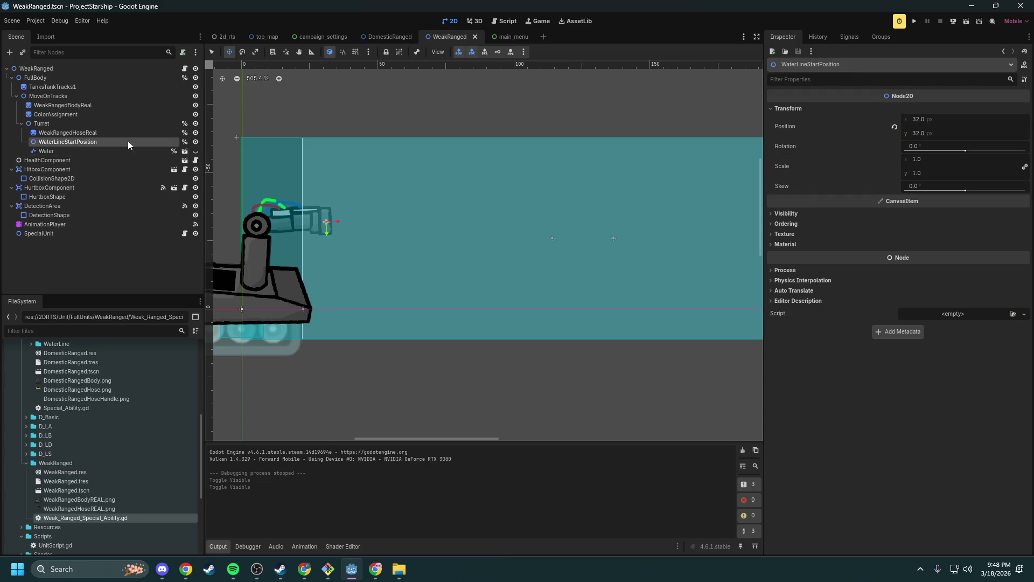
click(185, 69)
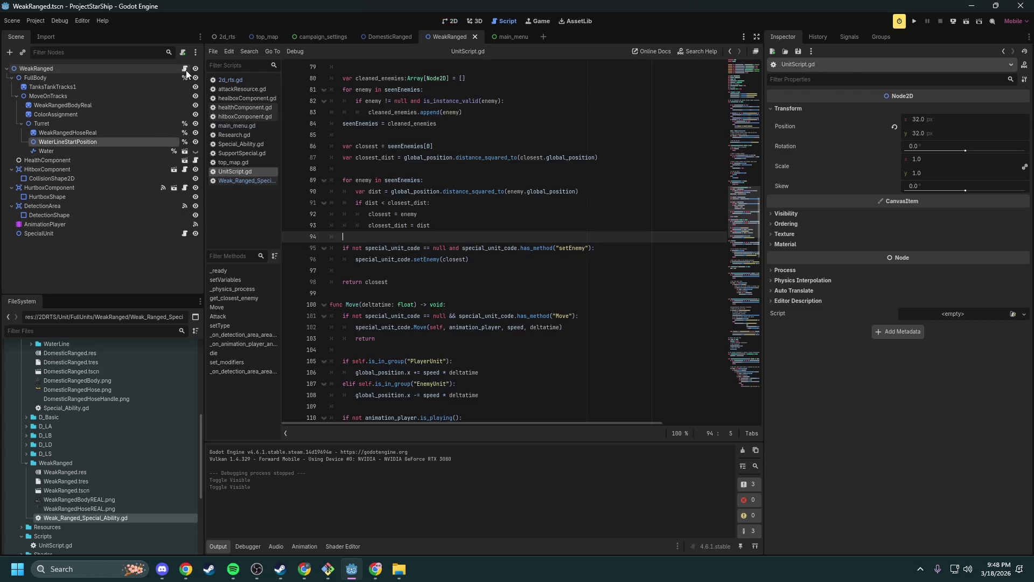
- Look up water_line_start_position in SpecialUnit's script with Ctrl+F, then return to the WeakRanged 2D view
click(186, 224)
click(185, 234)
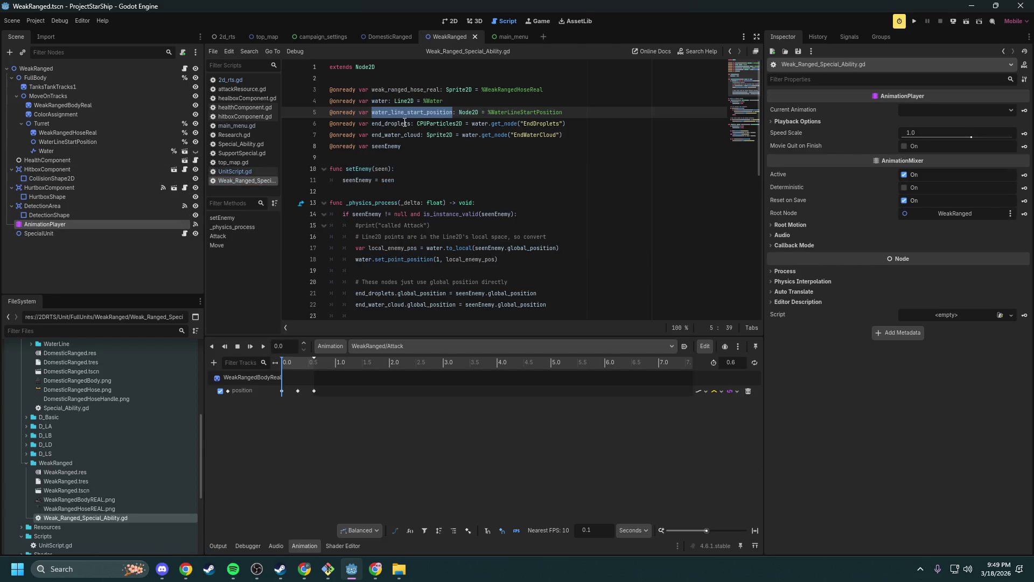
click(394, 100)
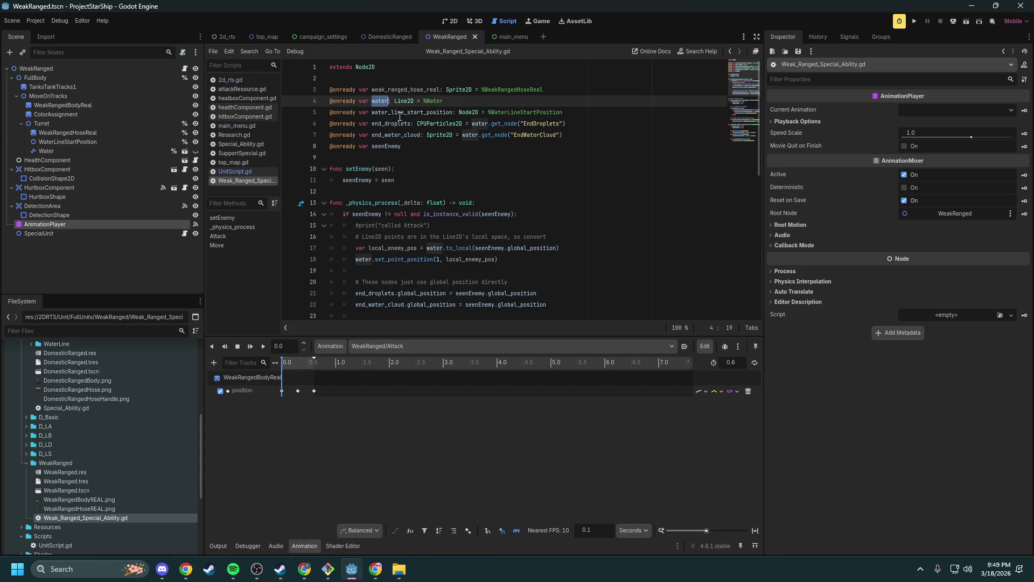
double_click(402, 112)
scroll(421, 158, down, 2)
scroll(421, 134, up, 2)
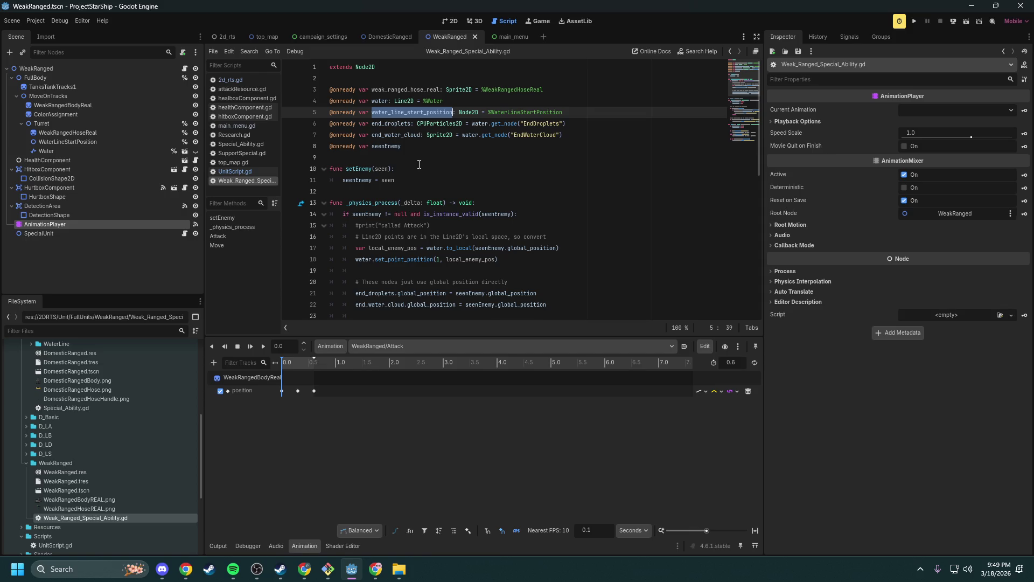
key(ctrl+f)
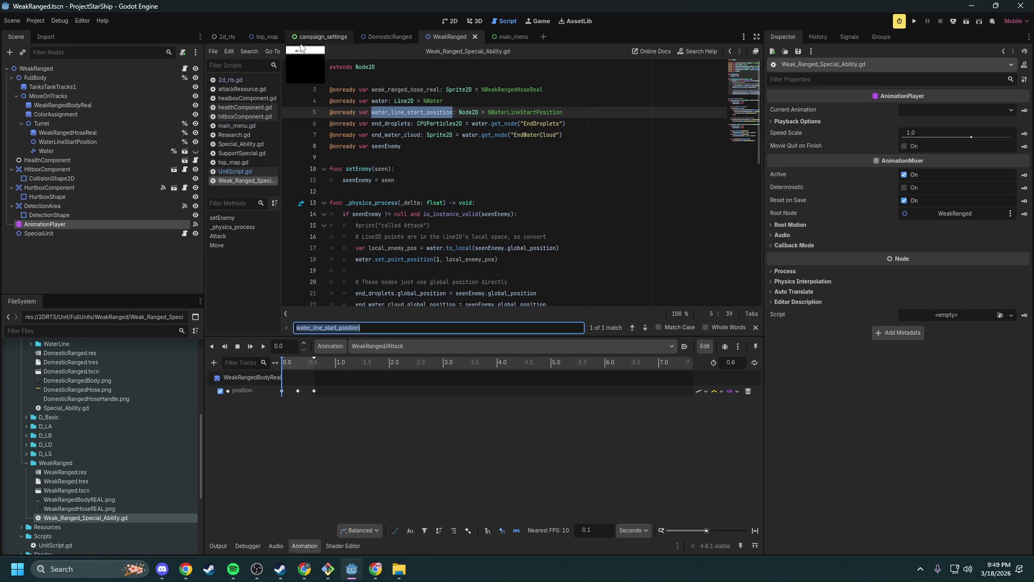
click(447, 23)
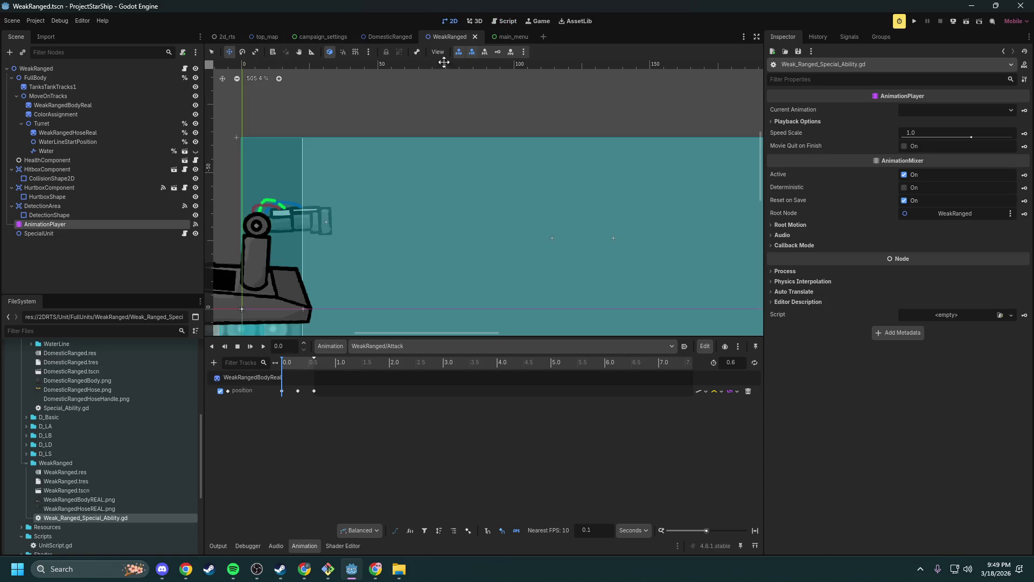
- Unhide the Water line, drag its start onto the hose nozzle near (32, 32), and run the game
click(52, 156)
scroll(330, 144, down, 4)
click(196, 152)
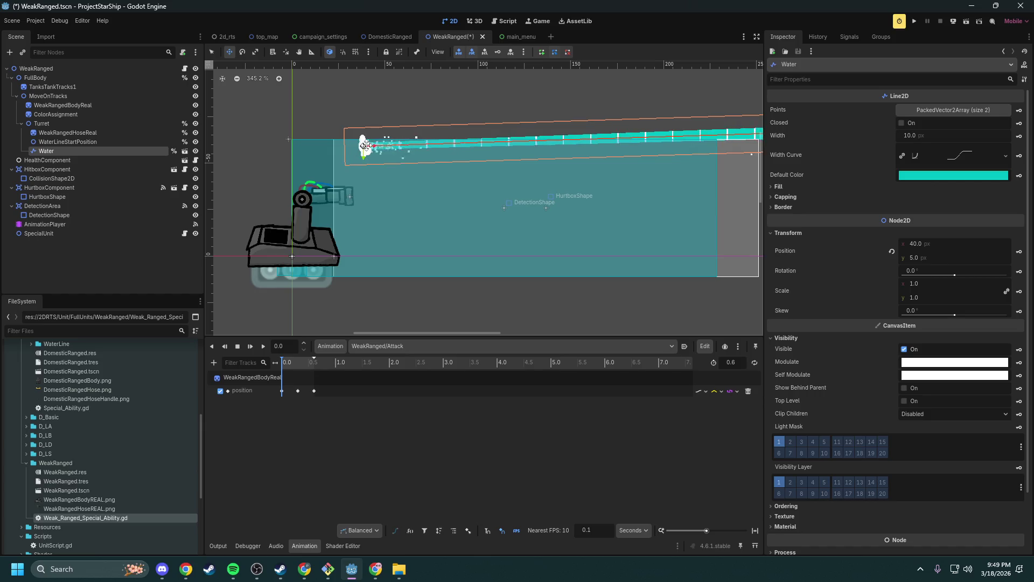
drag(365, 146, 351, 194)
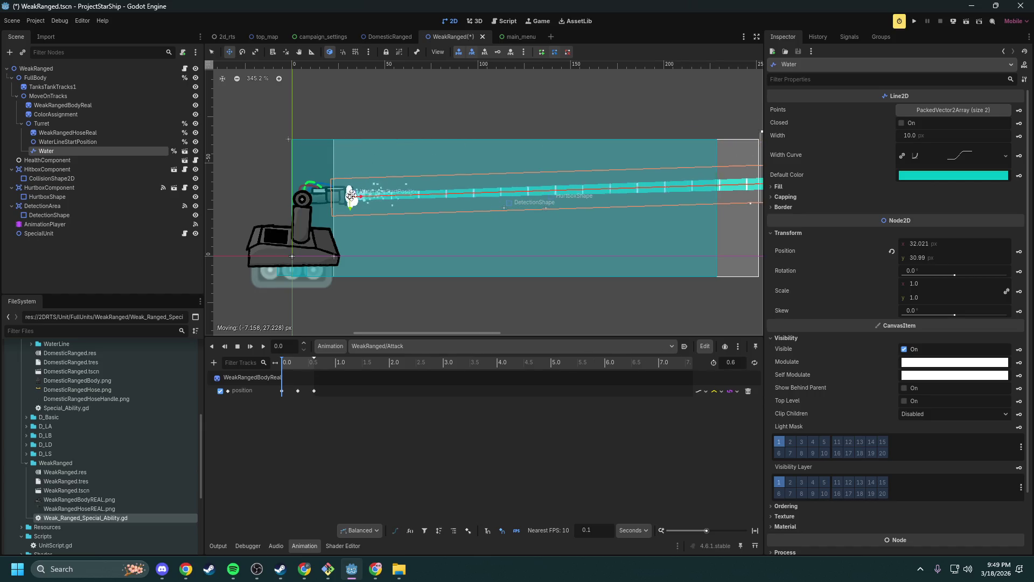
scroll(425, 136, down, 2)
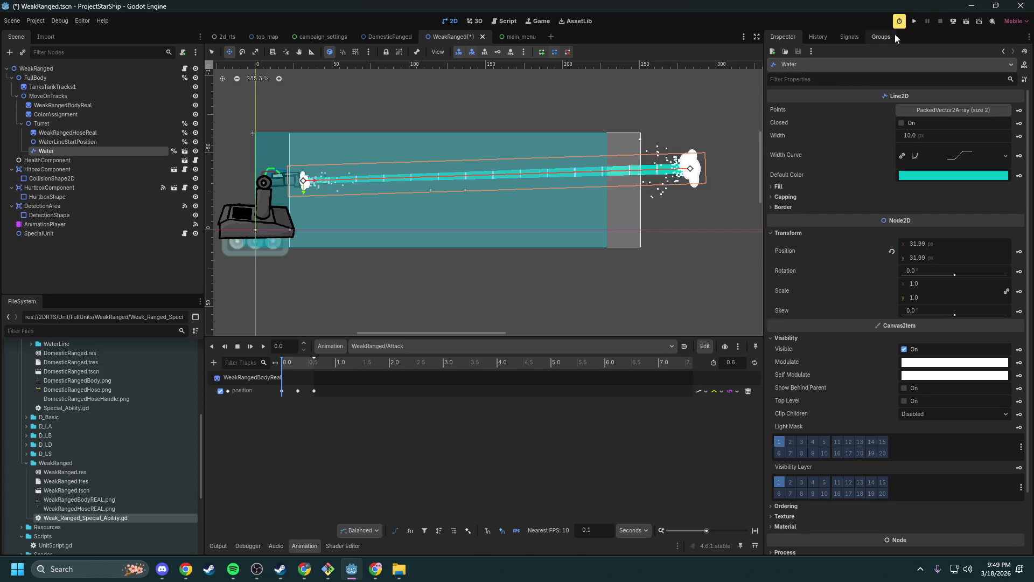
click(914, 21)
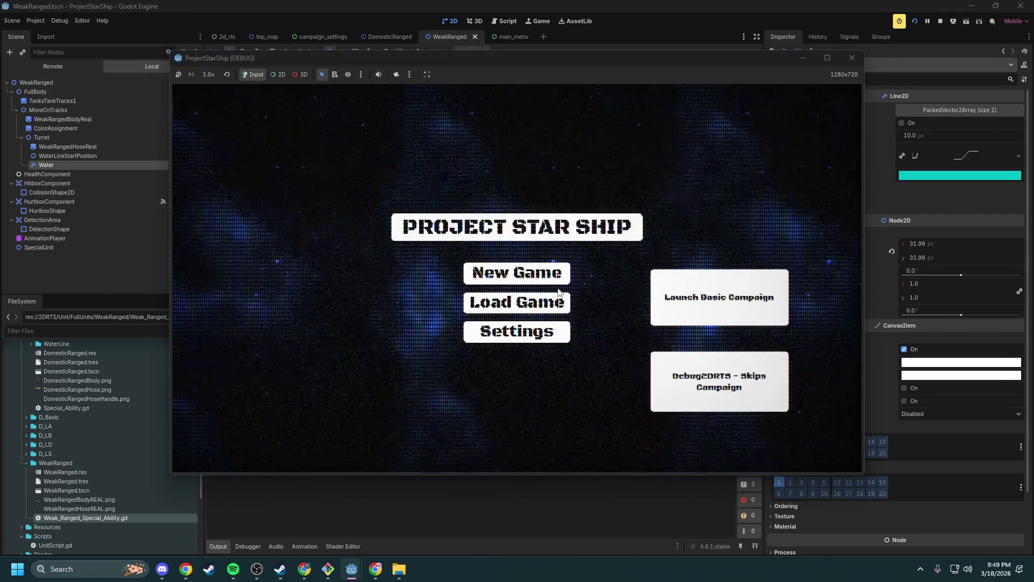
- Start the Debug2DRTS battle, spawn a Weak Ranged unit to watch it spray water, then close the game
click(687, 377)
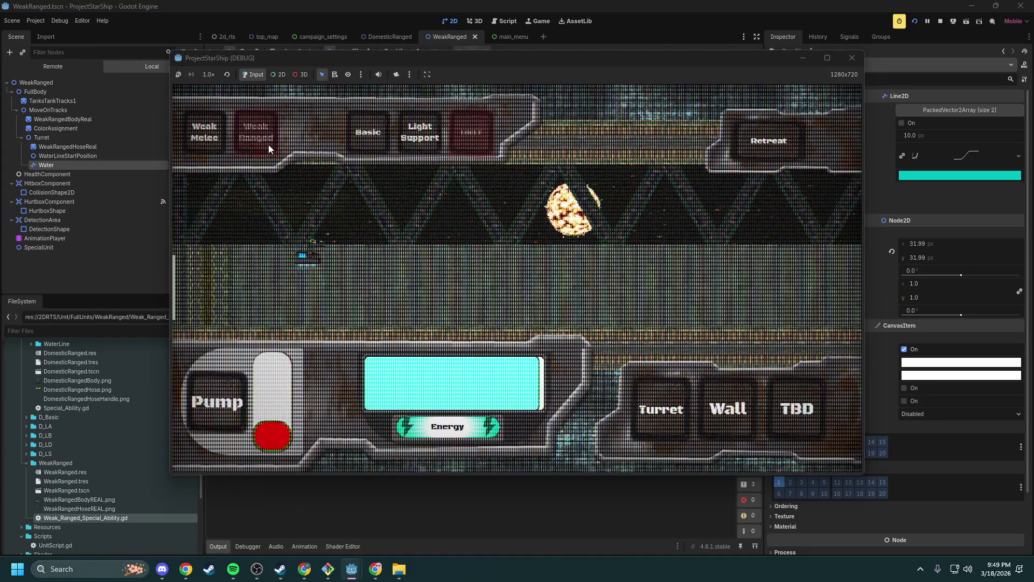
click(237, 387)
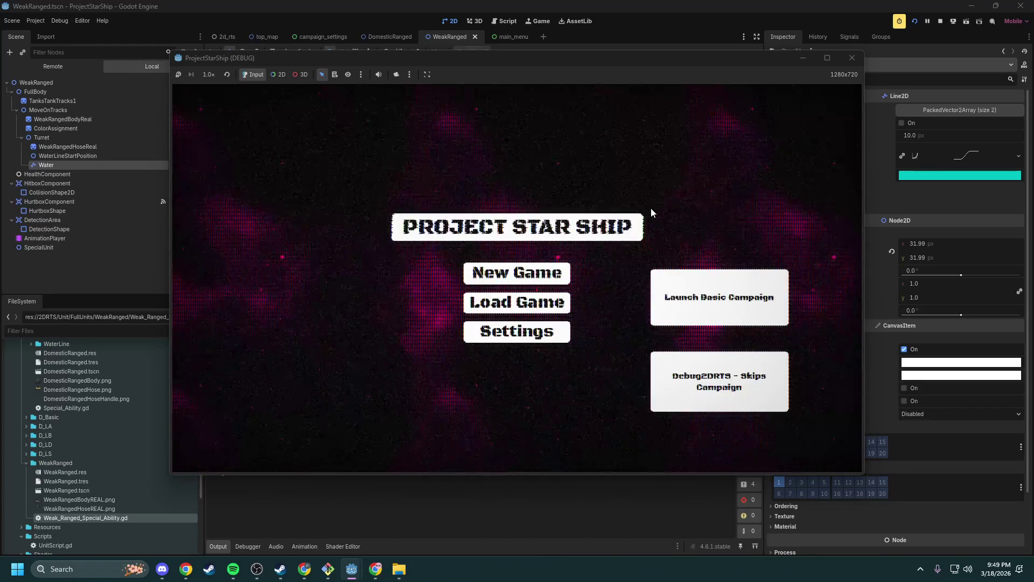
click(844, 64)
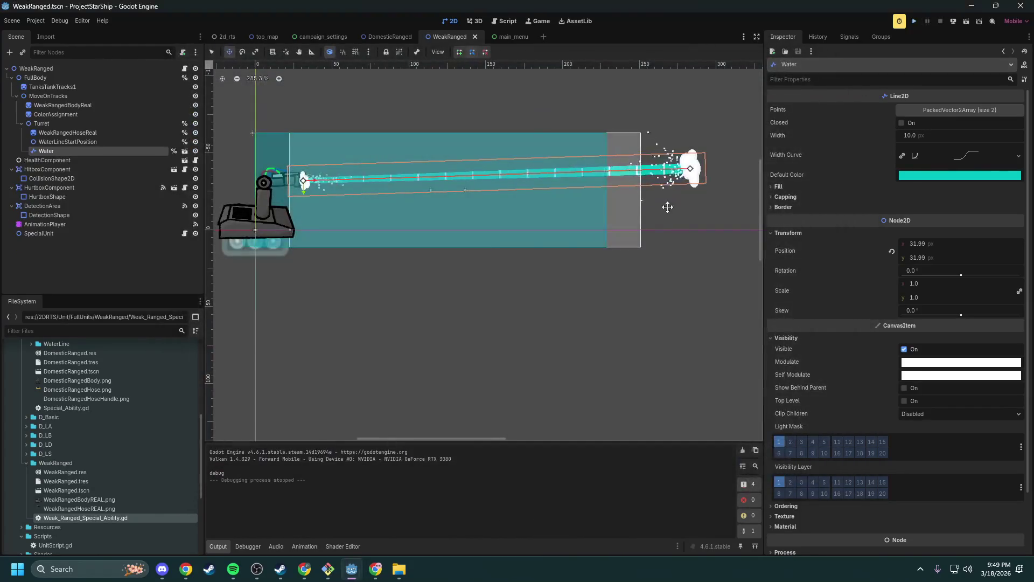
- Recentre the WeakRanged canvas, then open main_menu.gd from the main_menu scene
drag(419, 230, 449, 251)
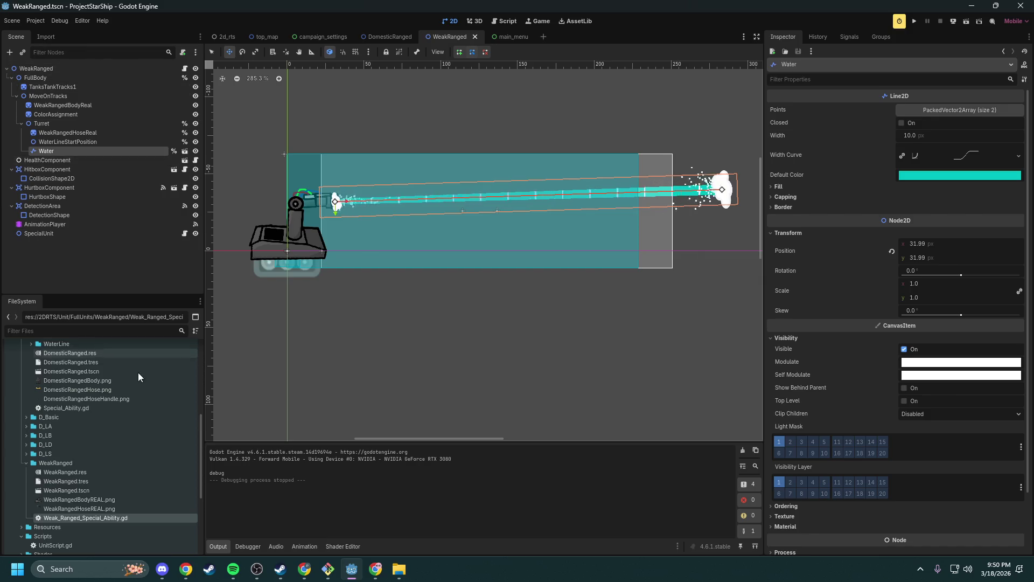
scroll(128, 393, up, 10)
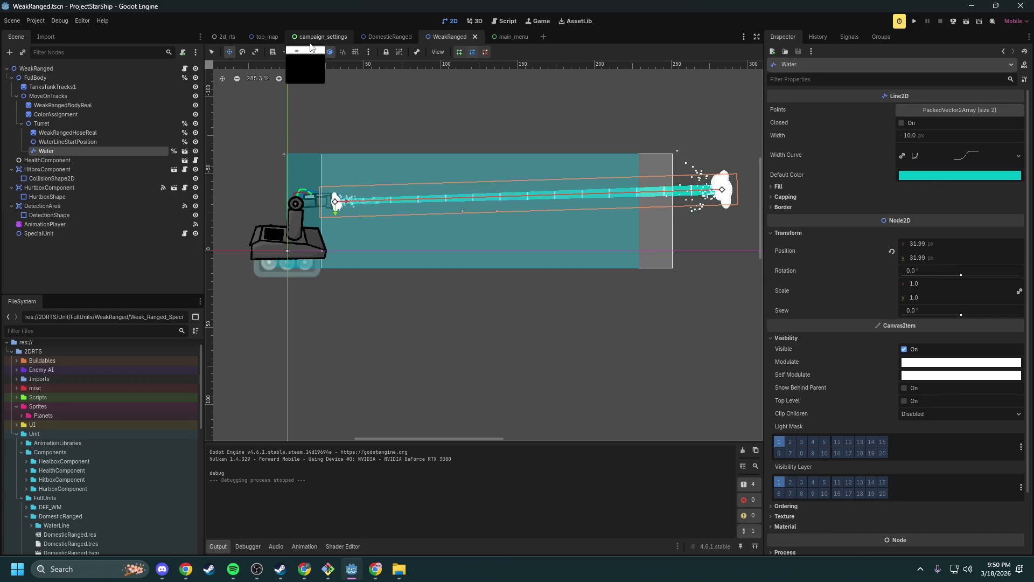
click(504, 37)
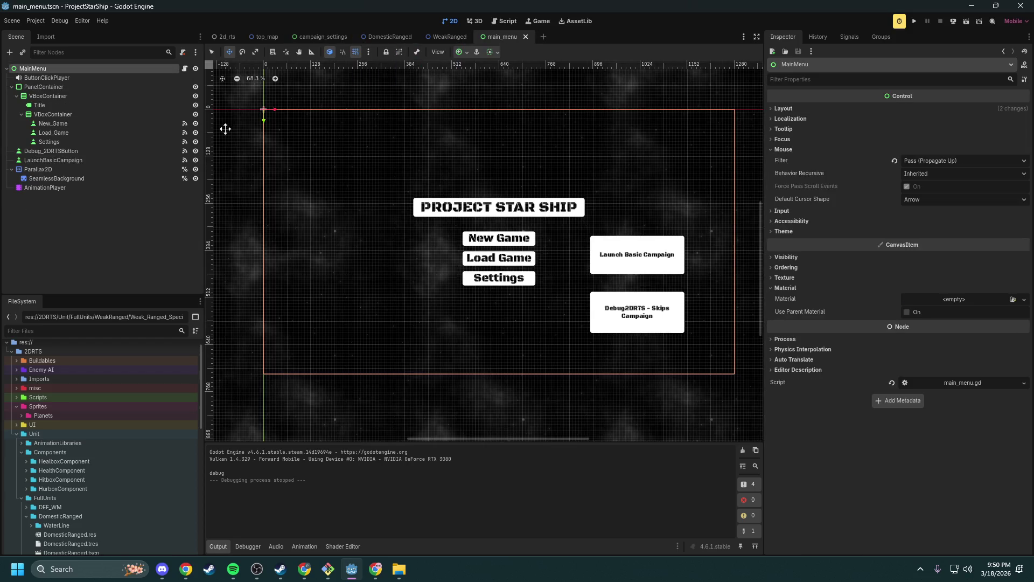
click(184, 68)
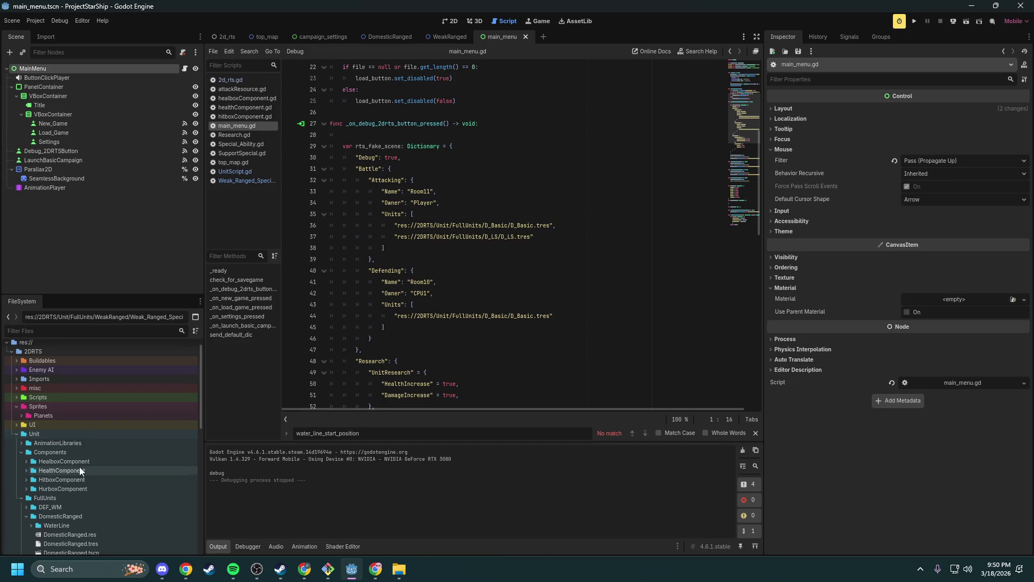
- Add the DomesticRanged.tres path on its own line in the Units array, save, and run the game
scroll(79, 467, down, 2)
mouse_move(108, 490)
mouse_down()
mouse_move(227, 388)
mouse_move(551, 251)
mouse_move(553, 240)
mouse_up()
click(523, 238)
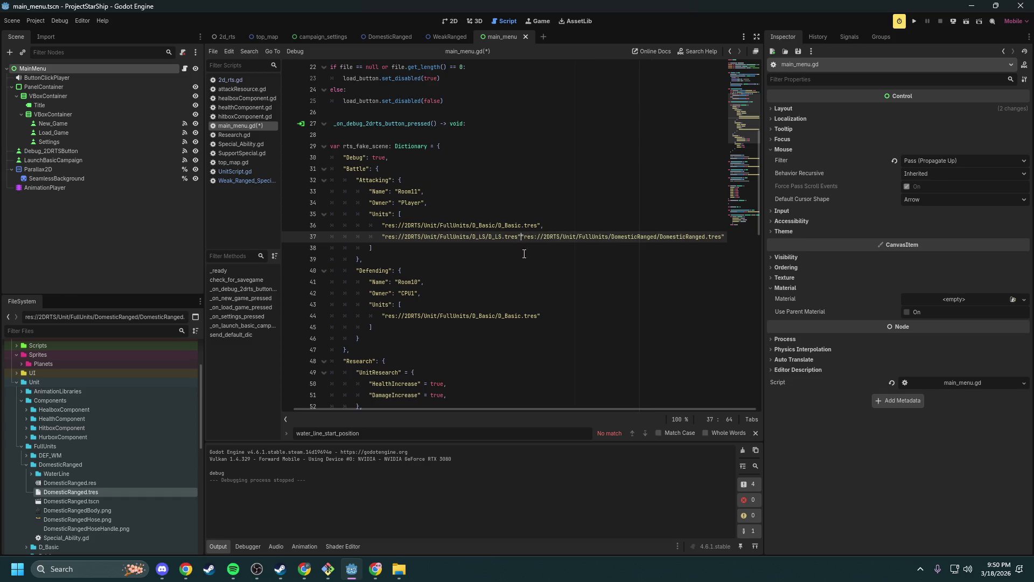
text(,)
key(Return)
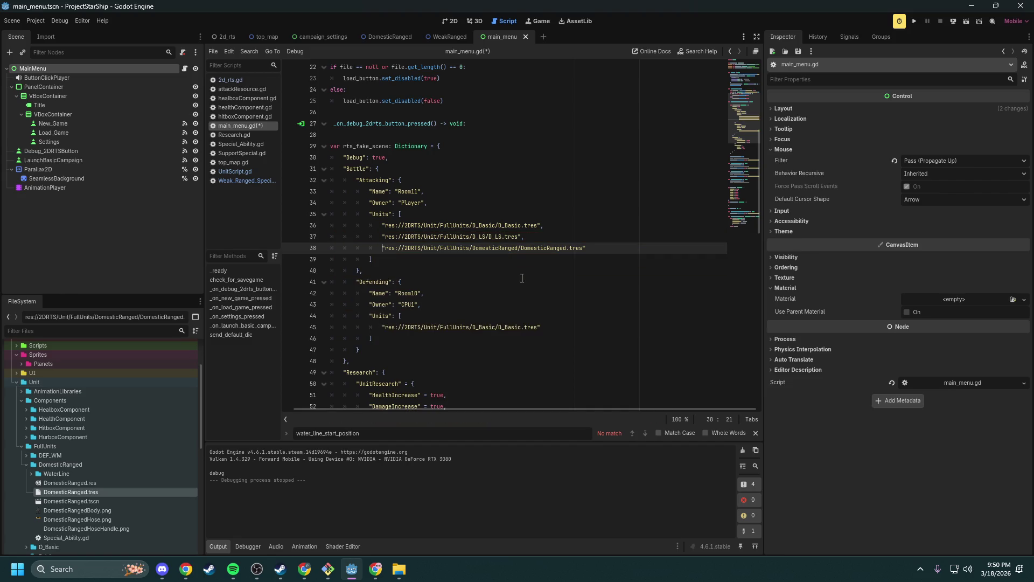
key(ctrl+s)
click(915, 22)
- In the Debug2DRTS battle, deploy two Domestic Ranged units and trigger the Pump, then close the game
click(672, 375)
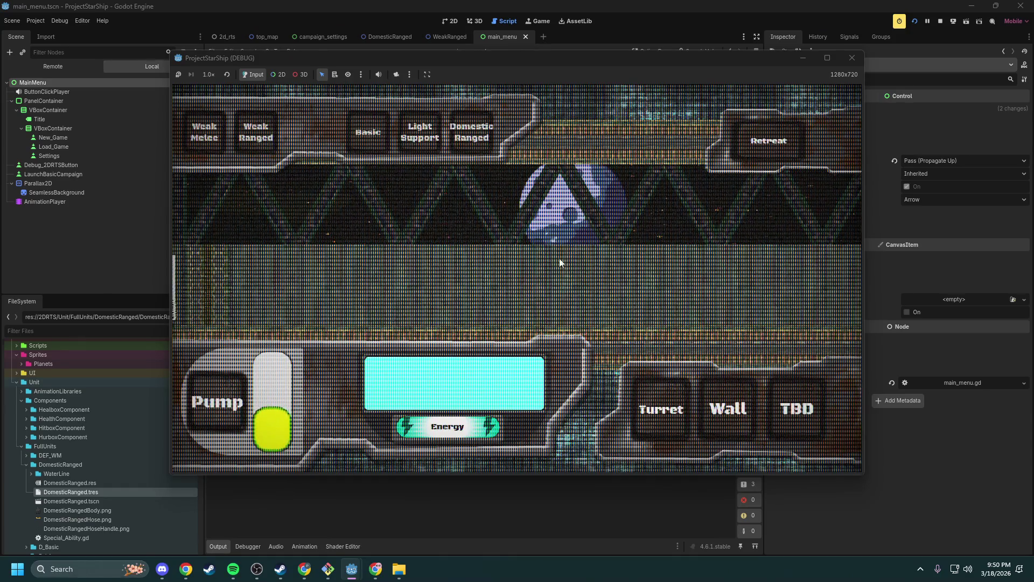
click(472, 141)
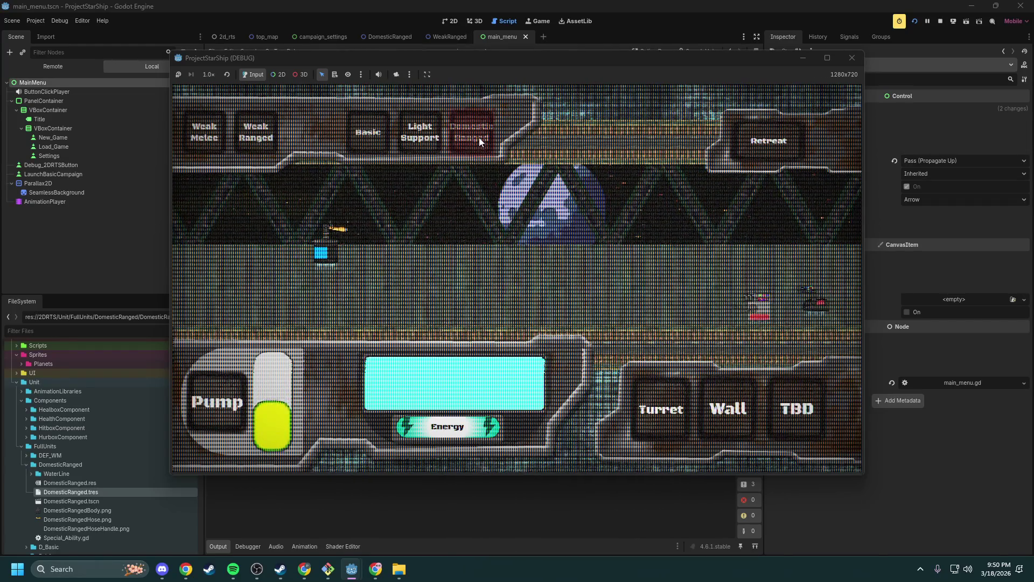
click(216, 398)
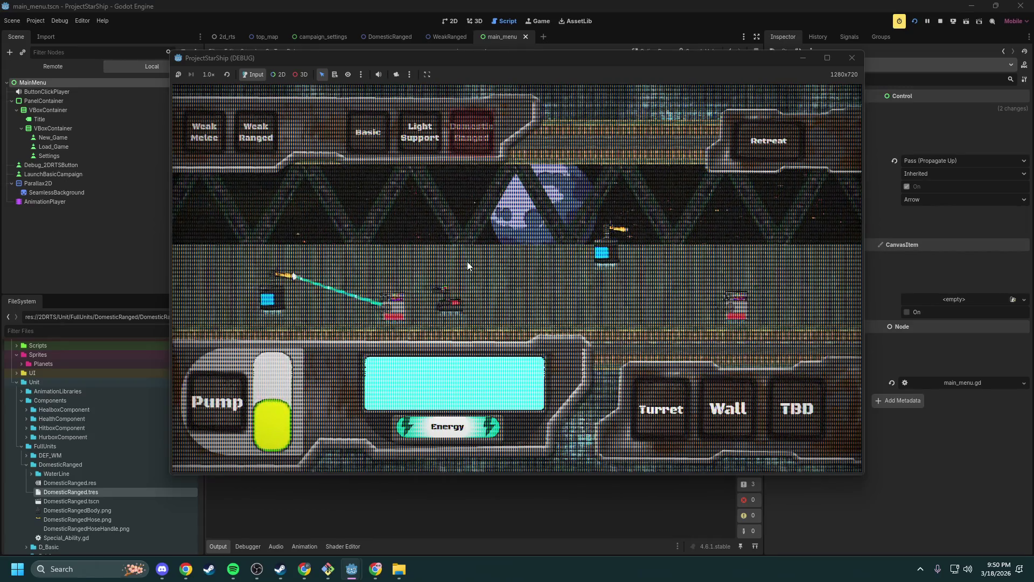
click(474, 150)
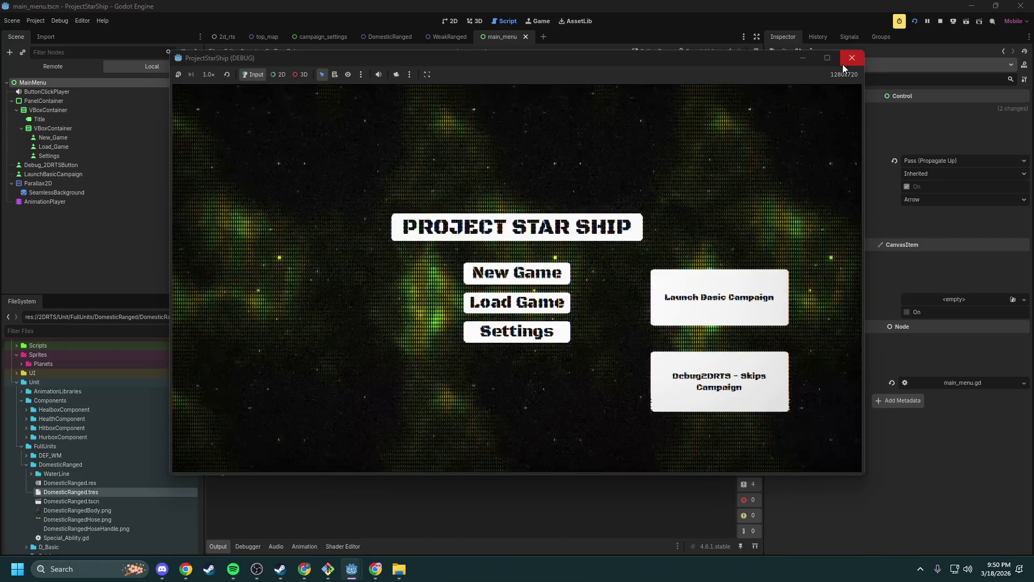
click(844, 64)
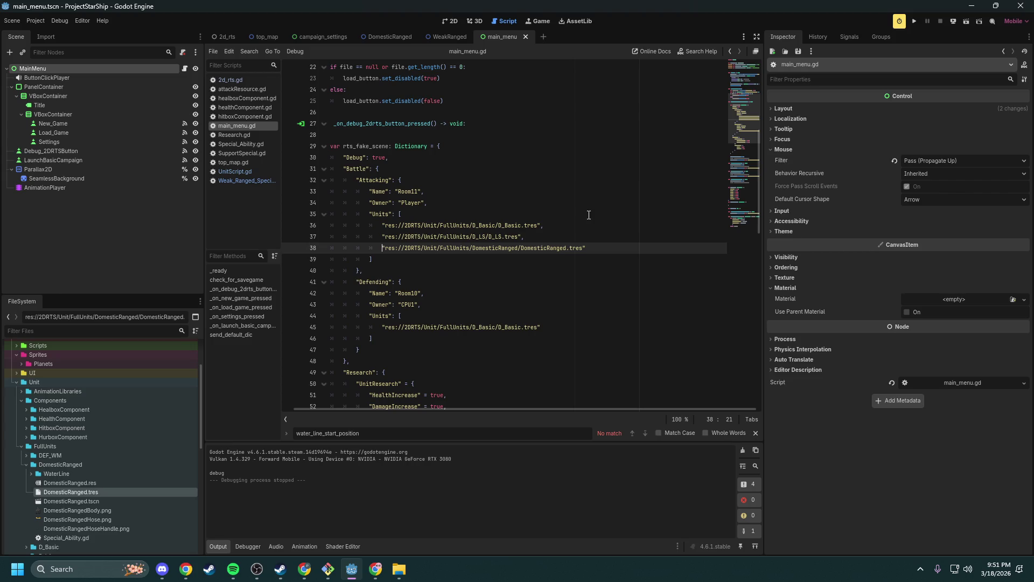
- Switch to the DomesticRanged scene, close Godot, and move the Git Bash window forward
click(390, 36)
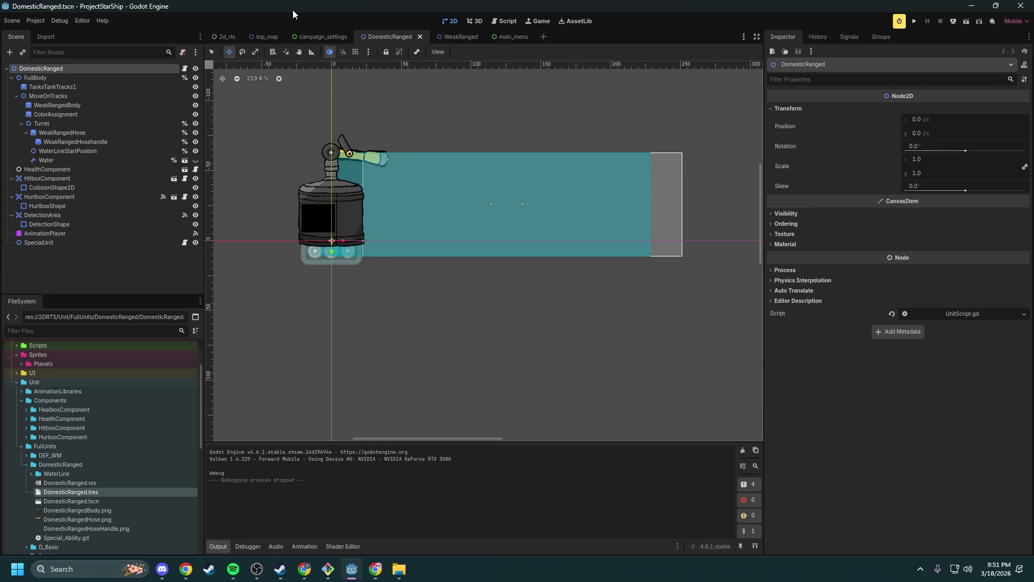
click(1021, 5)
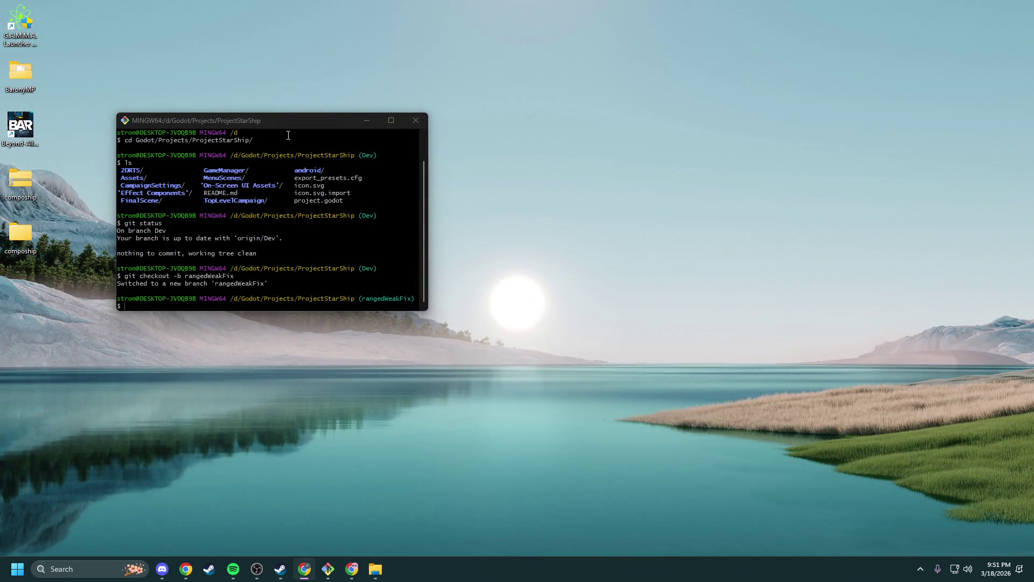
drag(285, 120, 335, 94)
text(git stat)
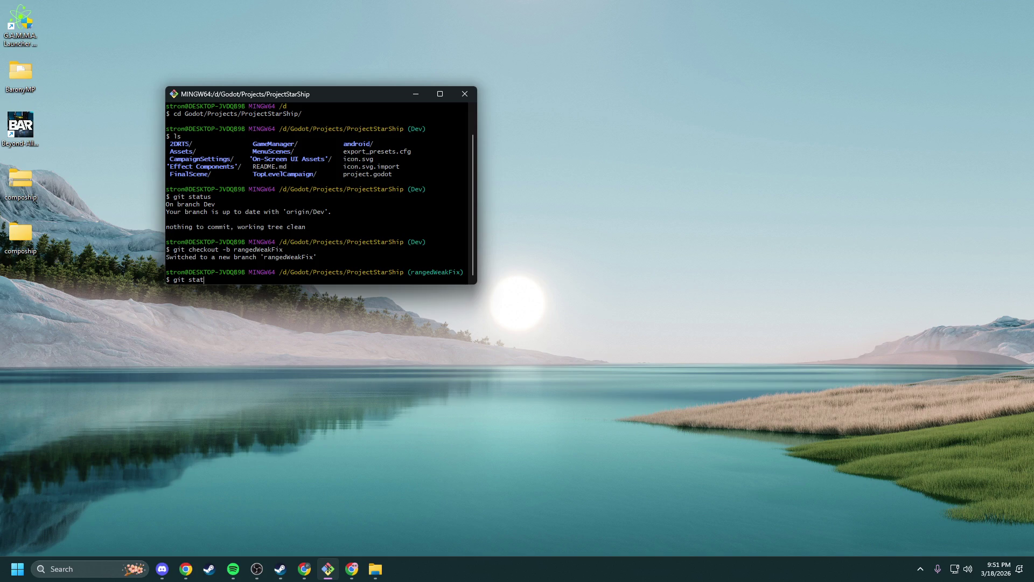
- Check the repository status and stage all the water-hose changes
text(us)
key(Return)
text(g)
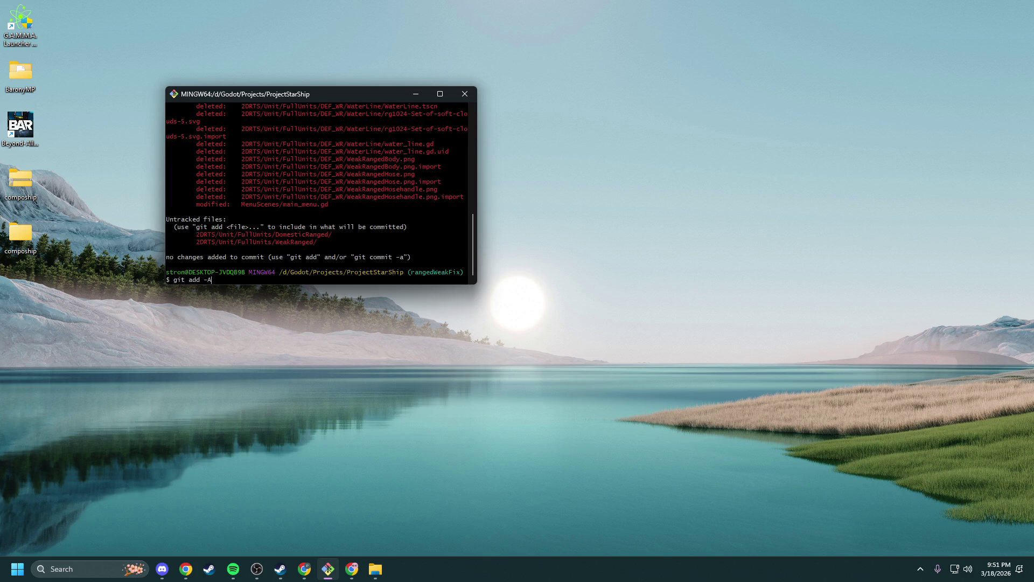
key(Return)
text(git stat)
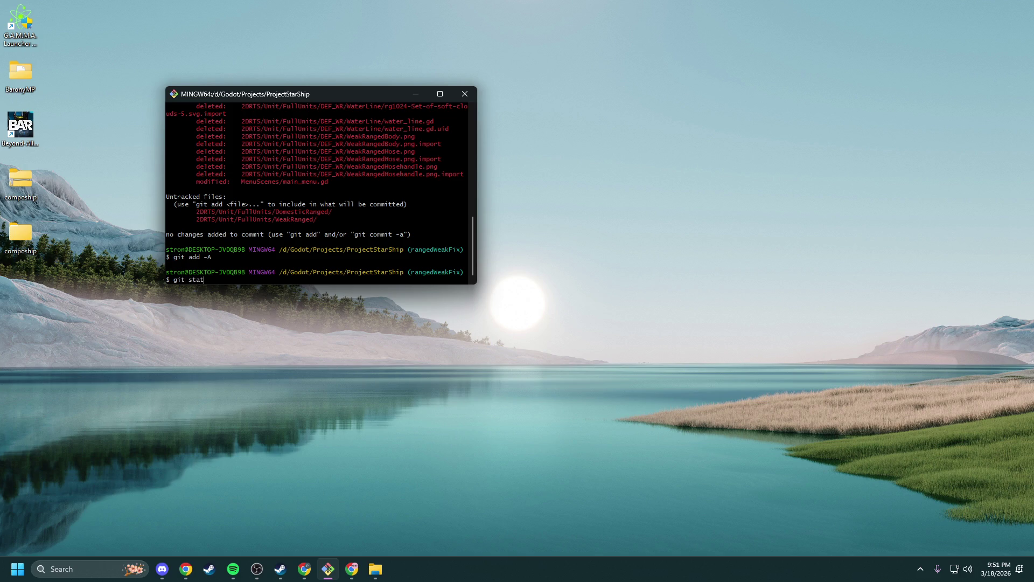
text(us)
key(Return)
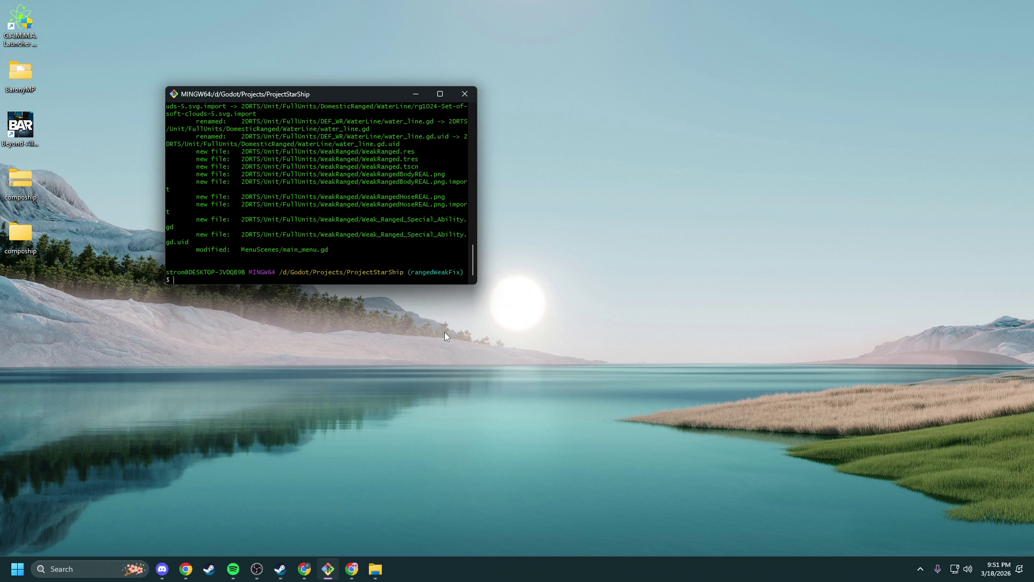
- Enlarge the terminal and commit the staged changes with a message
drag(391, 284, 406, 436)
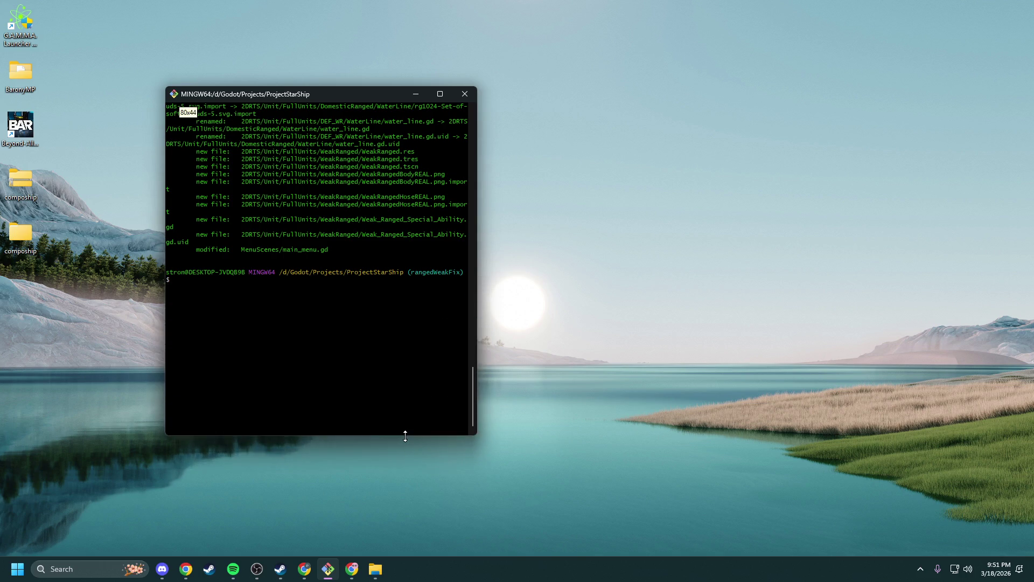
scroll(376, 368, up, 13)
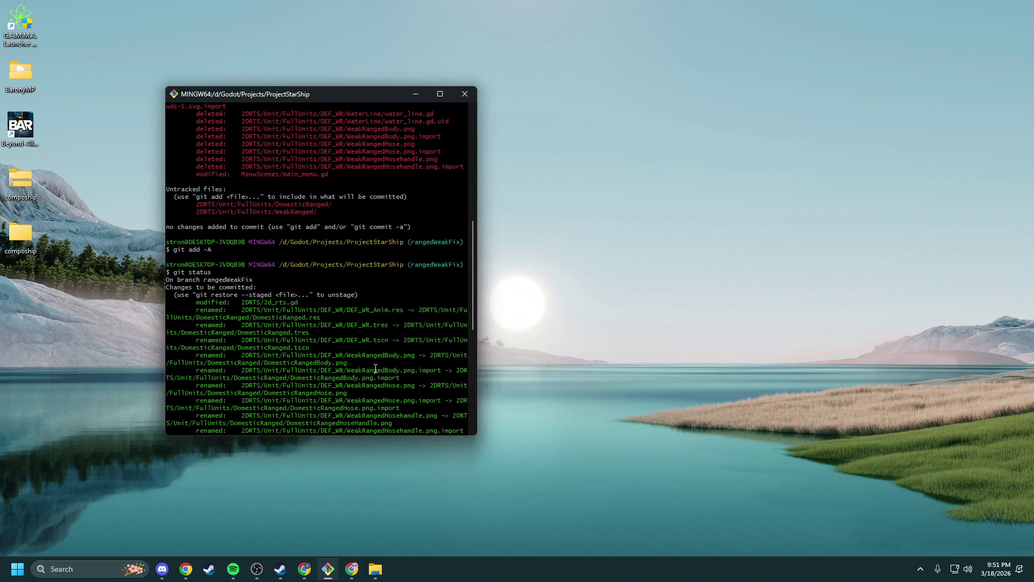
scroll(376, 368, down, 13)
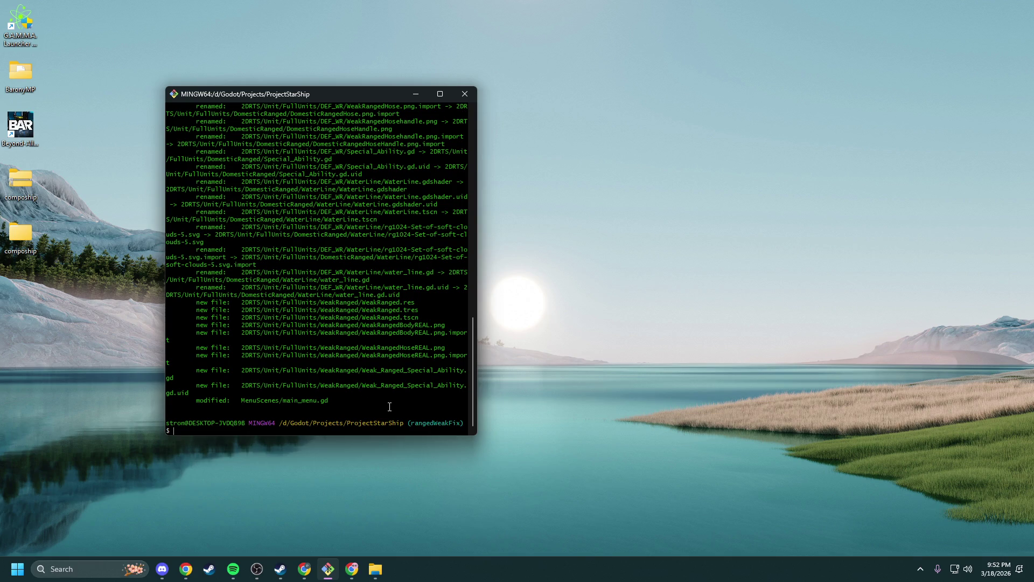
text(git commit -m "f)
text(inished dumb )
text(ranged units god im a)
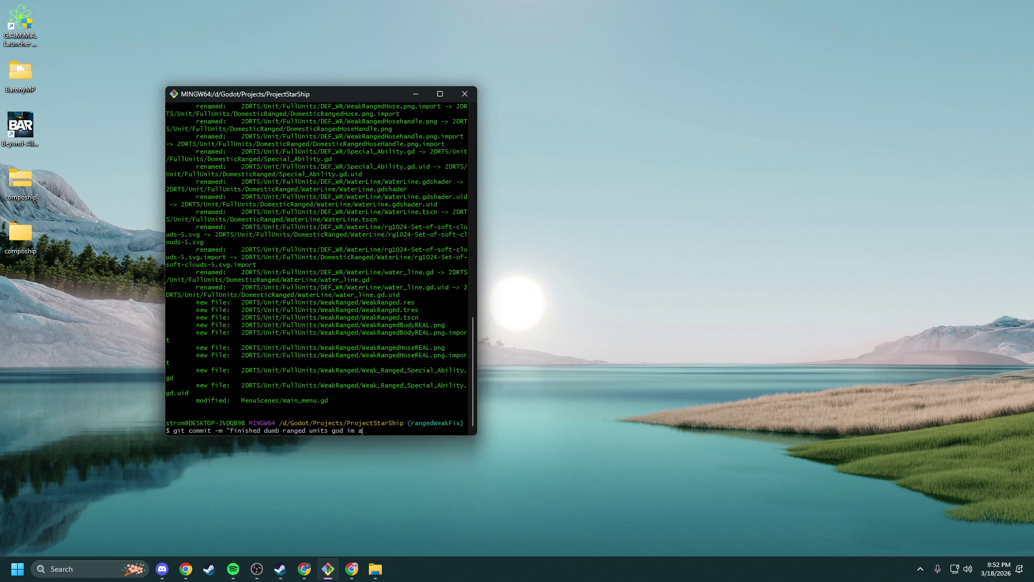
text(ing)
key(Return)
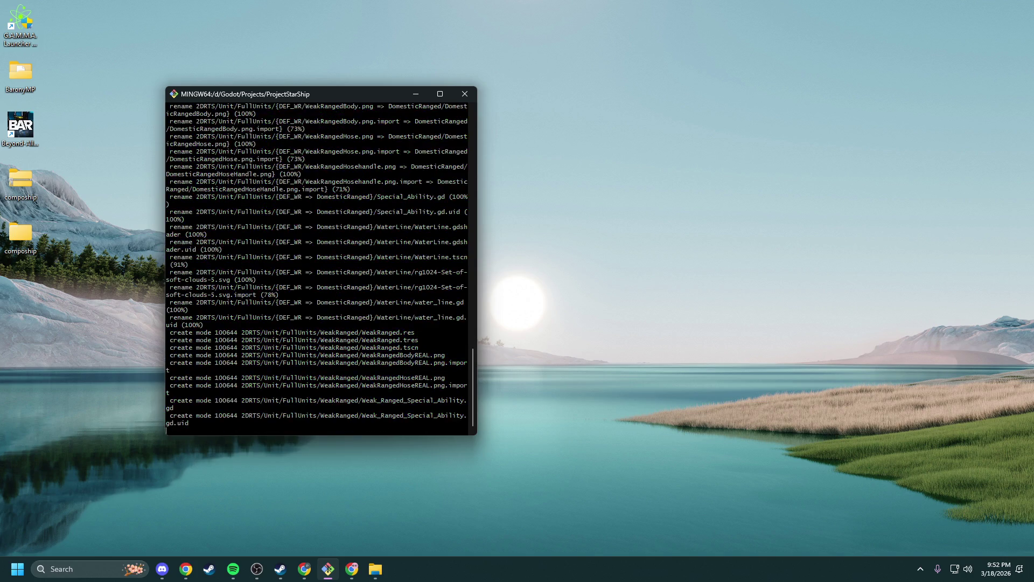
- Check out Dev and confirm it is one commit ahead of origin/Dev
text(git)
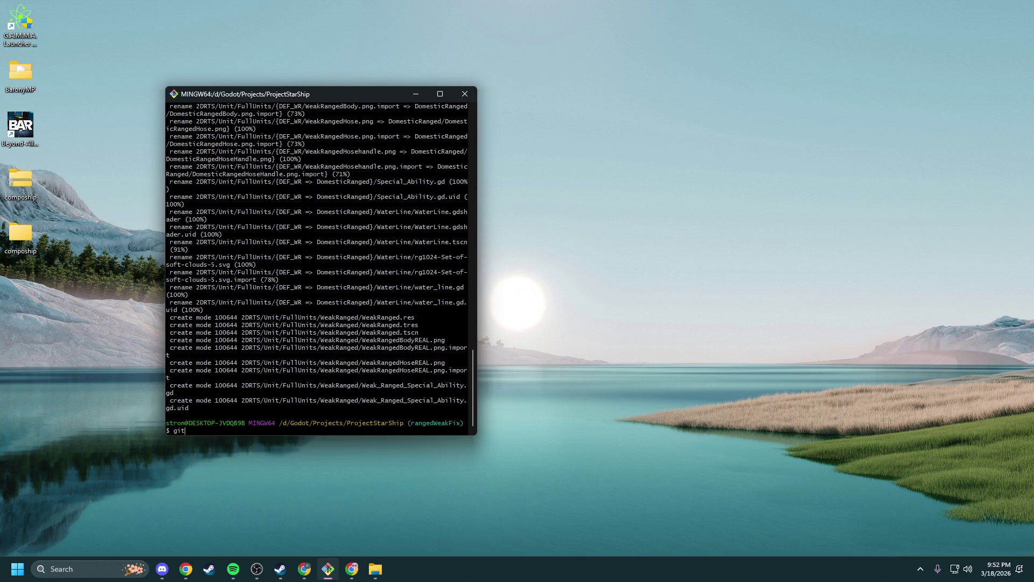
text( checkout De)
text(v)
key(Return)
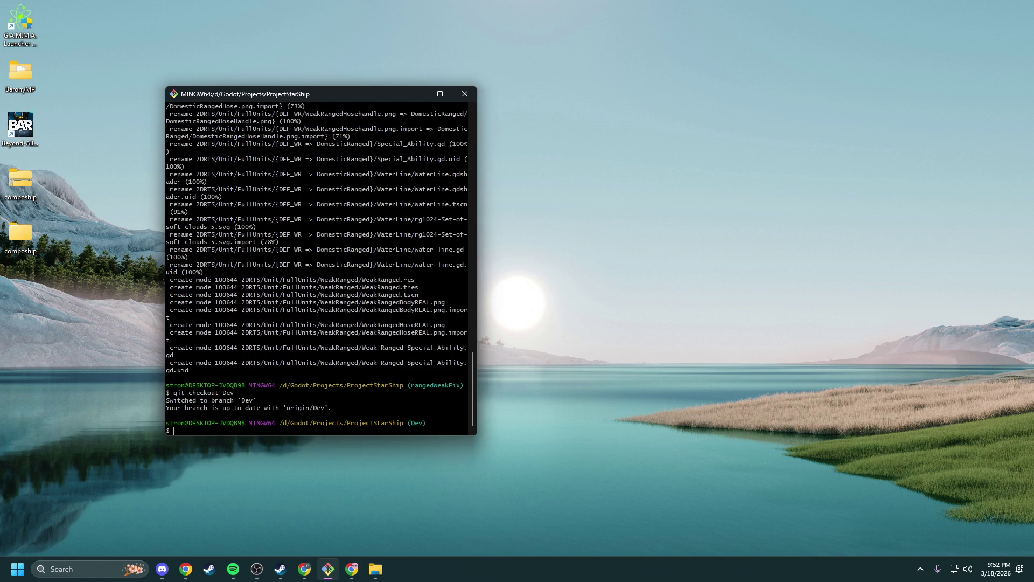
text(it merge)
key(ctrl+u)
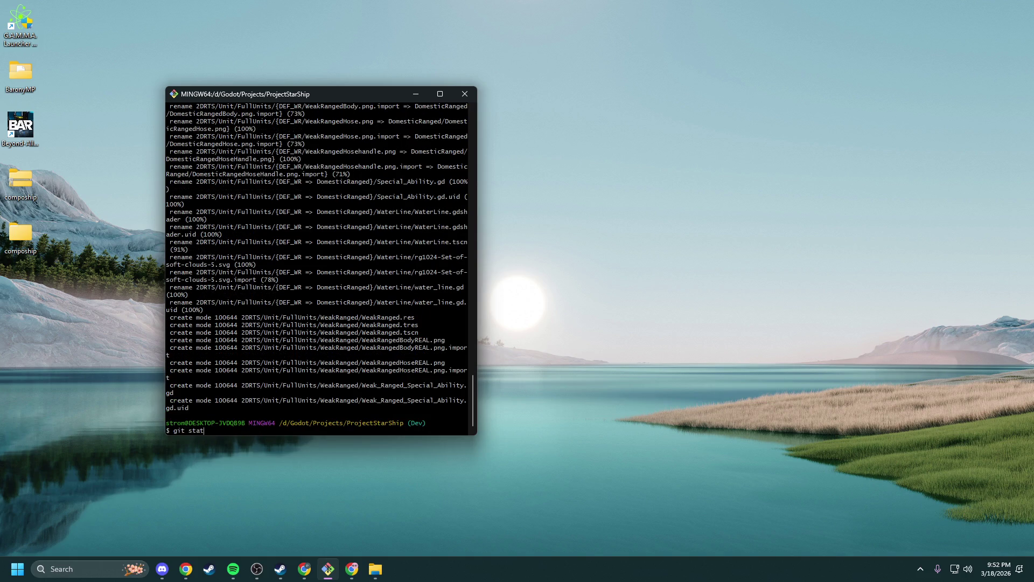
text(us)
key(Return)
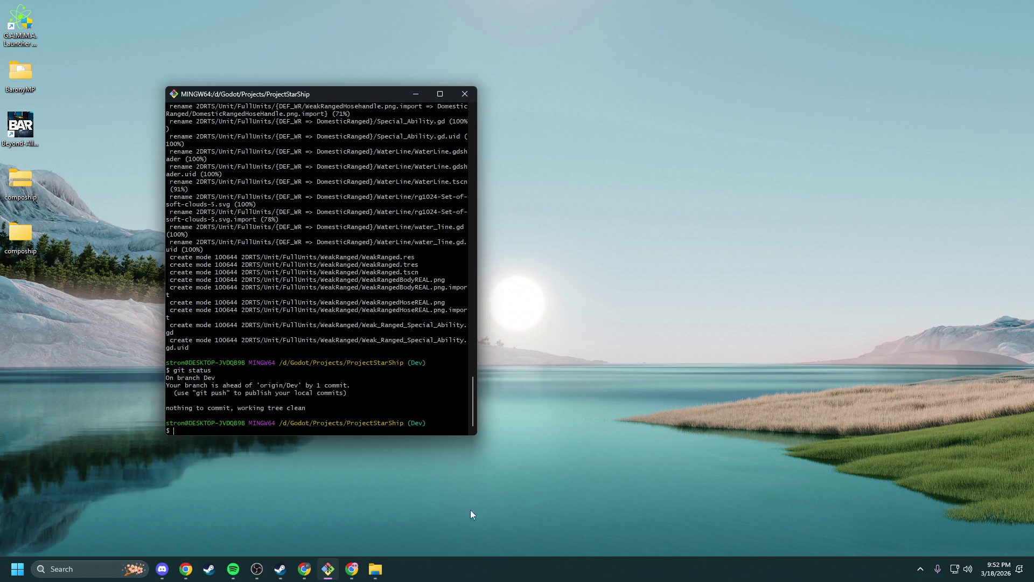
click(280, 569)
- Launch Godot from Steam, open ProjectStarShip, and start a debug run
click(203, 233)
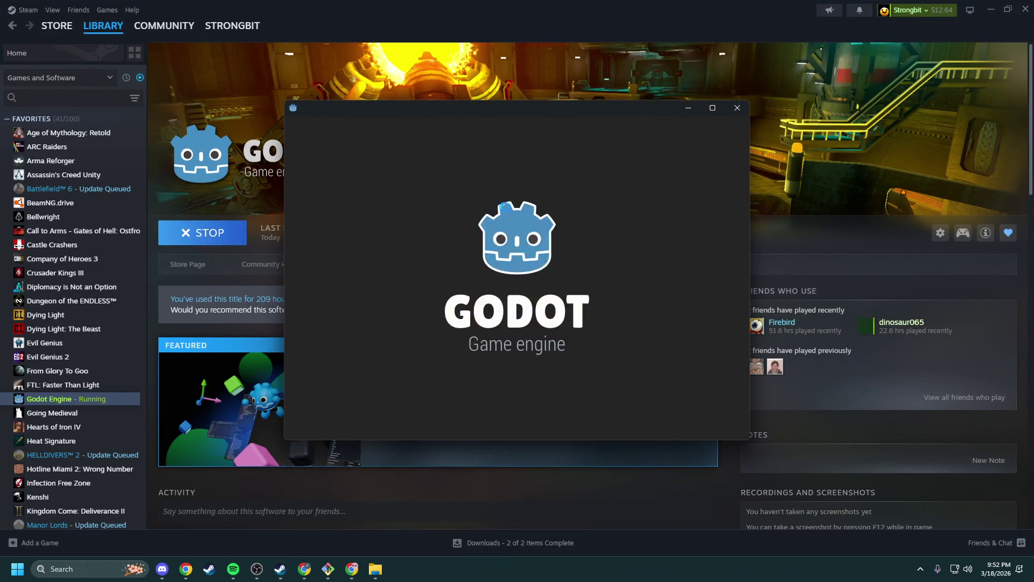
double_click(402, 174)
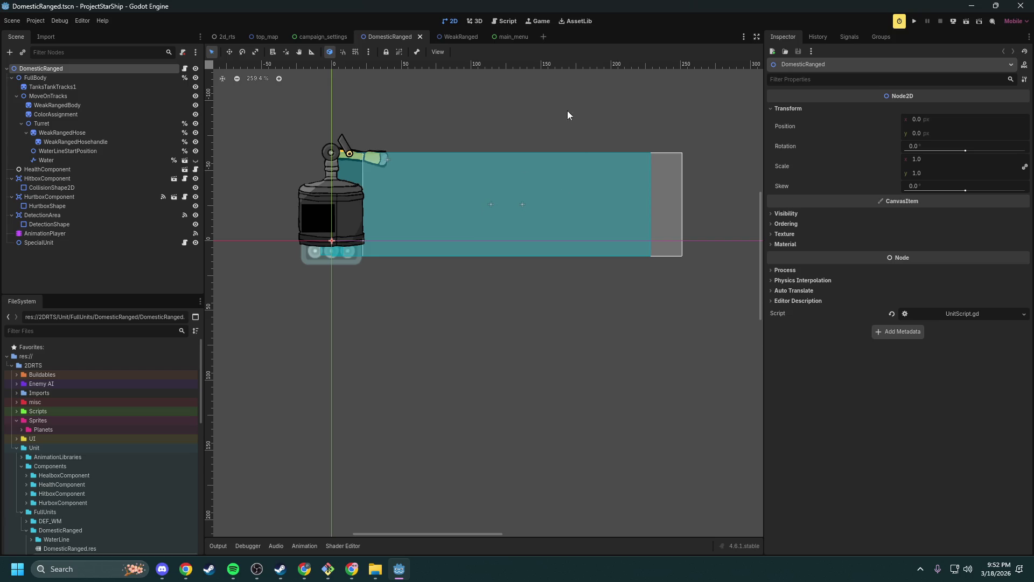
click(918, 21)
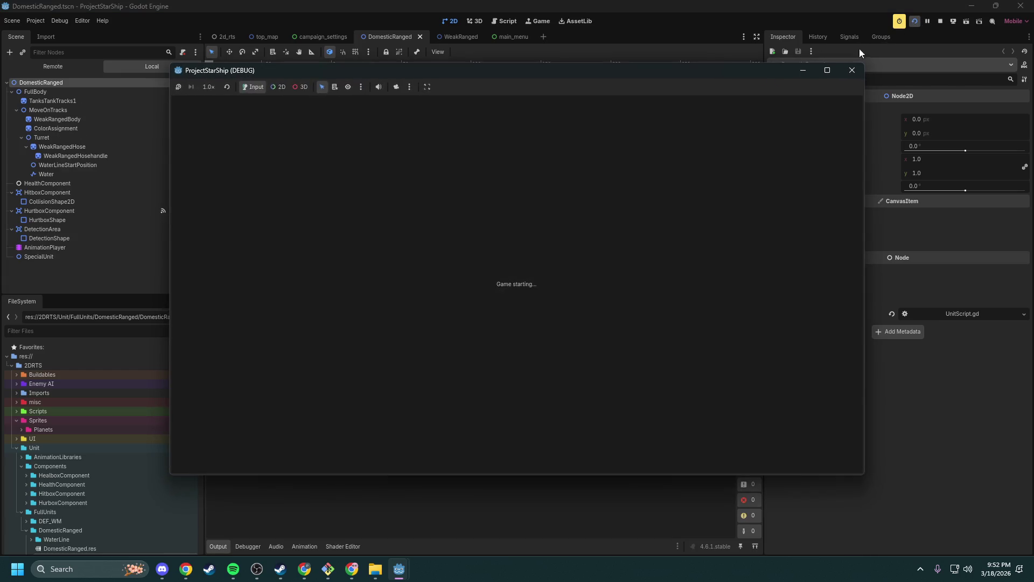
- Skip the campaign into the RTS scene and deploy Domestic Ranged and Weak Ranged units
click(668, 372)
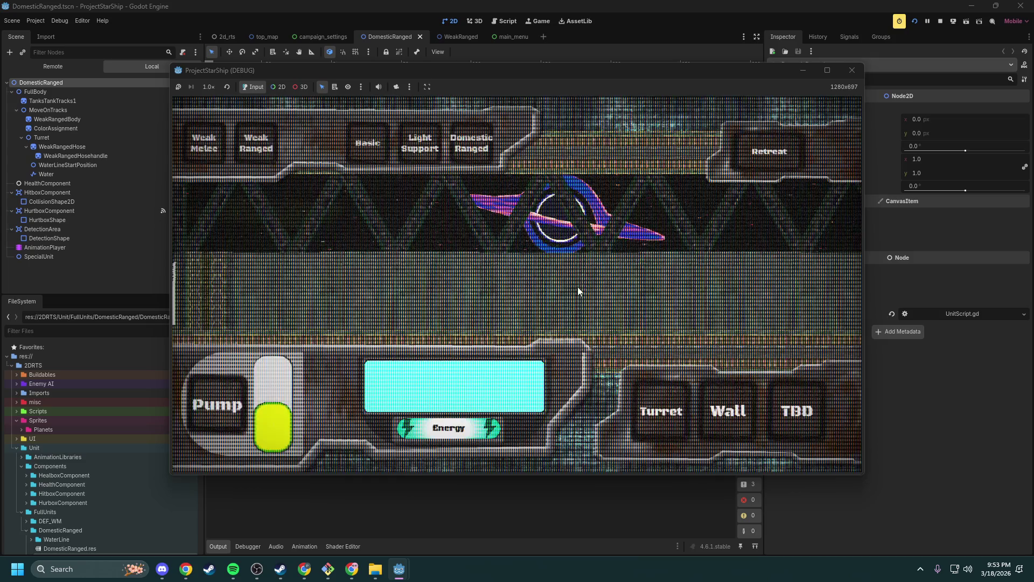
click(466, 162)
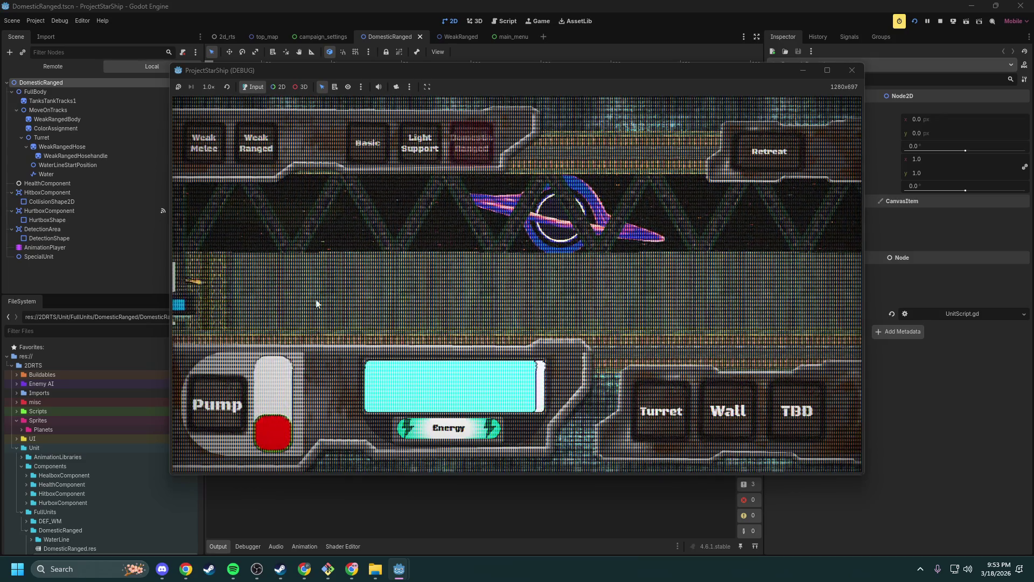
click(267, 140)
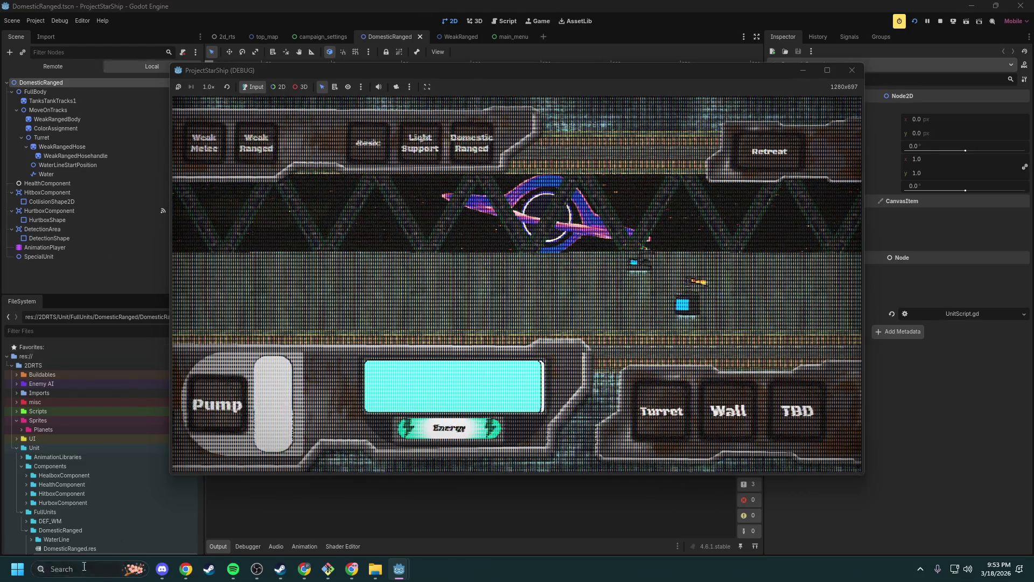
- Open Command Prompt from Windows search and list the home folder with dir
click(118, 569)
text(cmd)
key(Return)
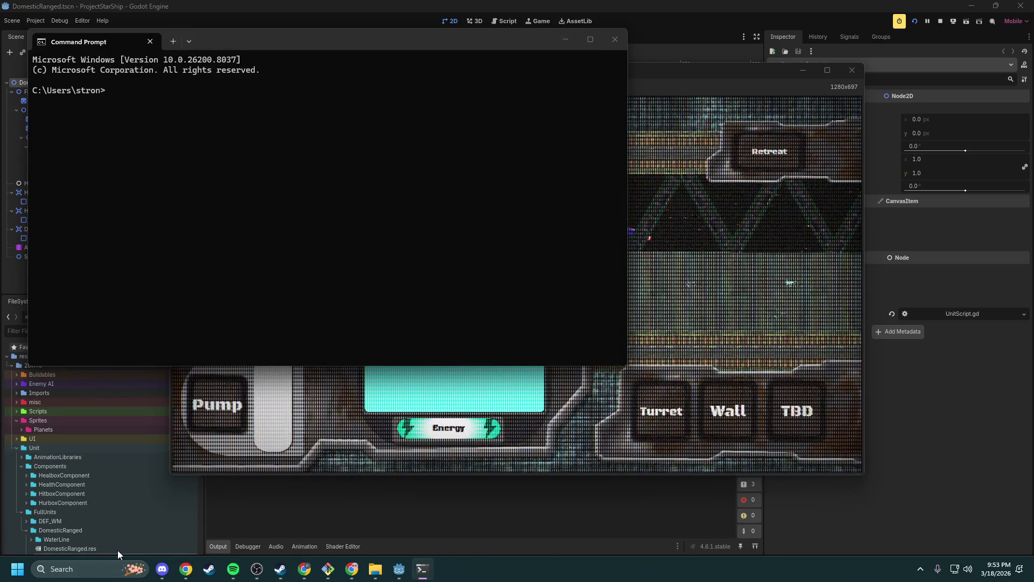
text(dir)
key(Return)
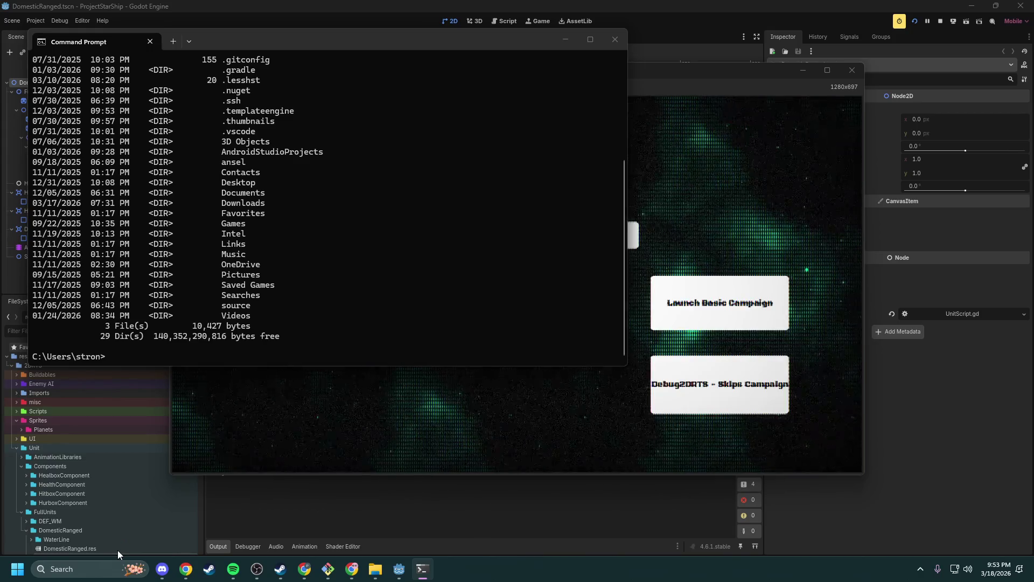
- Retry listing the folder with ls and dir commands
text(ls)
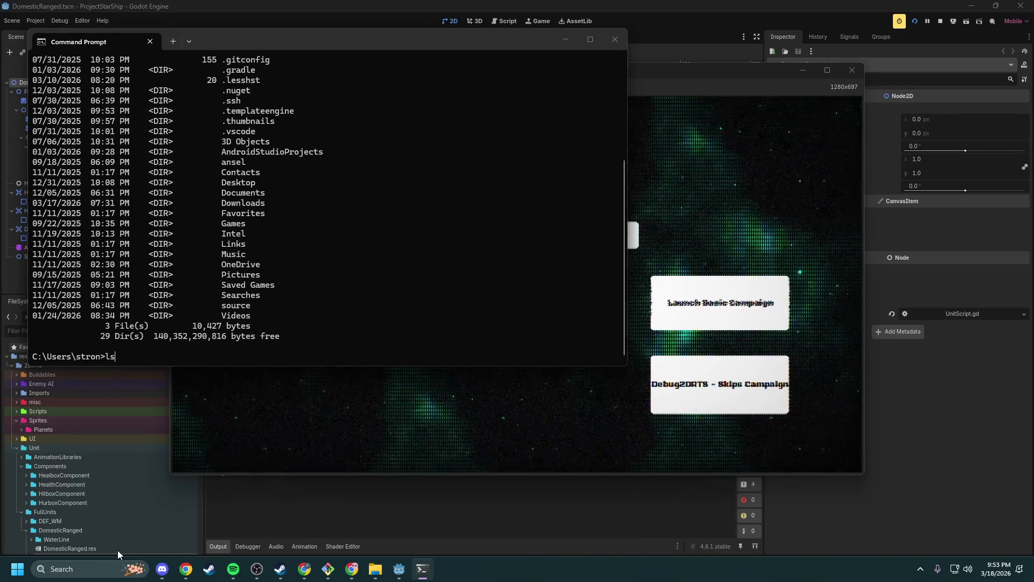
key(Return)
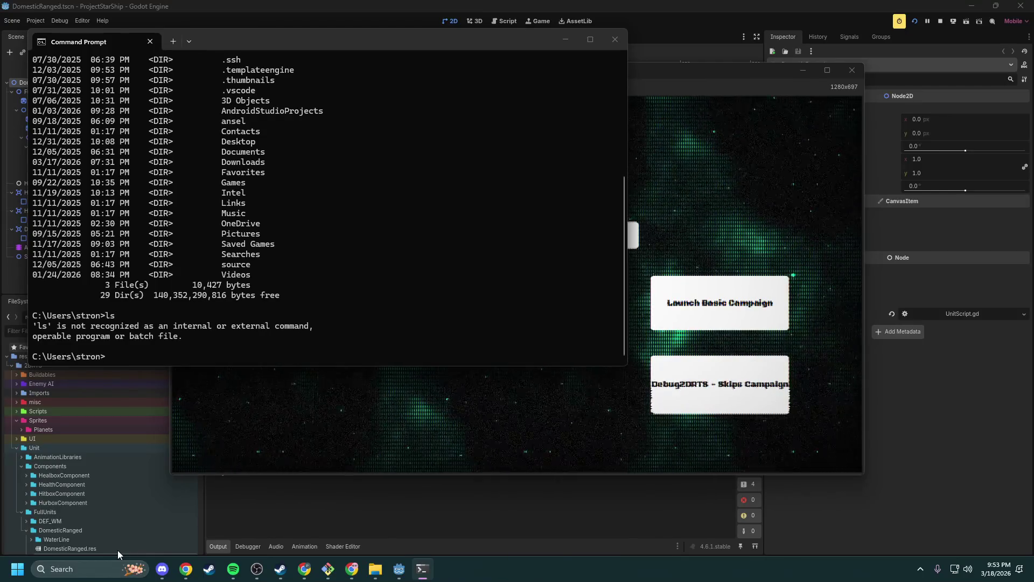
text(ks)
key(Return)
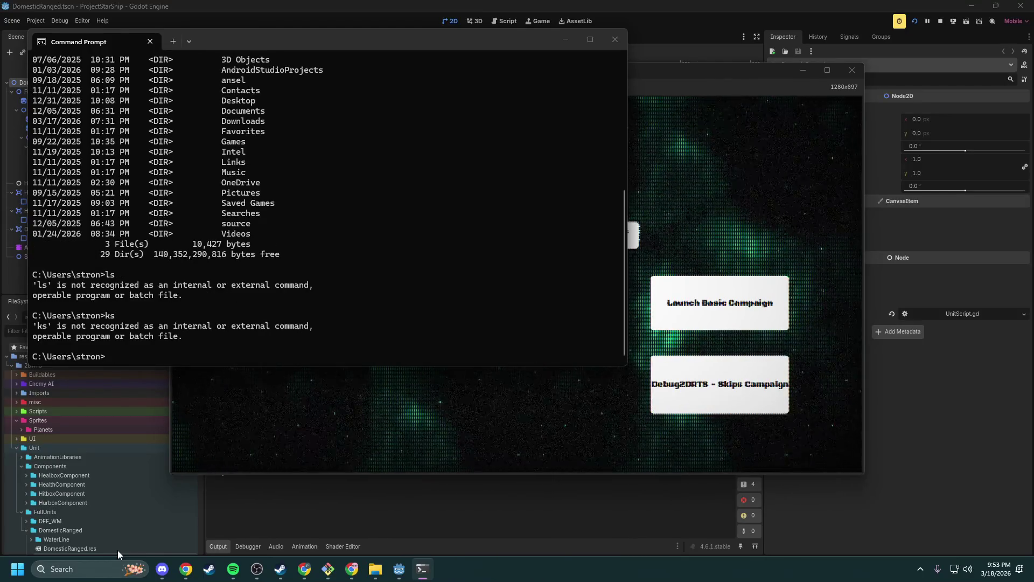
text(ls)
key(Return)
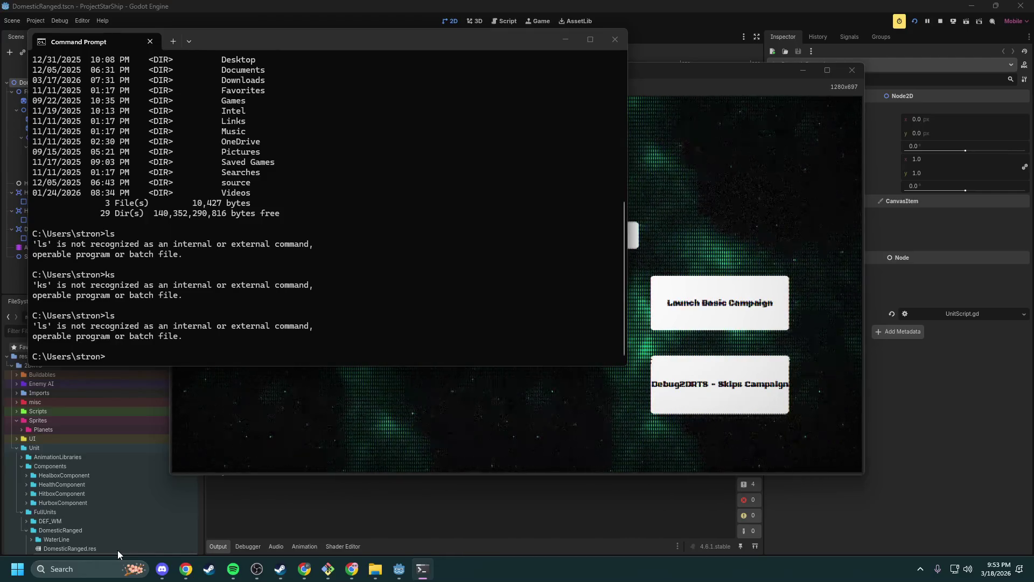
text(dir)
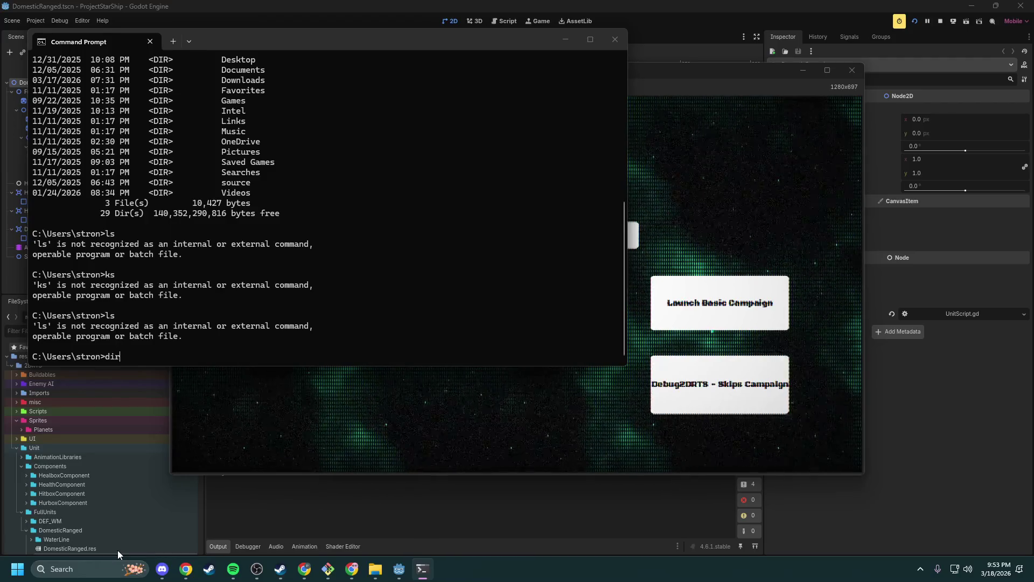
text(dir)
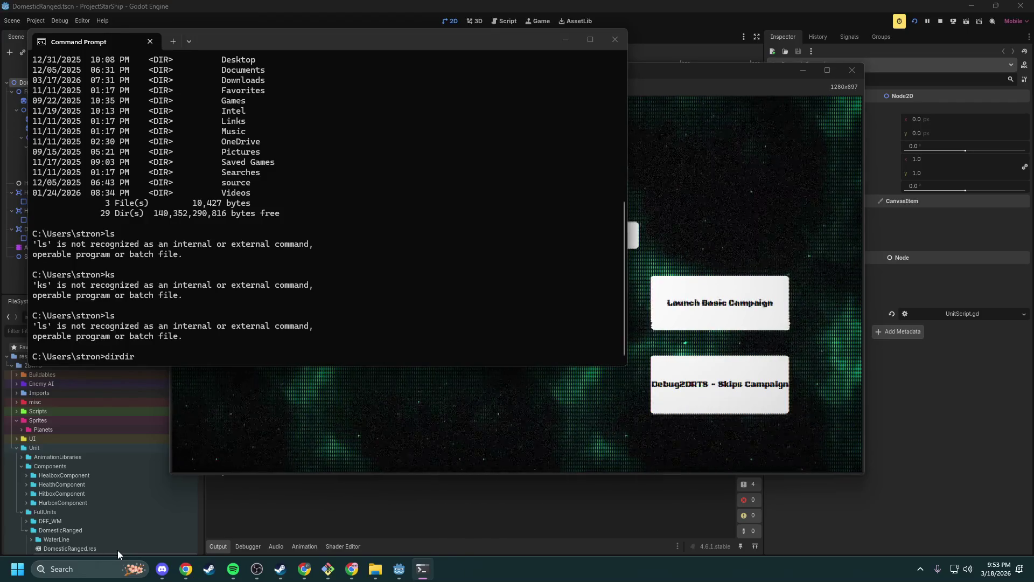
key(BackSpace)
key(BackSpace)
key(BackSpace)
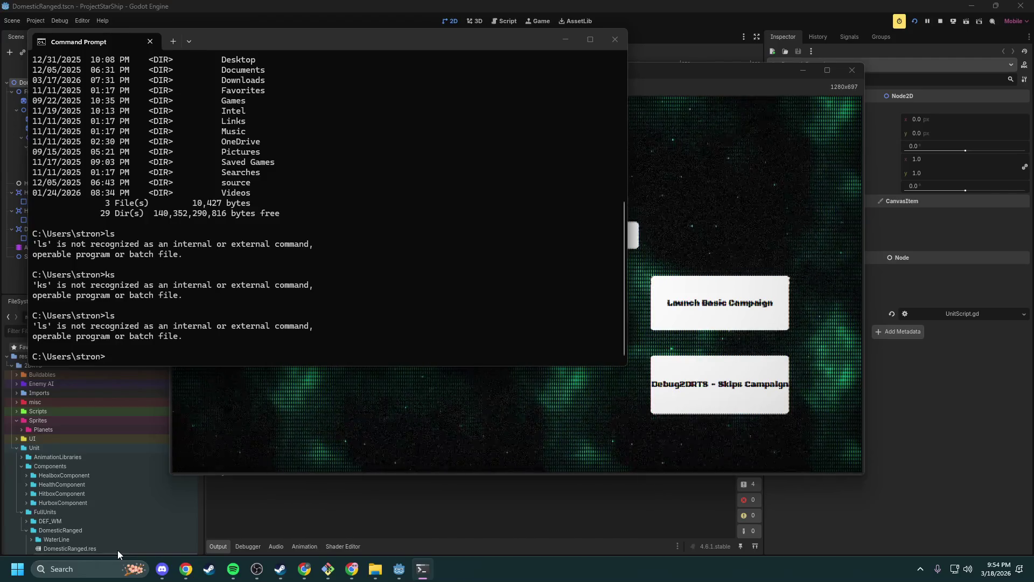
text(ls)
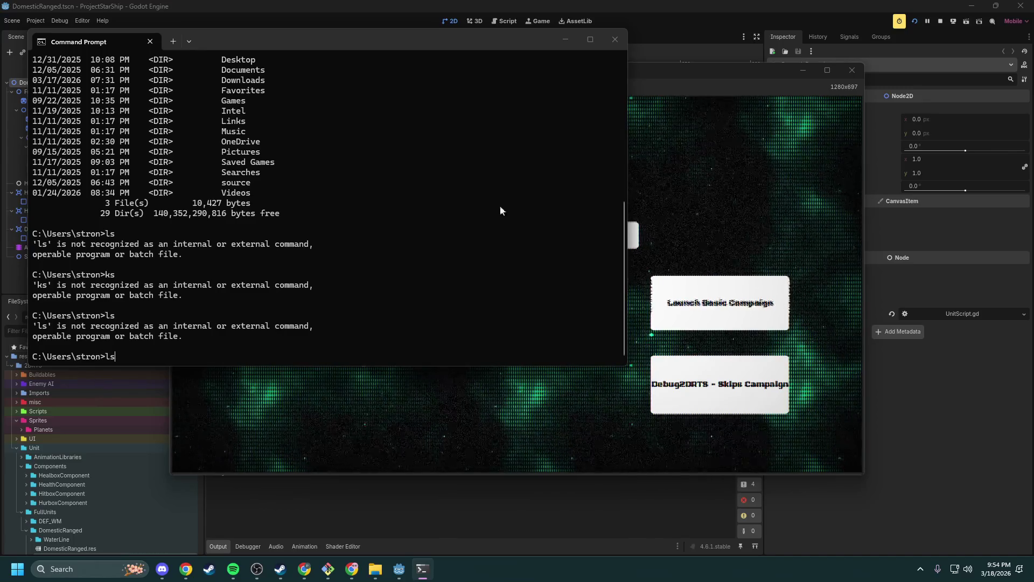
- Close Command Prompt, stop the game test, and minimize the Godot editor
click(615, 40)
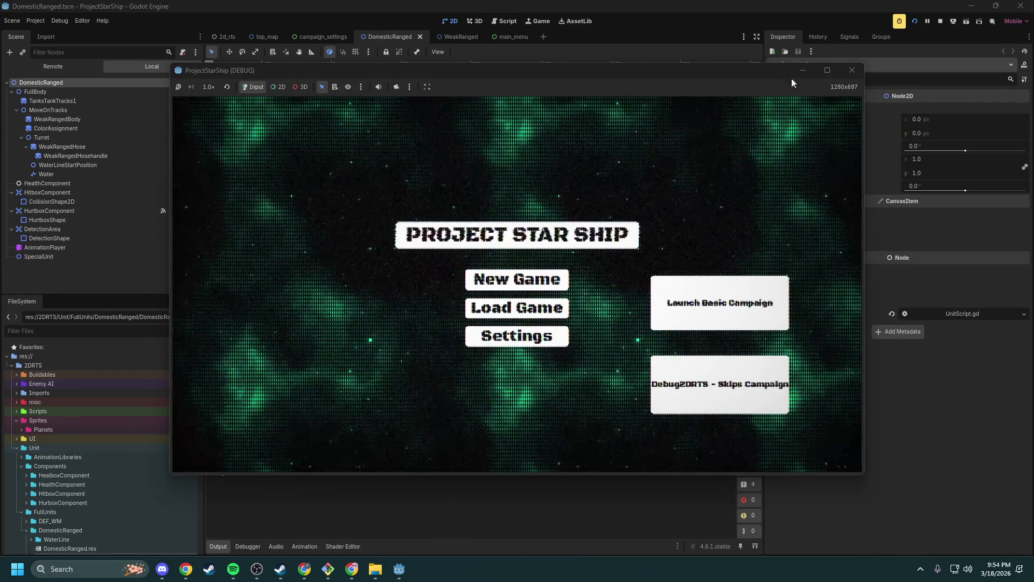
click(853, 70)
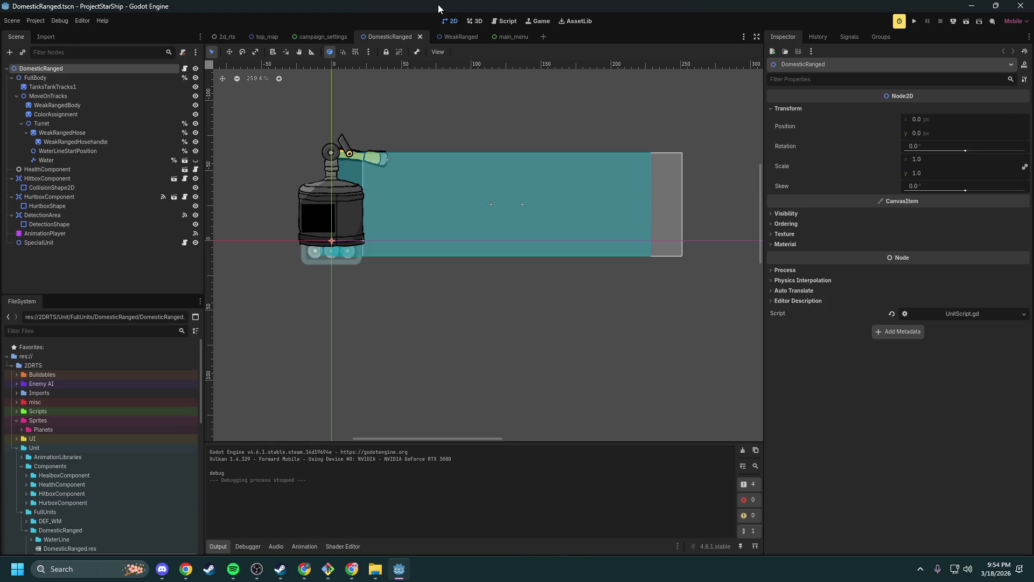
click(969, 9)
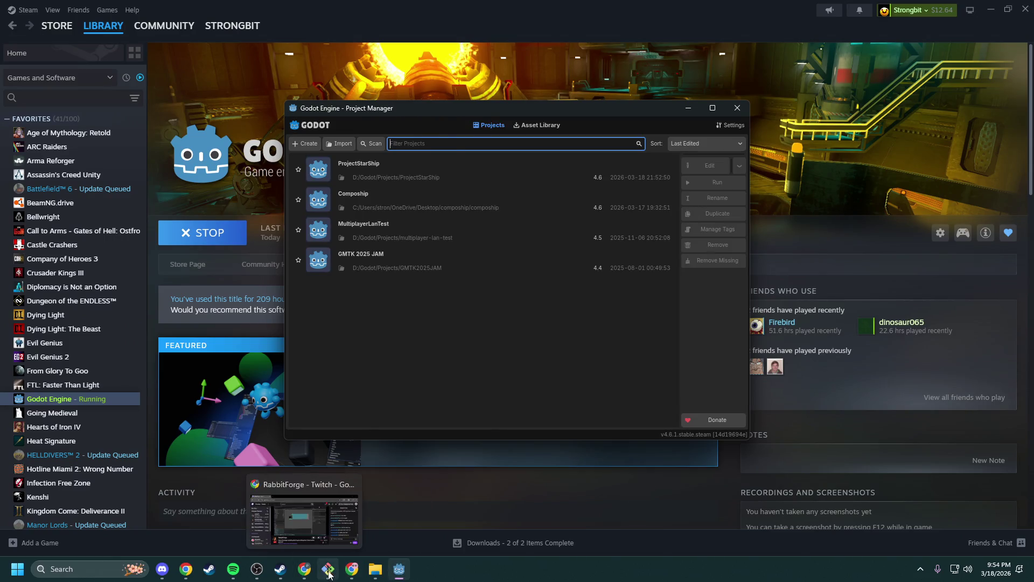
- Push Dev with git push and check the status after the rejection
click(302, 512)
triple_click(411, 399)
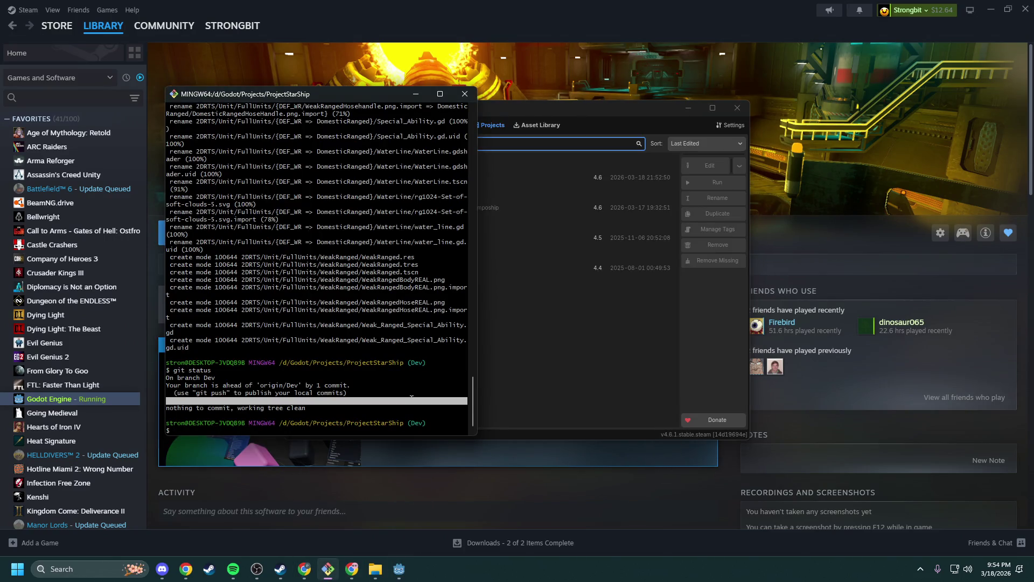
text(git push)
key(Return)
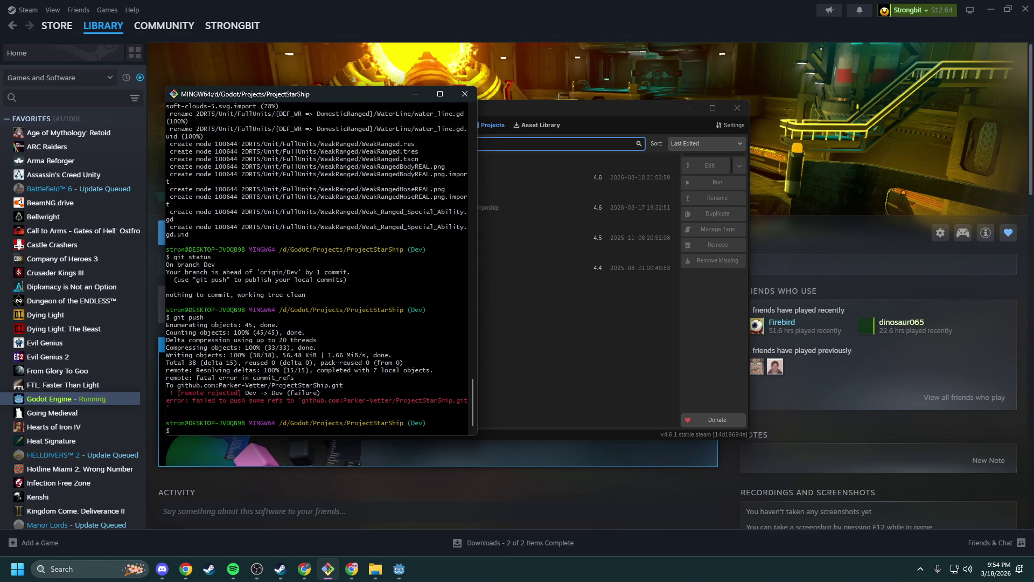
text(git status)
key(Return)
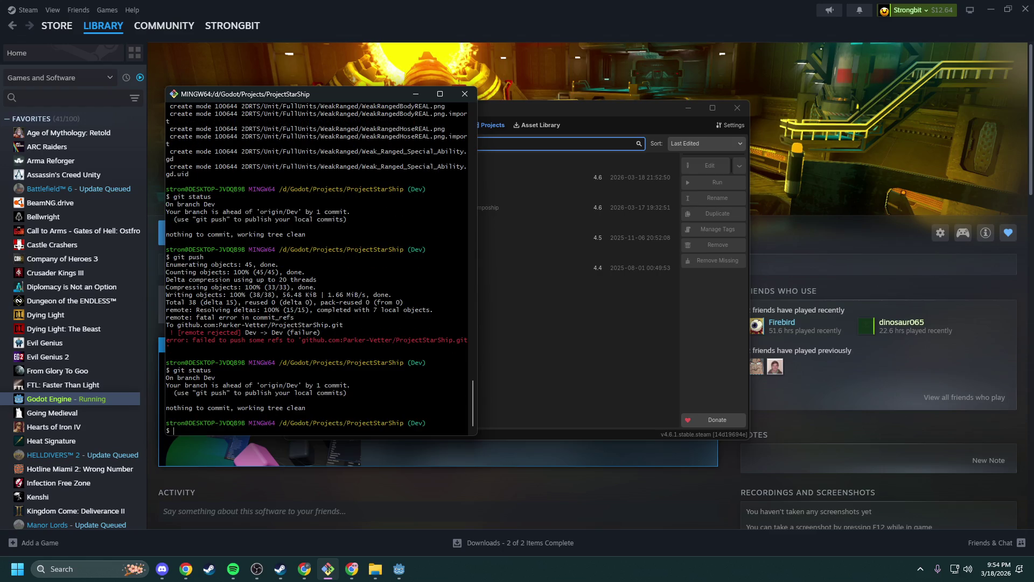
- Run git pull, already up to date, and retry the push, rejected again with commit_refs
text(itp pull)
key(Return)
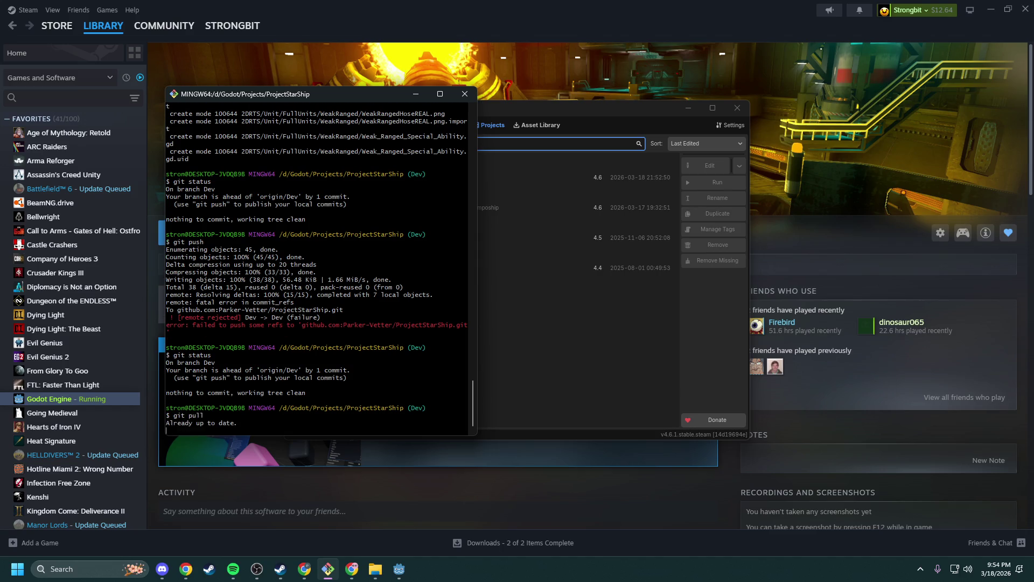
text(git push)
key(Return)
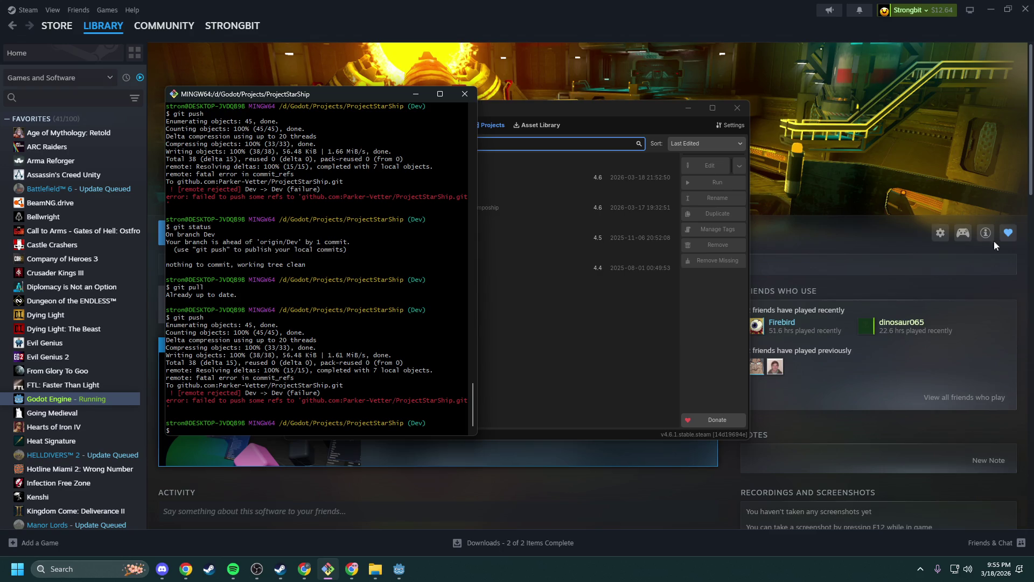
click(305, 571)
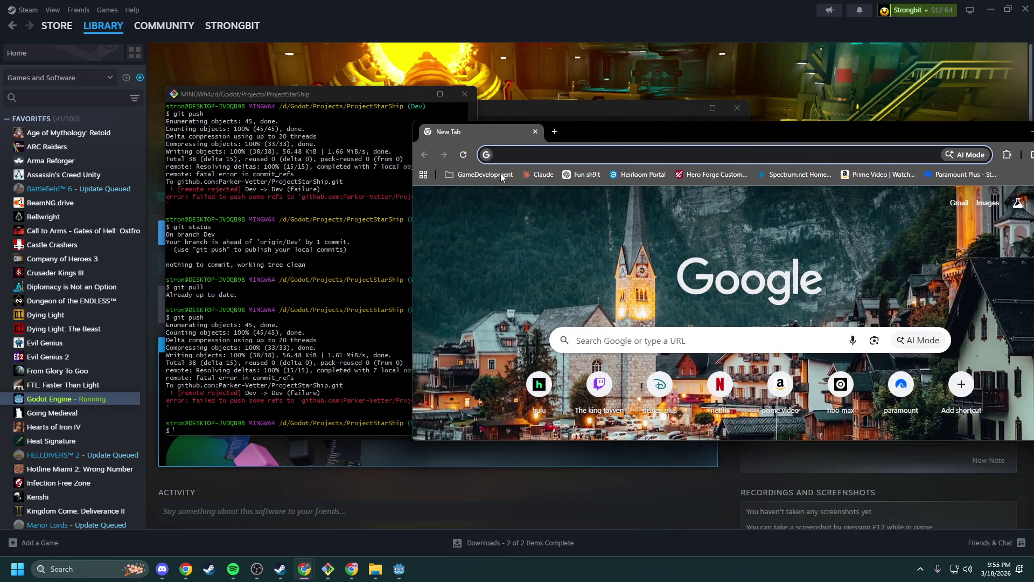
- Open Claude beside the Git Bash terminal and dismiss its intro overlay
click(540, 176)
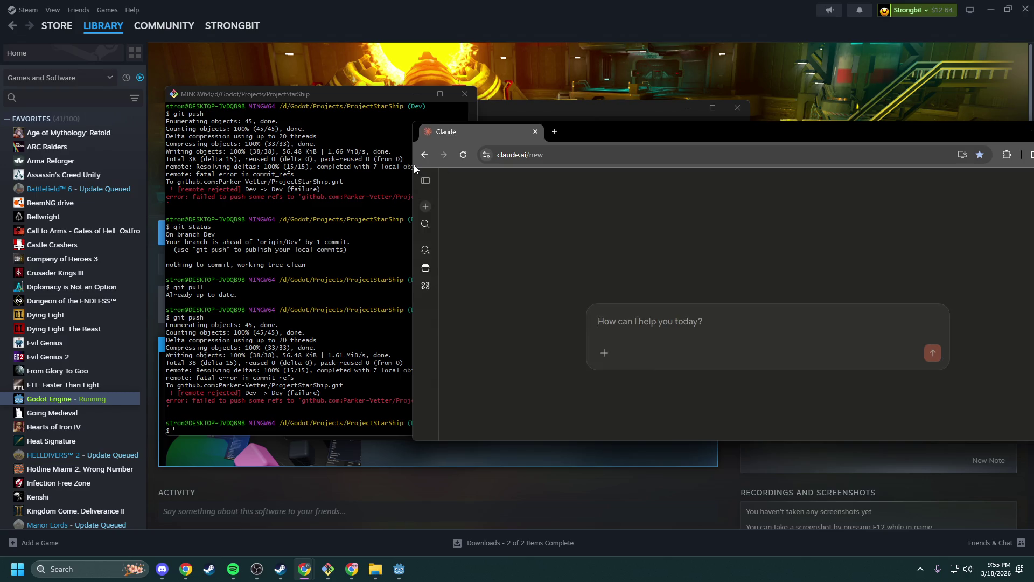
drag(412, 163, 627, 164)
drag(1033, 169, 829, 168)
drag(628, 196, 375, 196)
drag(597, 128, 726, 114)
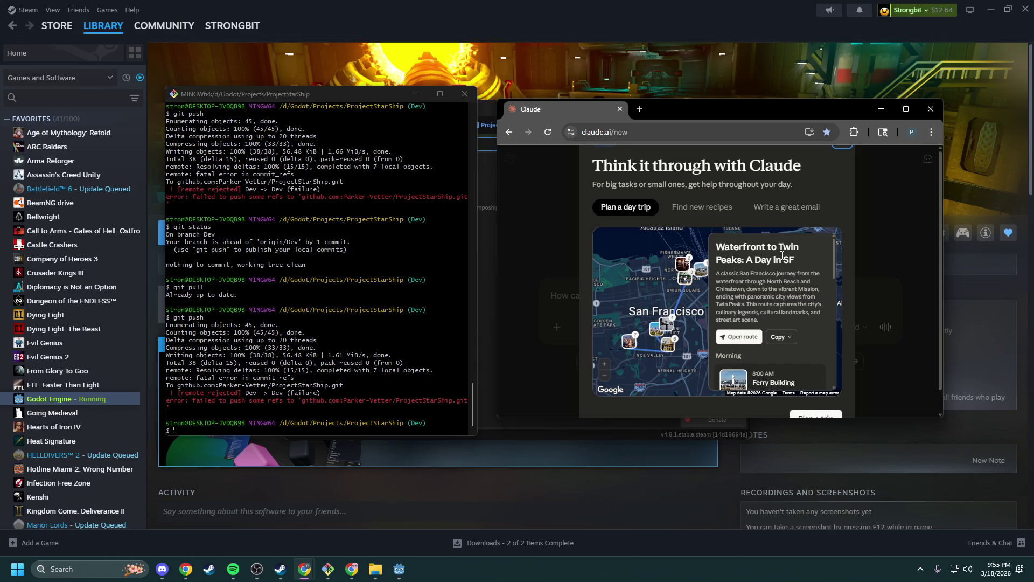
scroll(782, 256, down, 3)
scroll(845, 315, down, 1)
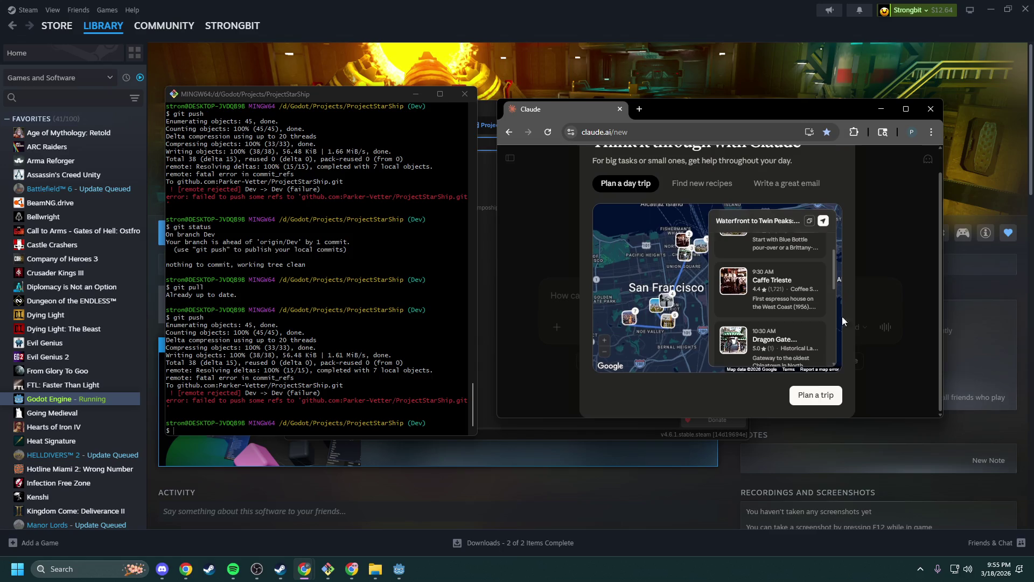
scroll(824, 394, up, 1)
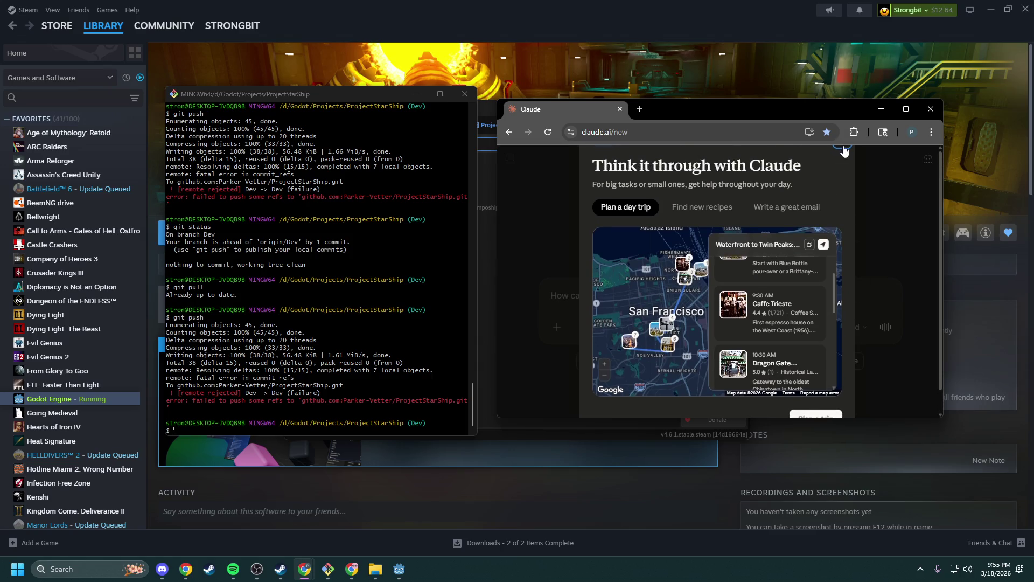
click(844, 148)
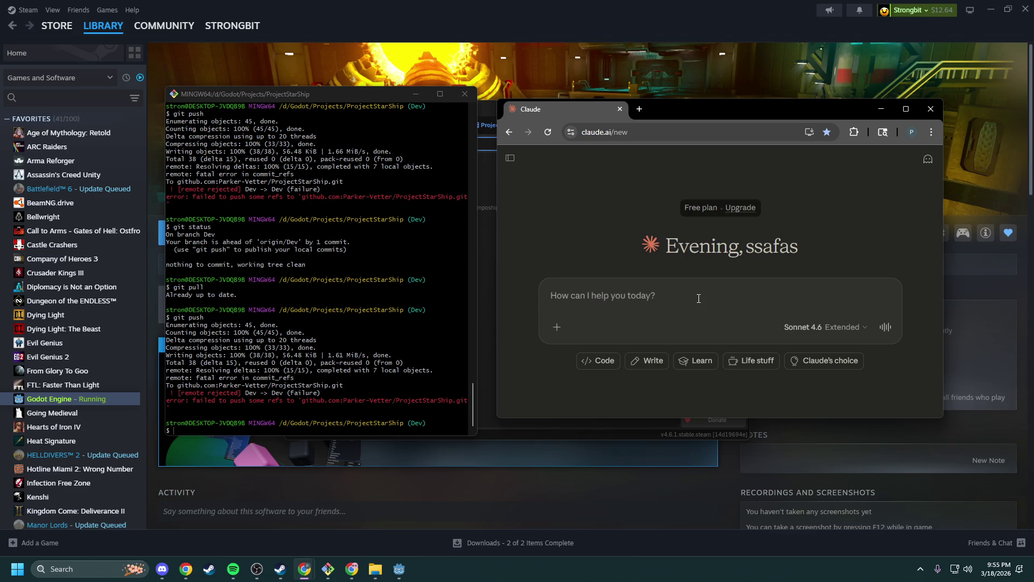
- Copy the rejected git push output from Git Bash and send it to Claude
drag(426, 430, 426, 108)
right_click(179, 112)
click(219, 137)
click(650, 293)
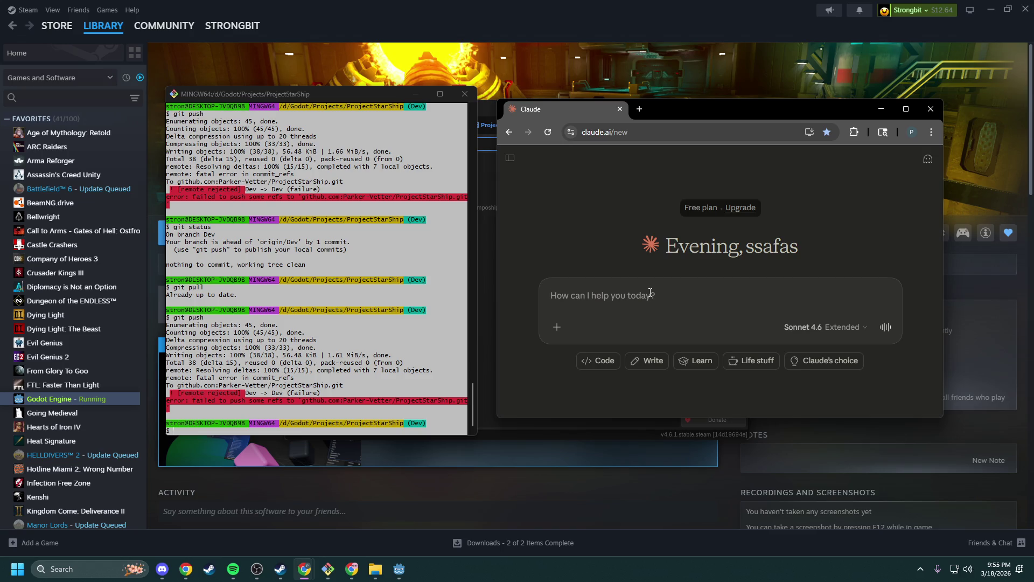
key(ctrl+v)
key(Return)
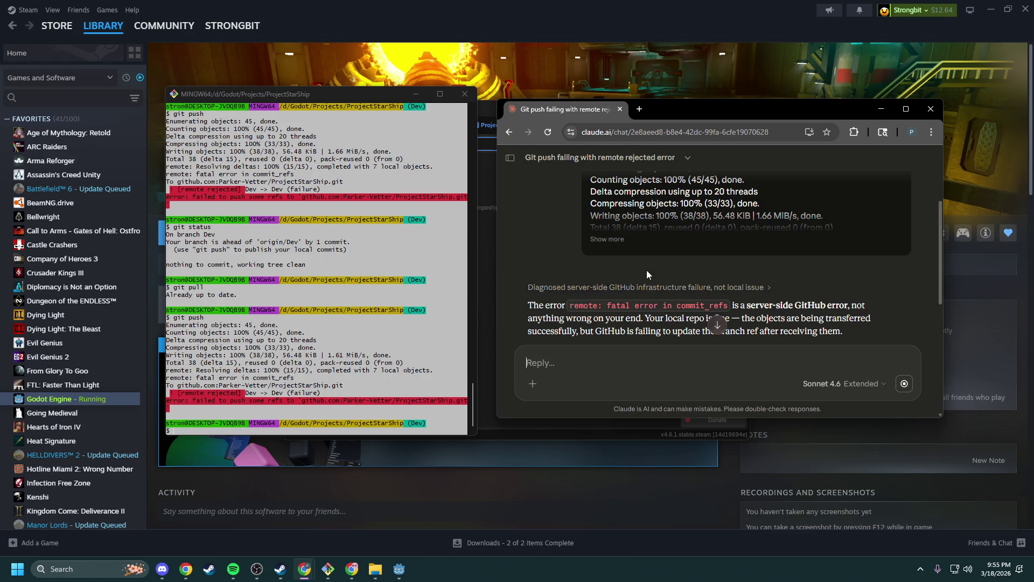
- Read the start of Claude's reply blaming a server-side GitHub failure
scroll(648, 273, down, 1)
mouse_move(591, 276)
mouse_down()
mouse_move(767, 274)
mouse_move(815, 288)
mouse_up()
click(809, 289)
scroll(593, 291, down, 1)
drag(587, 261, 531, 198)
click(620, 280)
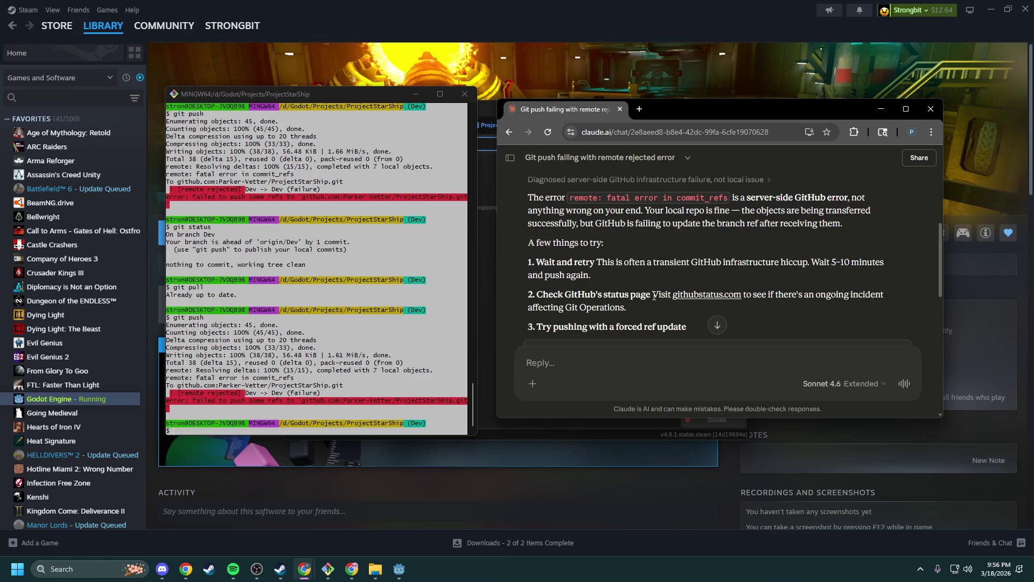
- Read on through the forced ref update step and step 4 of Claude's suggestions
scroll(653, 313, down, 1)
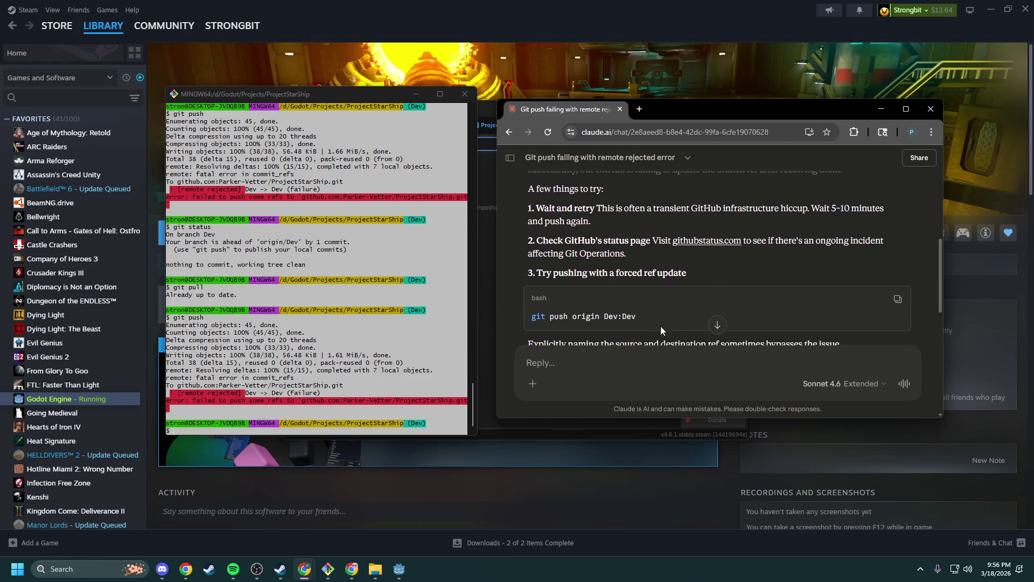
drag(695, 273, 543, 275)
drag(659, 312, 530, 269)
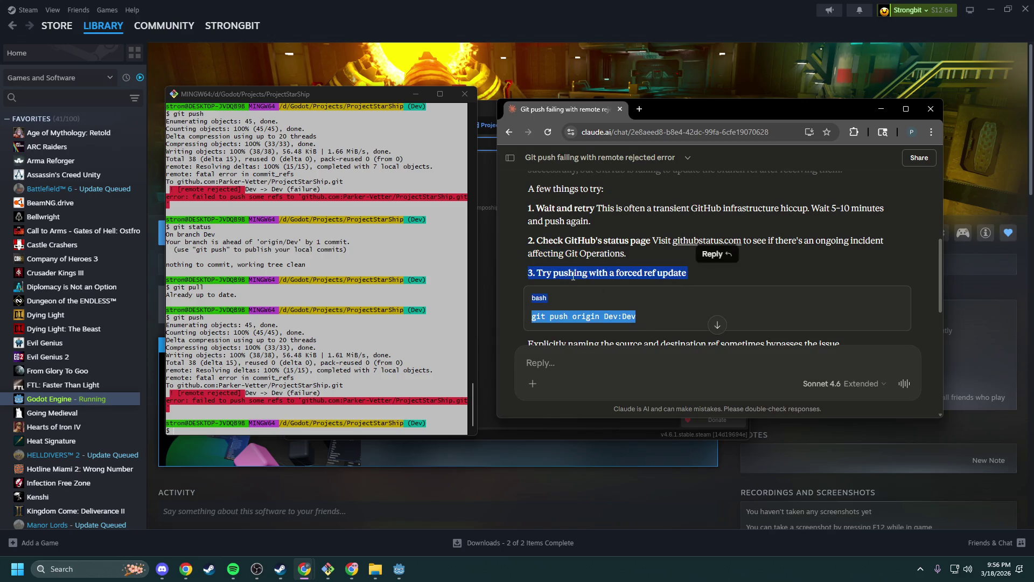
click(655, 276)
scroll(732, 275, down, 2)
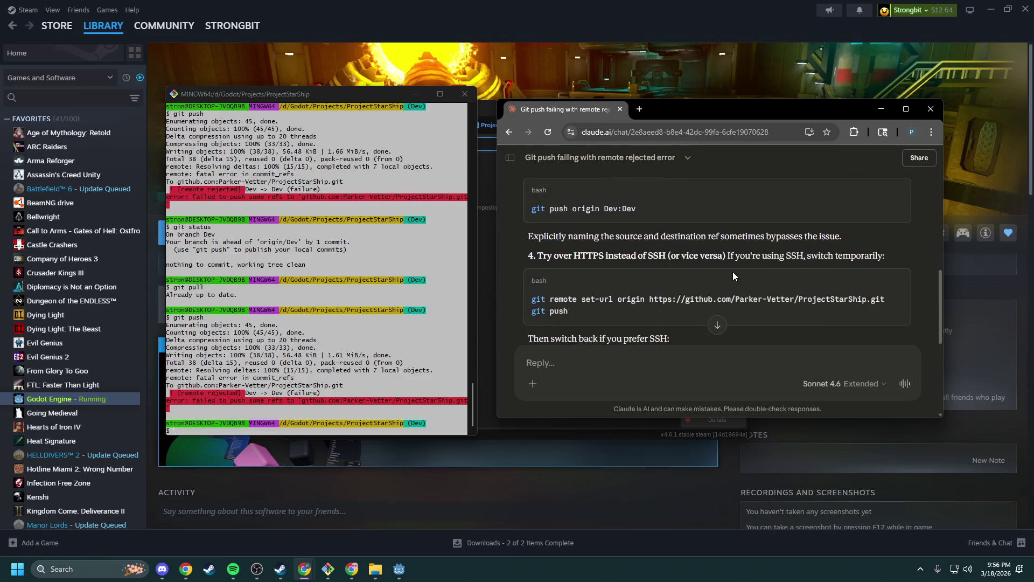
scroll(724, 296, up, 1)
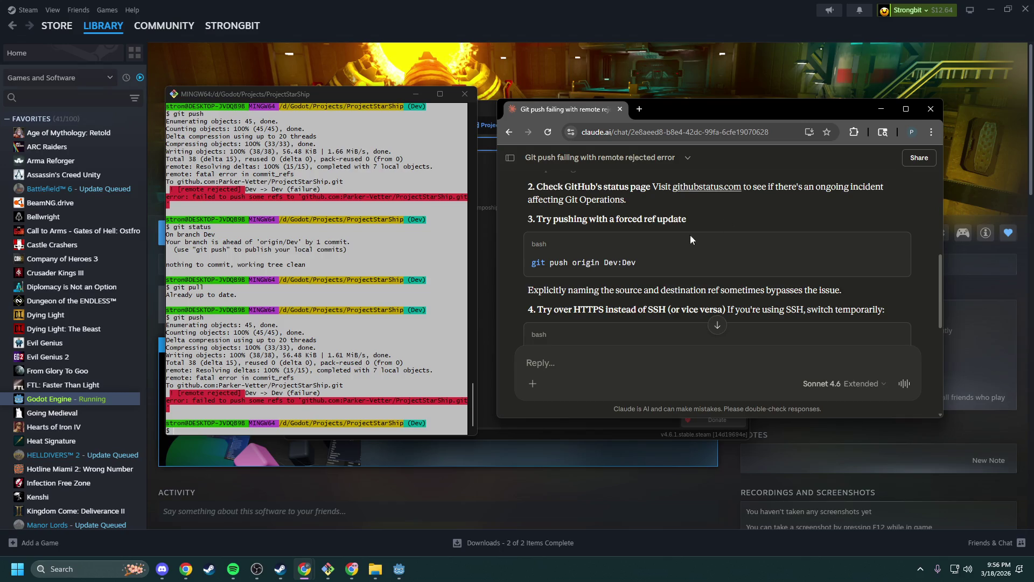
mouse_move(538, 309)
mouse_down()
mouse_move(706, 289)
mouse_move(683, 306)
mouse_up()
click(682, 305)
click(639, 109)
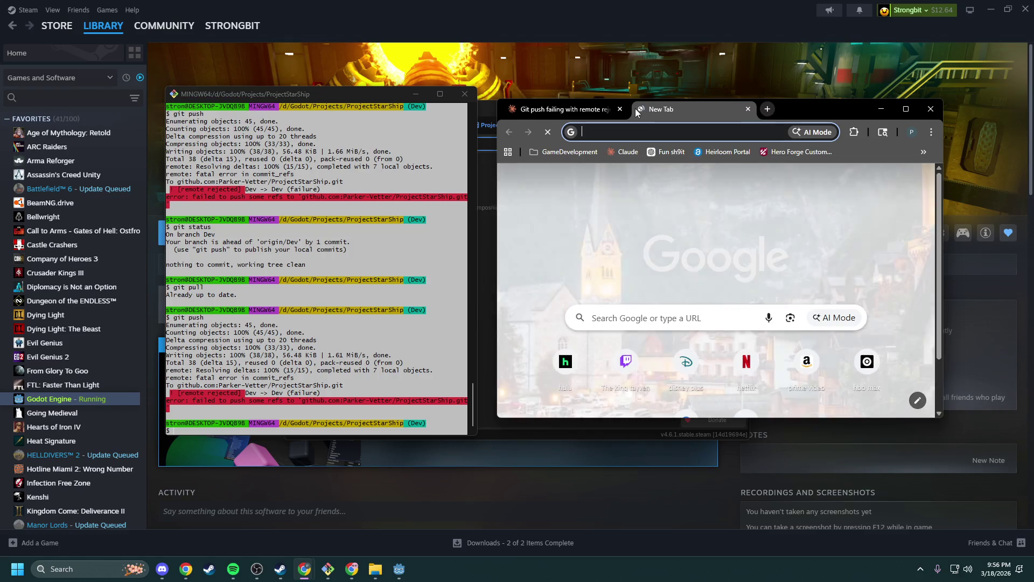
- Search 'github down status', open the GitHub Status site, and maximize the browser
text(github d)
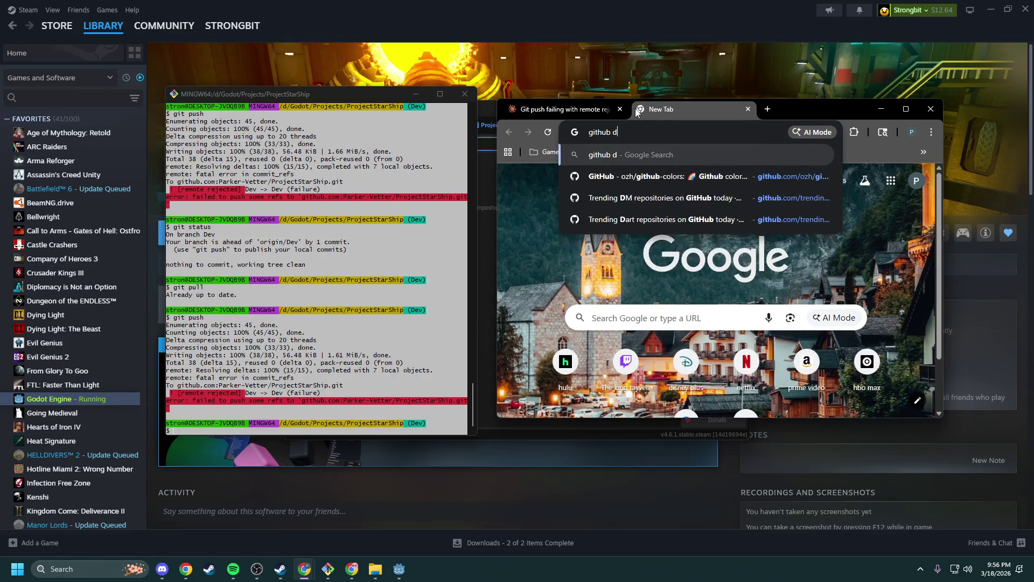
text(own status)
key(Return)
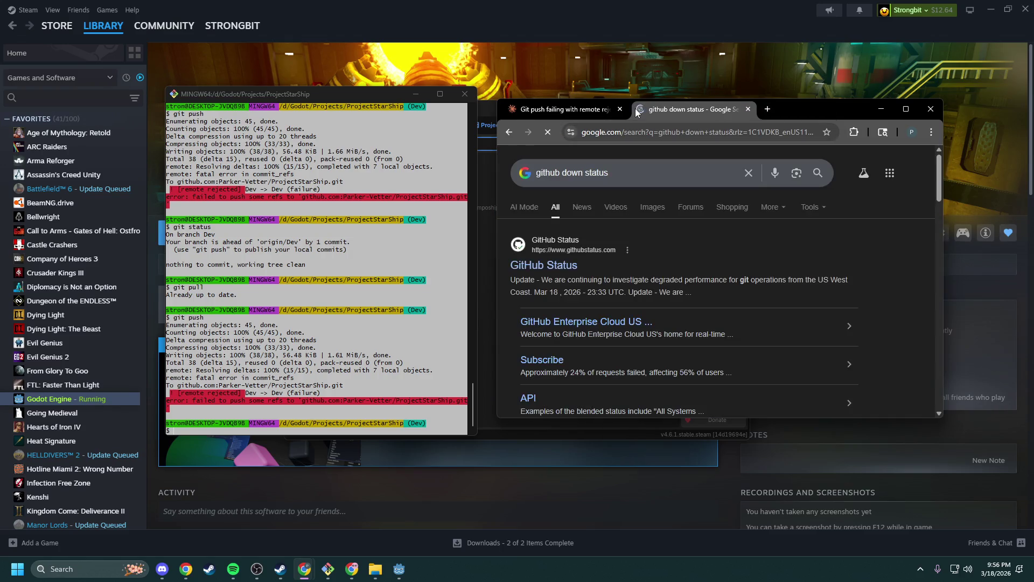
click(522, 271)
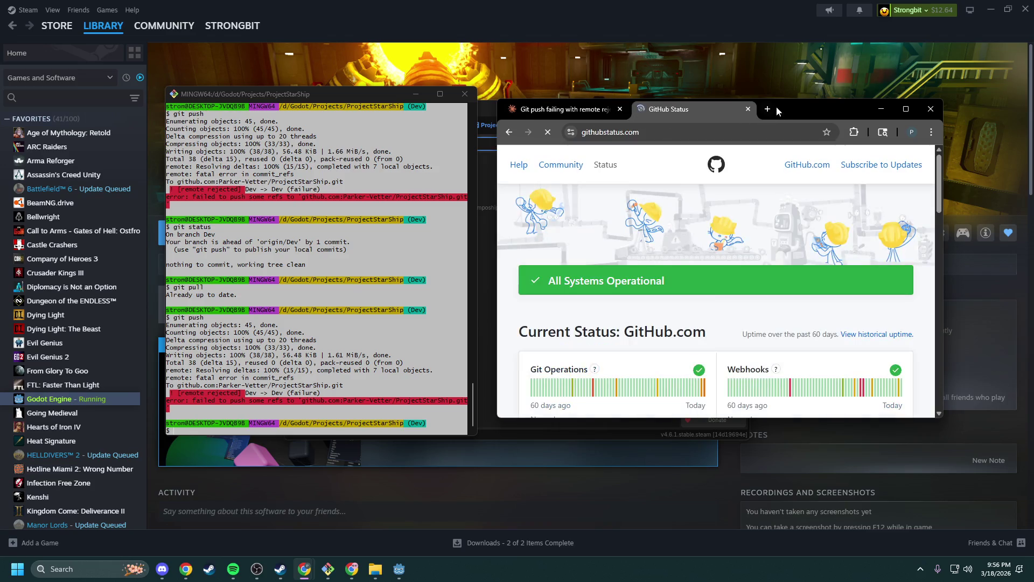
double_click(783, 106)
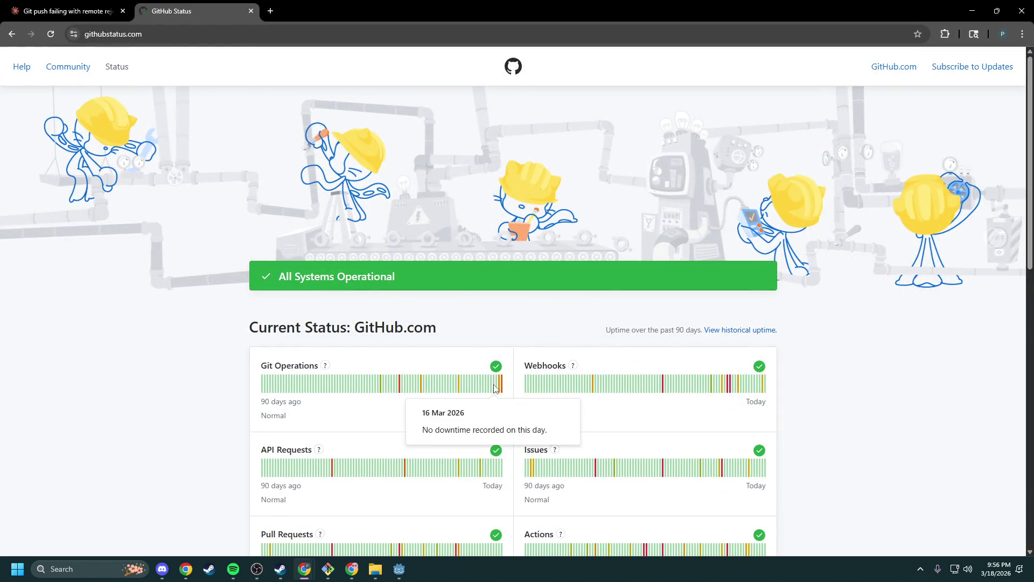
- Check Git Operations uptime on GitHub Status, then shrink the window beside Git Bash
mouse_move(503, 389)
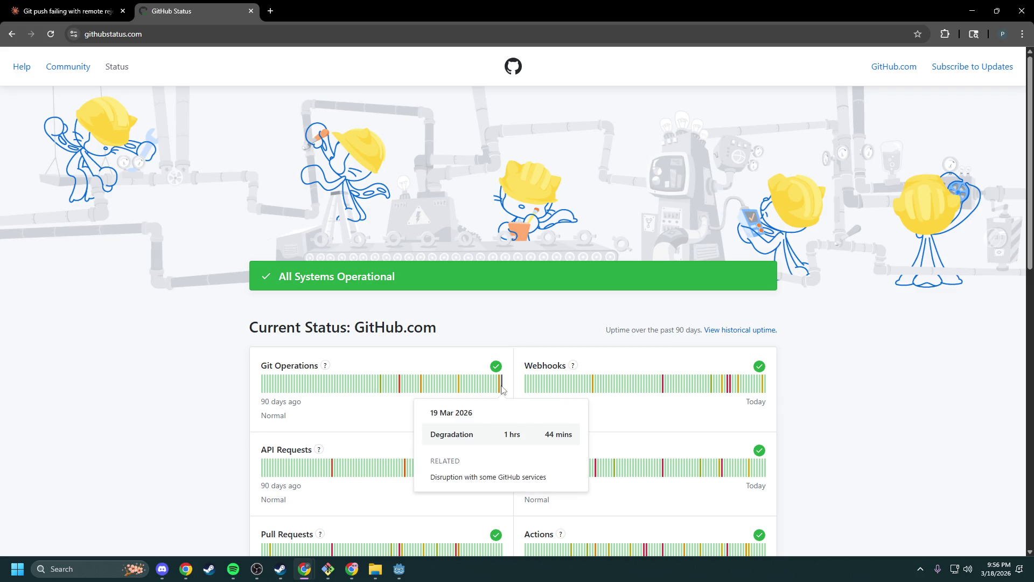
scroll(521, 348, down, 2)
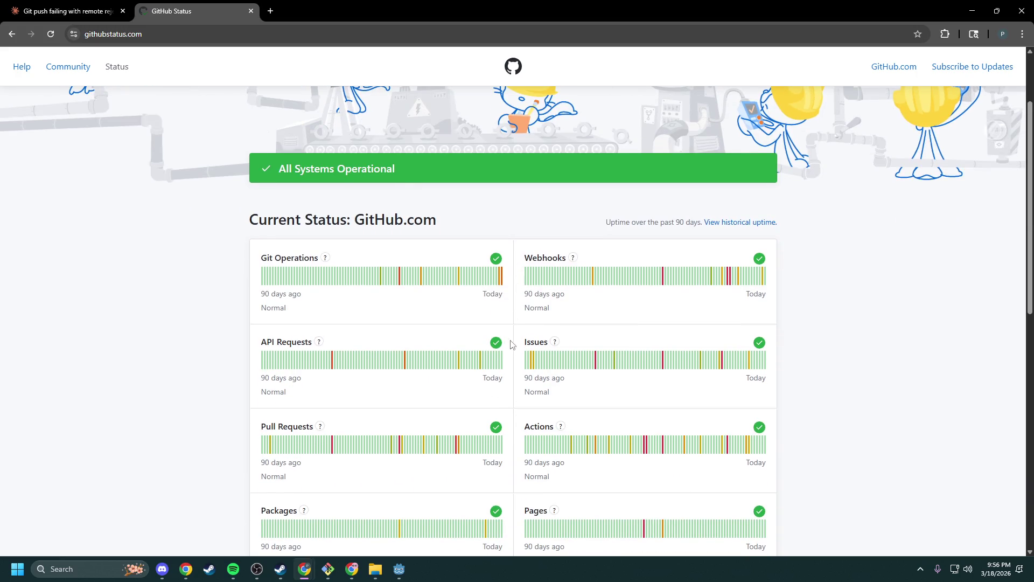
mouse_move(503, 365)
scroll(503, 365, down, 1)
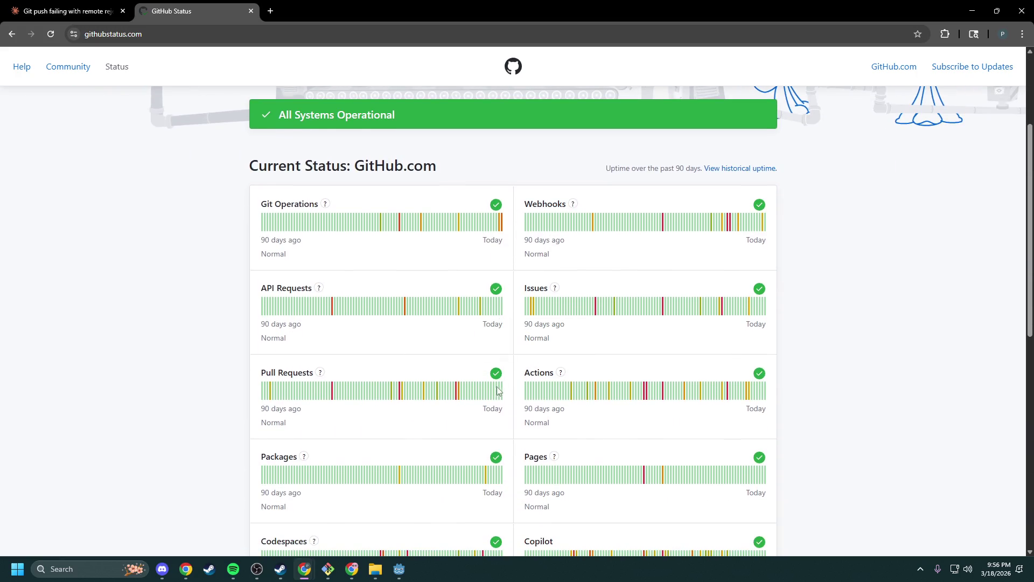
scroll(483, 372, down, 1)
mouse_move(324, 156)
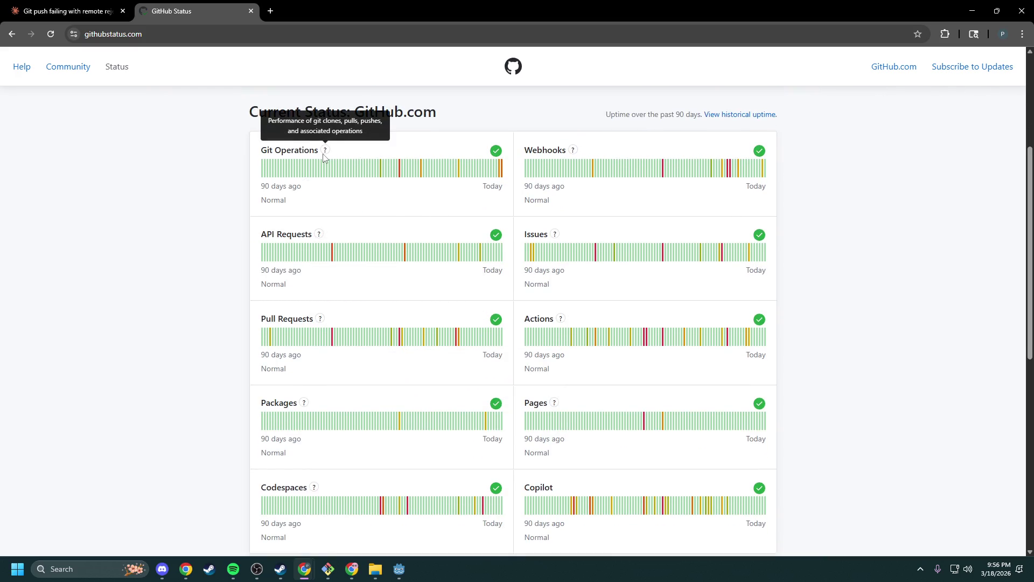
mouse_move(502, 171)
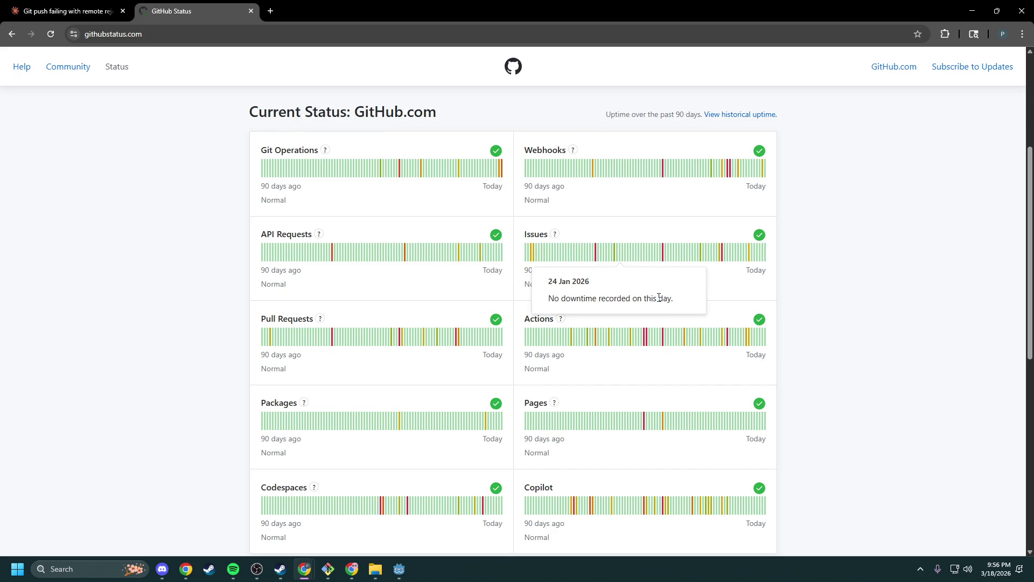
scroll(572, 328, down, 1)
mouse_move(317, 288)
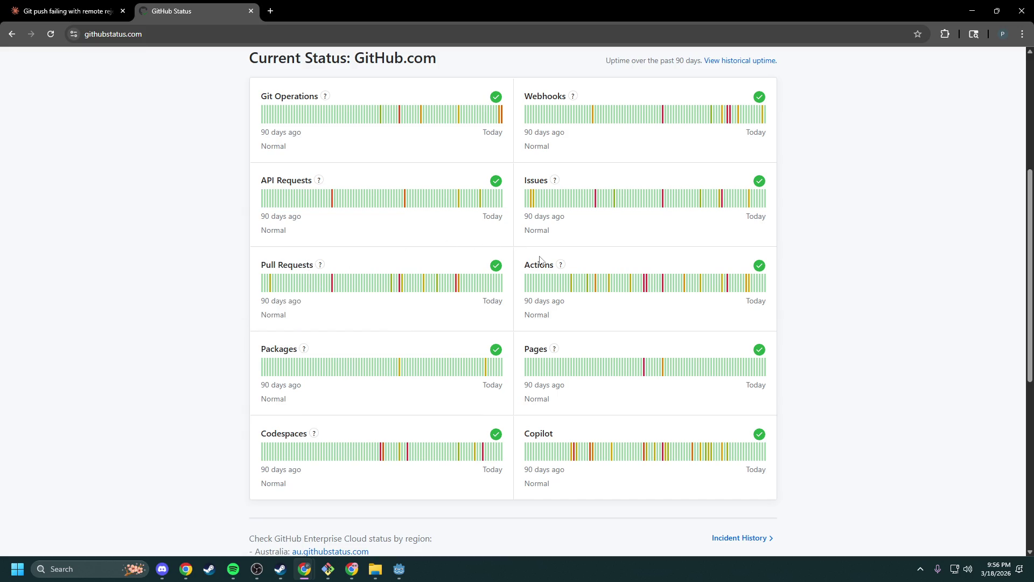
mouse_move(539, 367)
scroll(614, 428, down, 1)
scroll(613, 428, up, 2)
scroll(727, 230, up, 1)
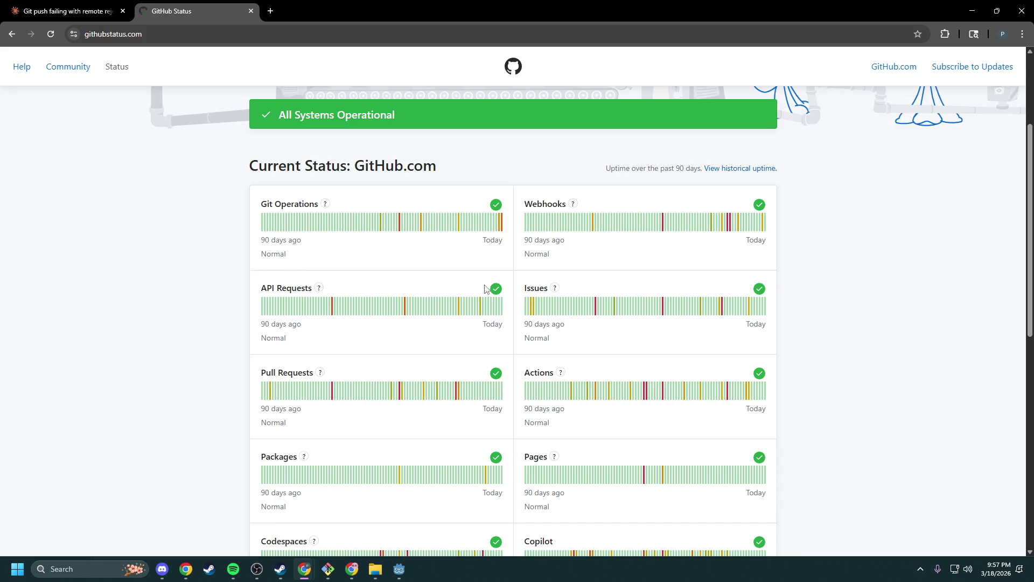
mouse_move(502, 226)
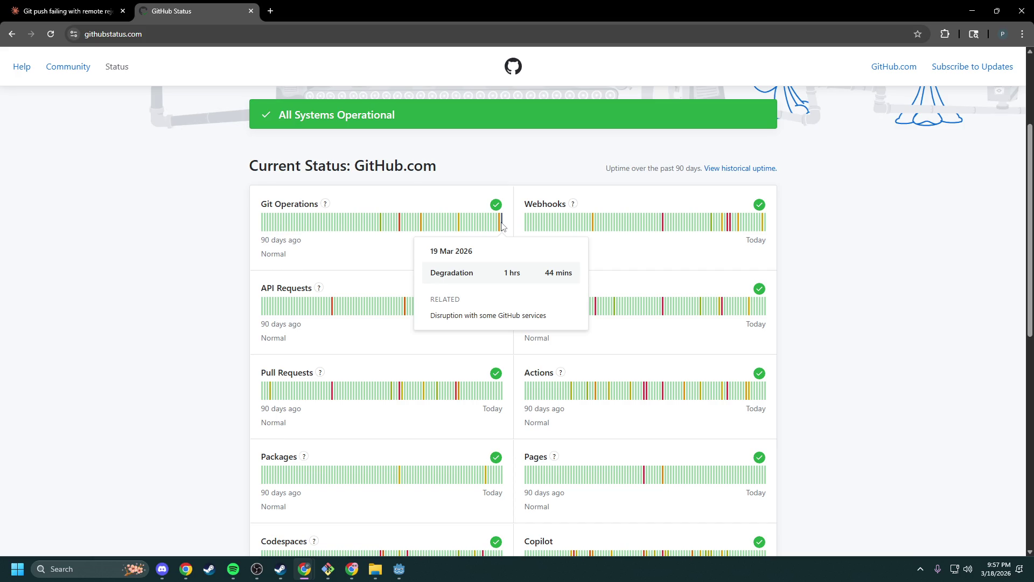
drag(458, 1, 741, 122)
click(428, 401)
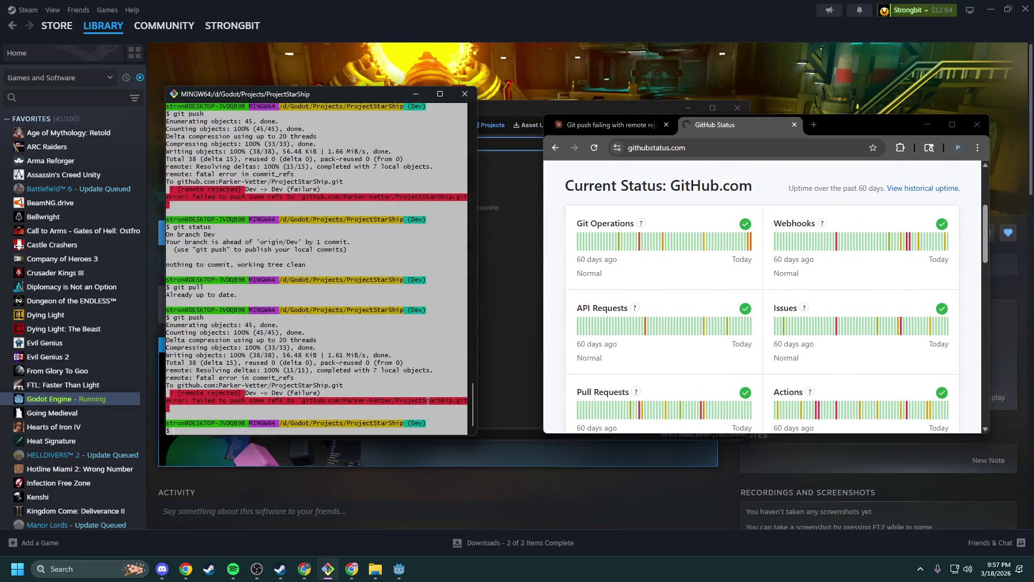
- Read through Claude's fixes, including contacting GitHub Support and commits being safe locally
click(641, 126)
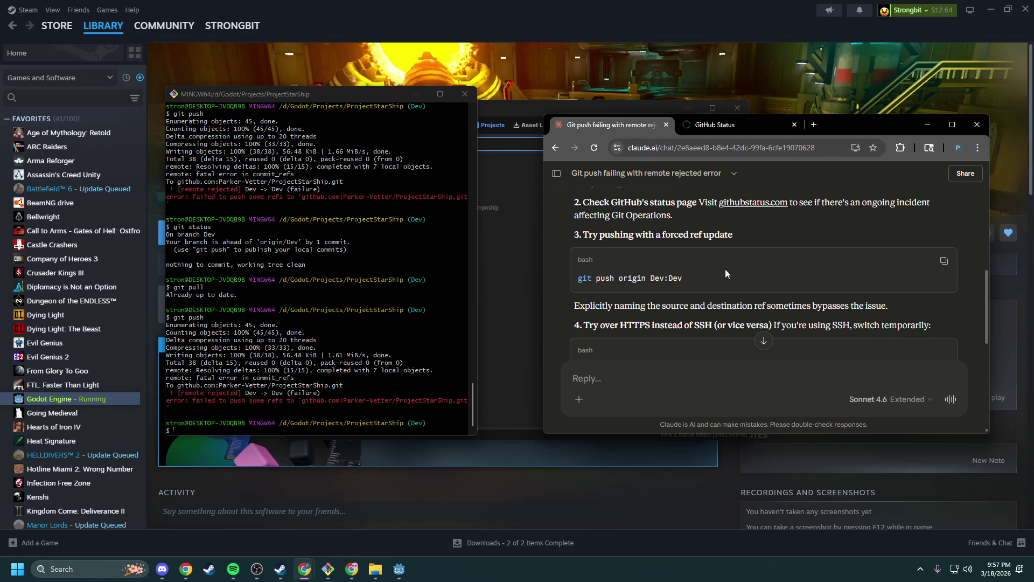
scroll(722, 278, down, 2)
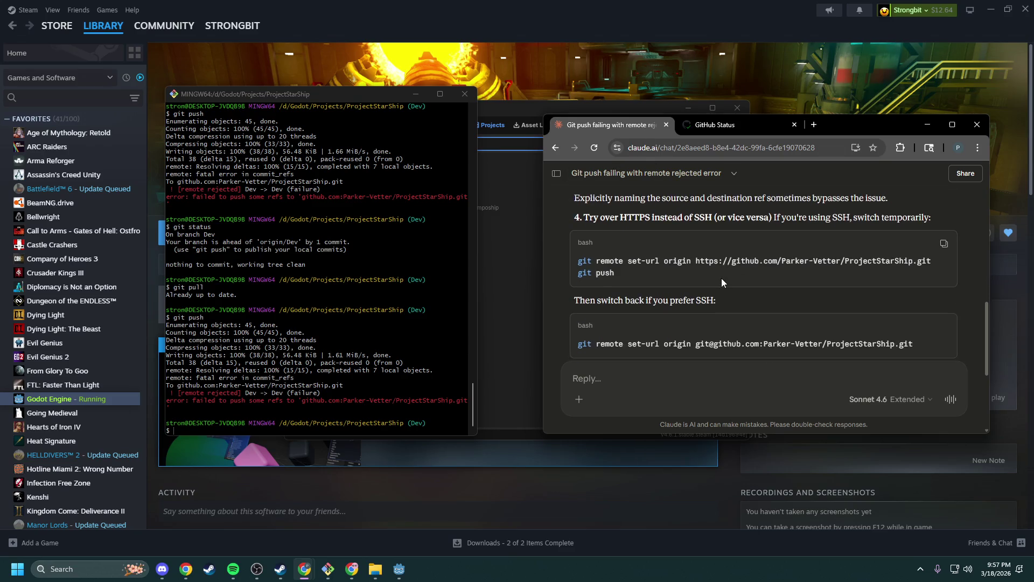
scroll(657, 267, down, 1)
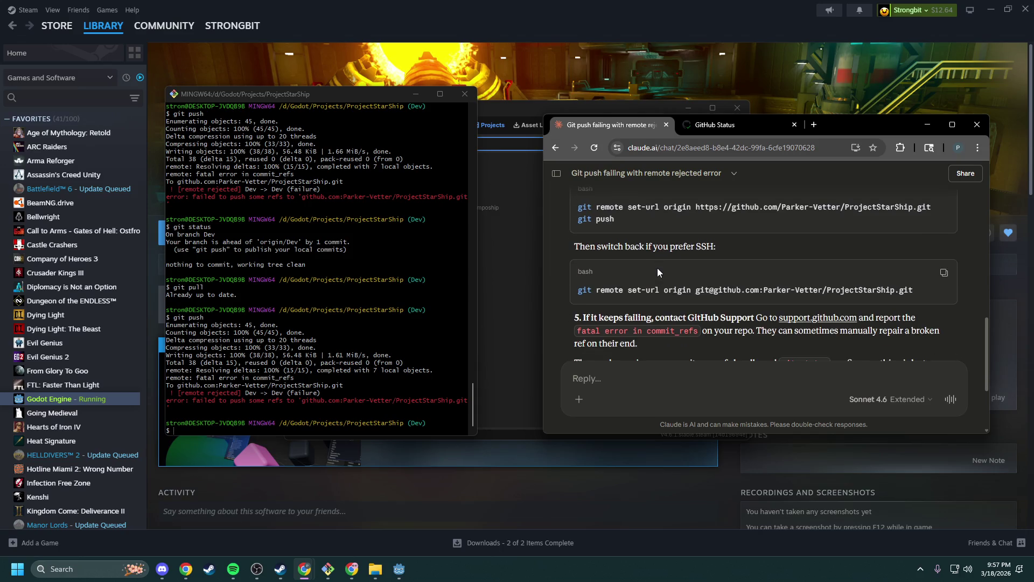
scroll(657, 267, down, 1)
drag(599, 264, 751, 264)
click(757, 273)
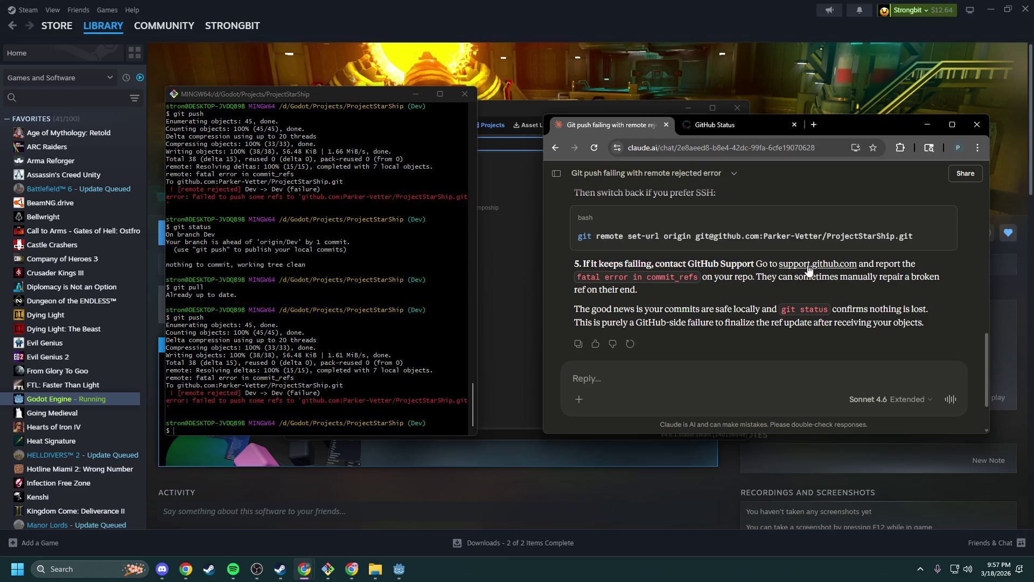
mouse_move(591, 309)
mouse_down()
mouse_move(922, 317)
mouse_move(913, 322)
mouse_up()
click(914, 322)
scroll(862, 319, up, 5)
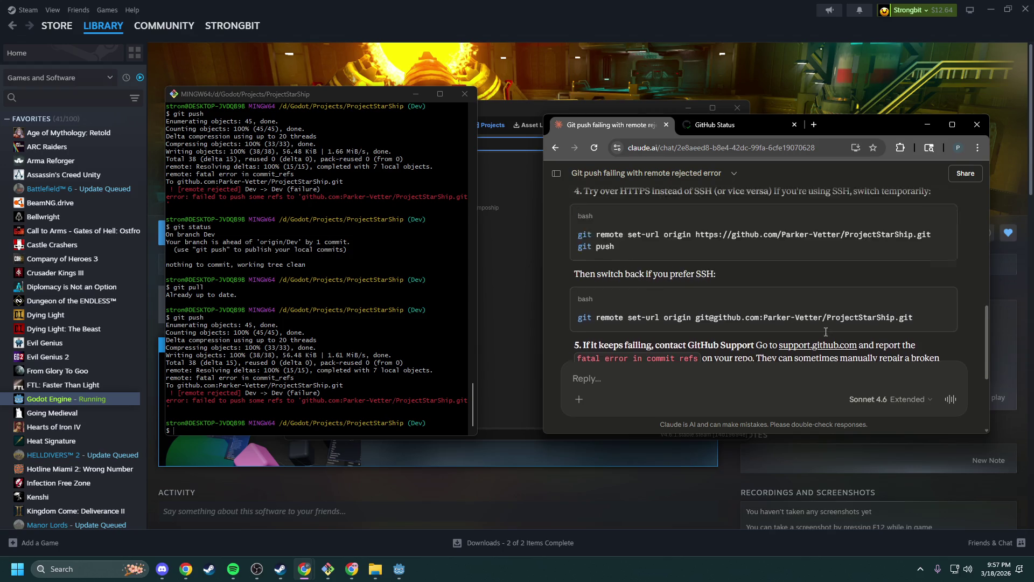
scroll(803, 316, up, 1)
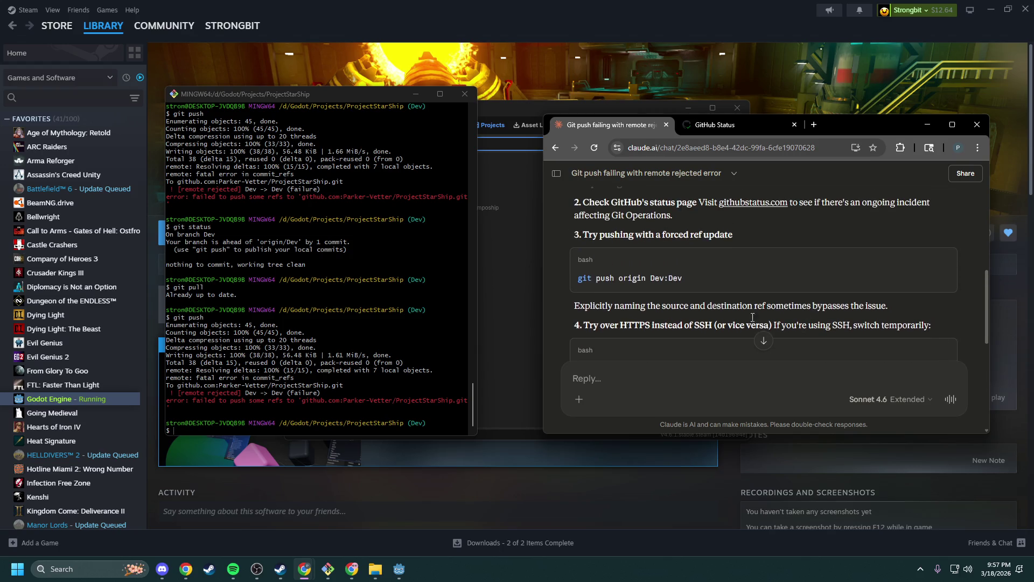
scroll(687, 291, up, 1)
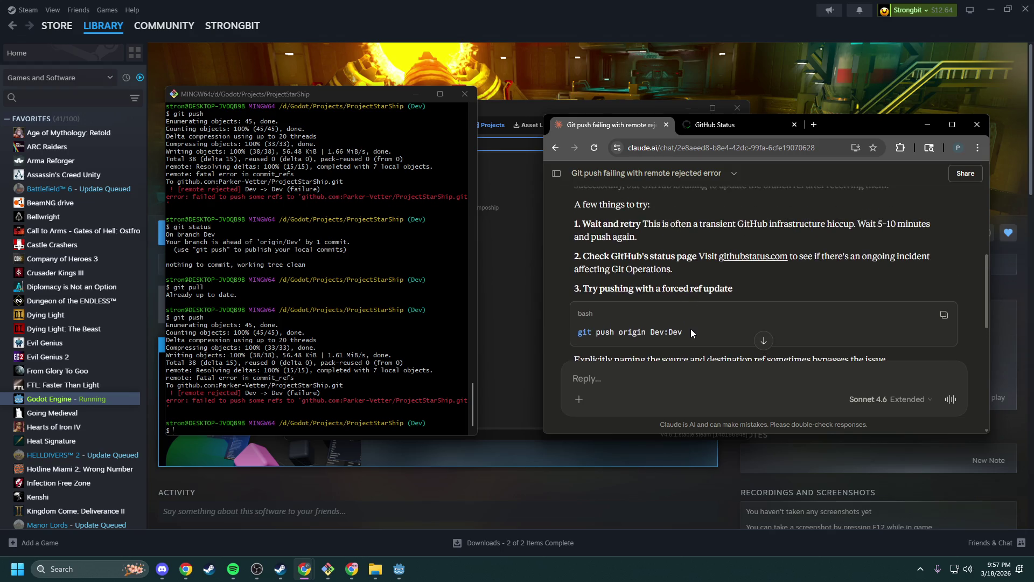
- Select the git push origin Dev:Dev suggestion and refocus the Git Bash terminal
key(alt+Tab)
drag(685, 332, 560, 342)
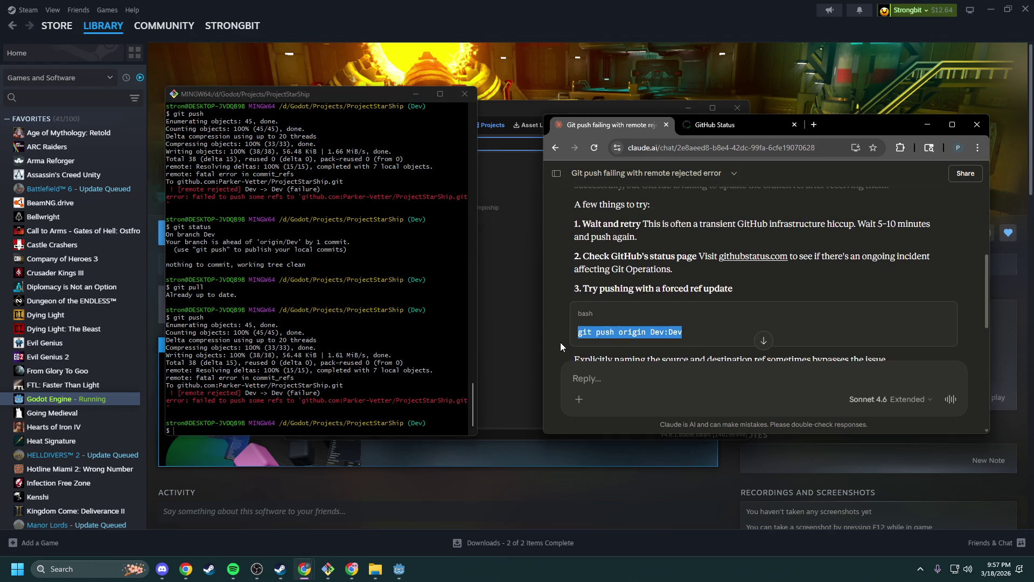
click(690, 332)
click(437, 413)
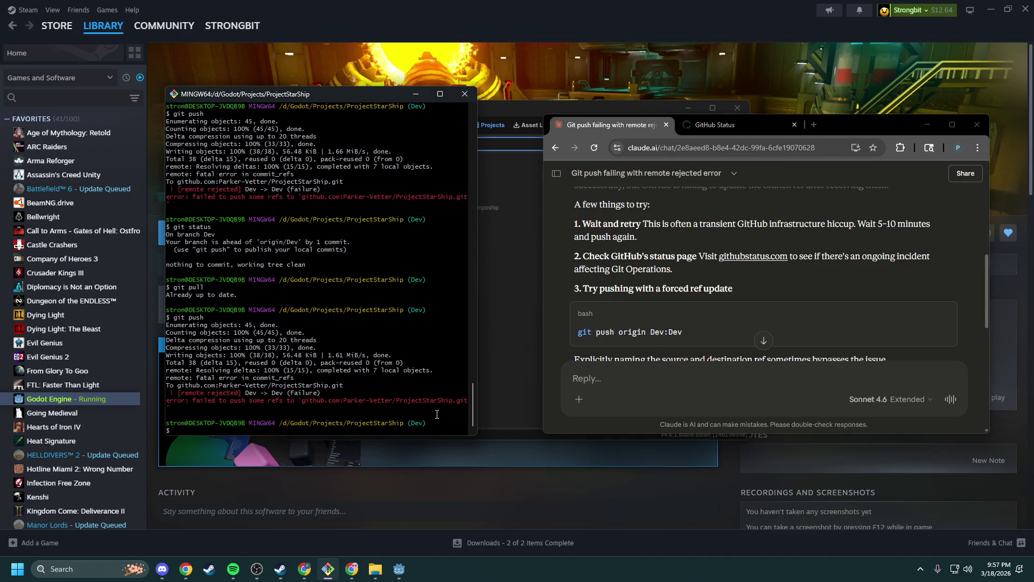
- Run git push origin Dev:Dev, updating remote Dev from eb4163e to 9555a09
text(git pushorigin)
key(BackSpace)
key(BackSpace)
key(BackSpace)
text(gin)
text( D)
text(ev:)
text(ev)
key(Return)
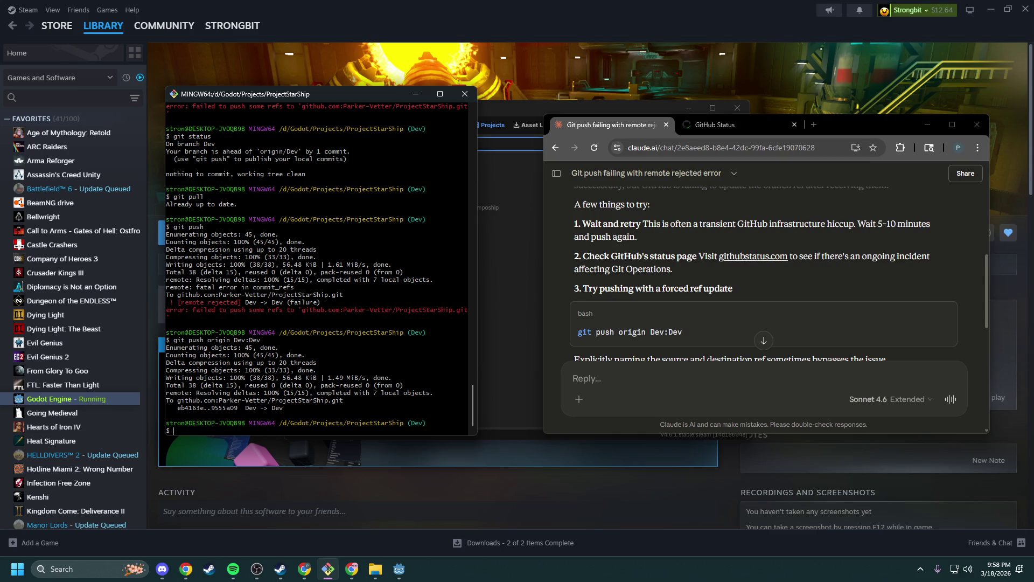
- Minimize Chrome and bring up the YouTube video window
click(982, 125)
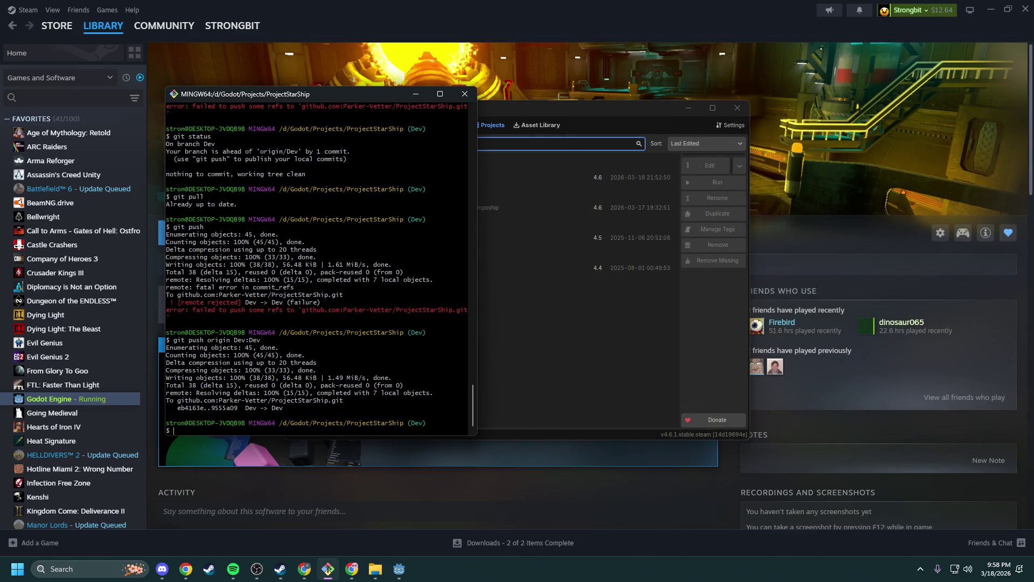
click(186, 569)
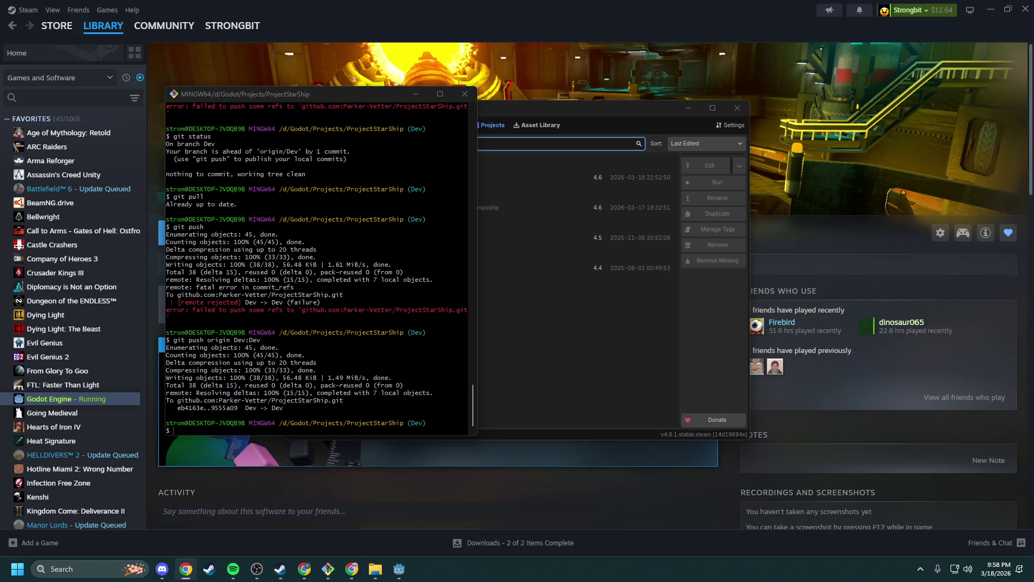
click(352, 569)
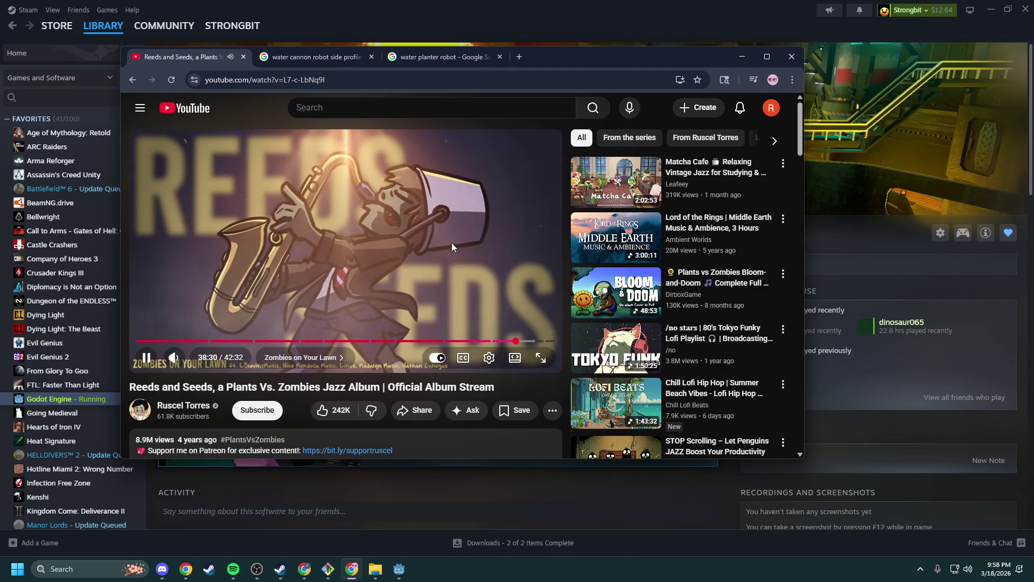
- Expand the Reeds and Seeds video description and highlight the composer and arranger credits
scroll(379, 280, down, 3)
scroll(379, 280, down, 1)
click(422, 276)
scroll(226, 306, down, 2)
scroll(225, 307, down, 1)
triple_click(199, 303)
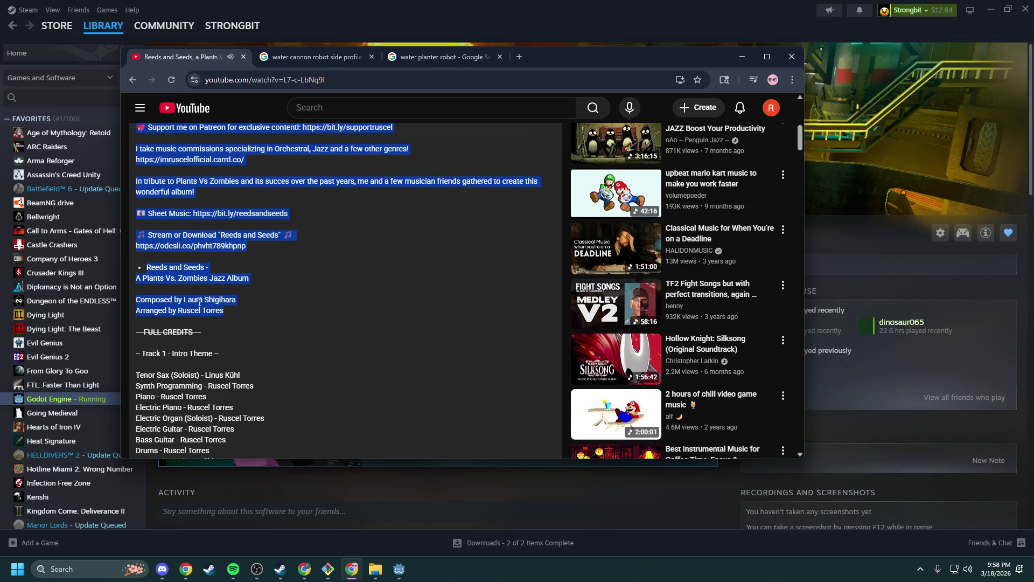
scroll(200, 303, down, 2)
click(189, 257)
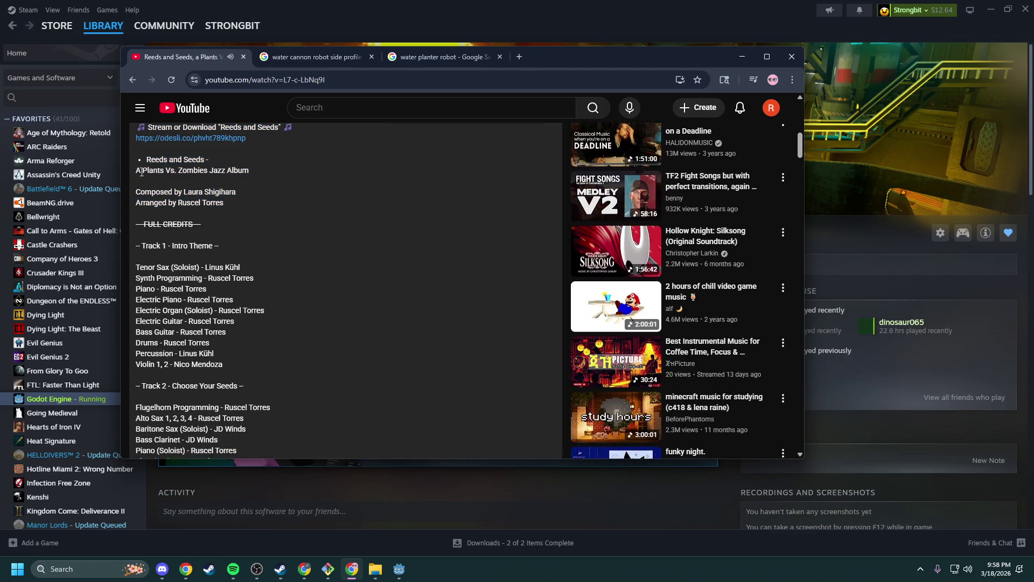
drag(135, 190, 235, 215)
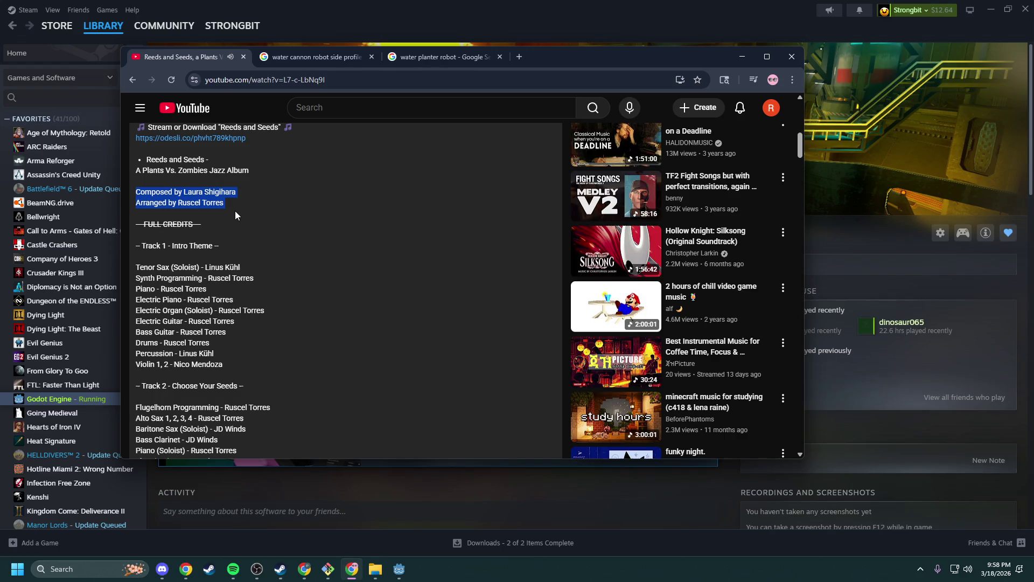
- Read the business contact lines and chapters, then minimize the YouTube browser window
scroll(236, 215, down, 15)
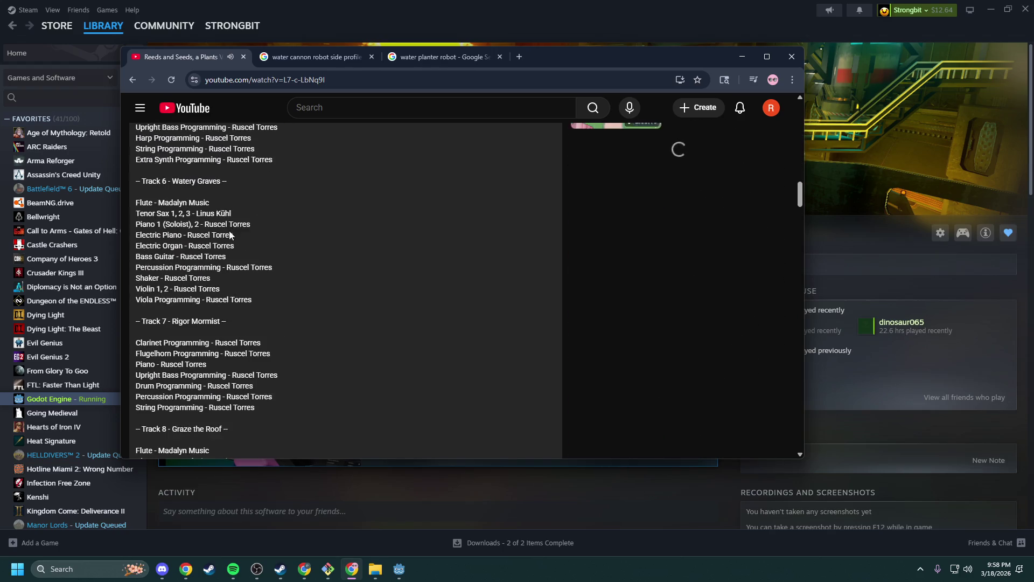
scroll(229, 236, down, 10)
scroll(237, 253, up, 1)
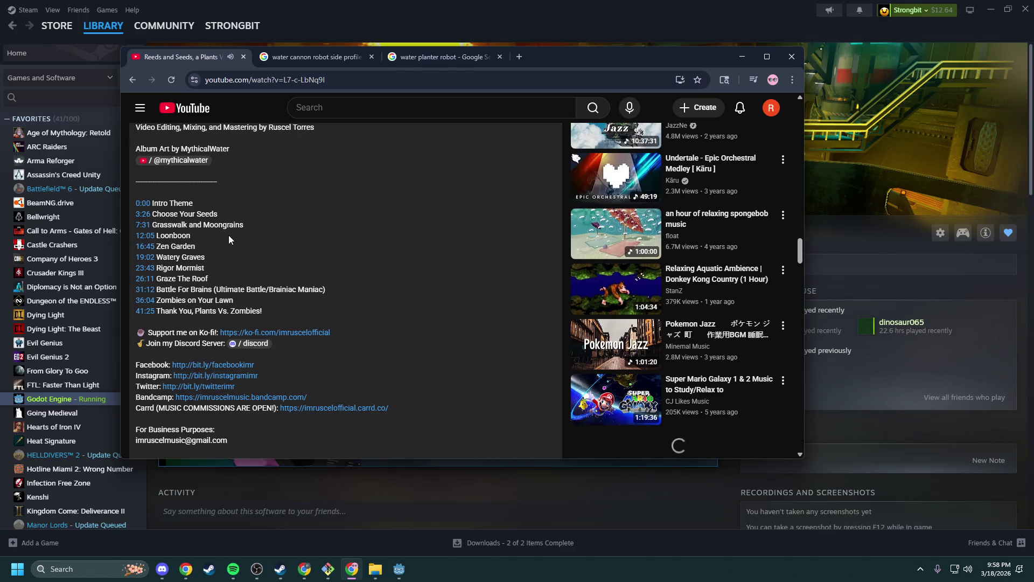
scroll(244, 272, down, 2)
mouse_move(237, 334)
mouse_down()
mouse_move(210, 332)
mouse_move(213, 323)
mouse_up()
click(213, 325)
scroll(214, 324, down, 2)
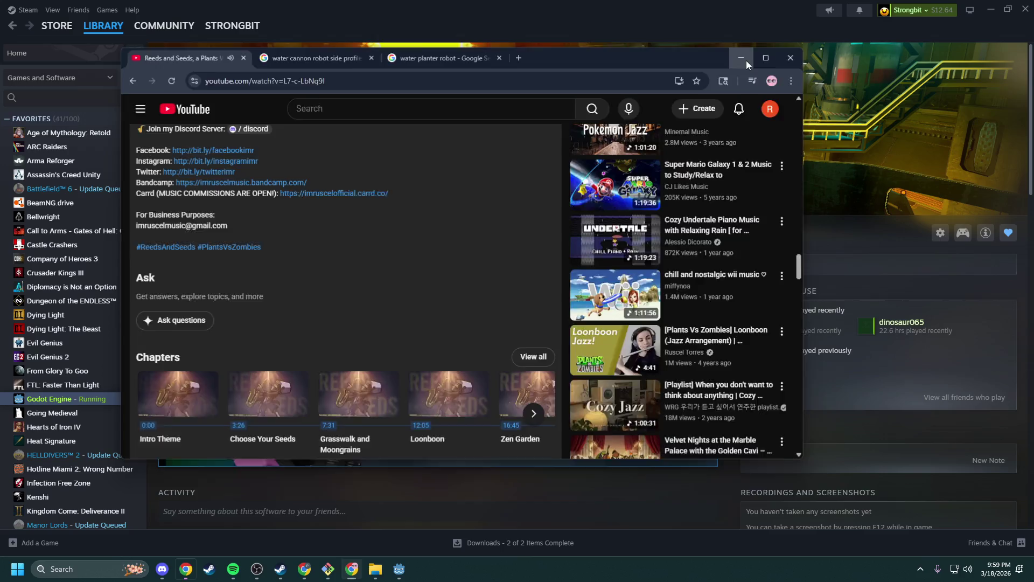
click(742, 57)
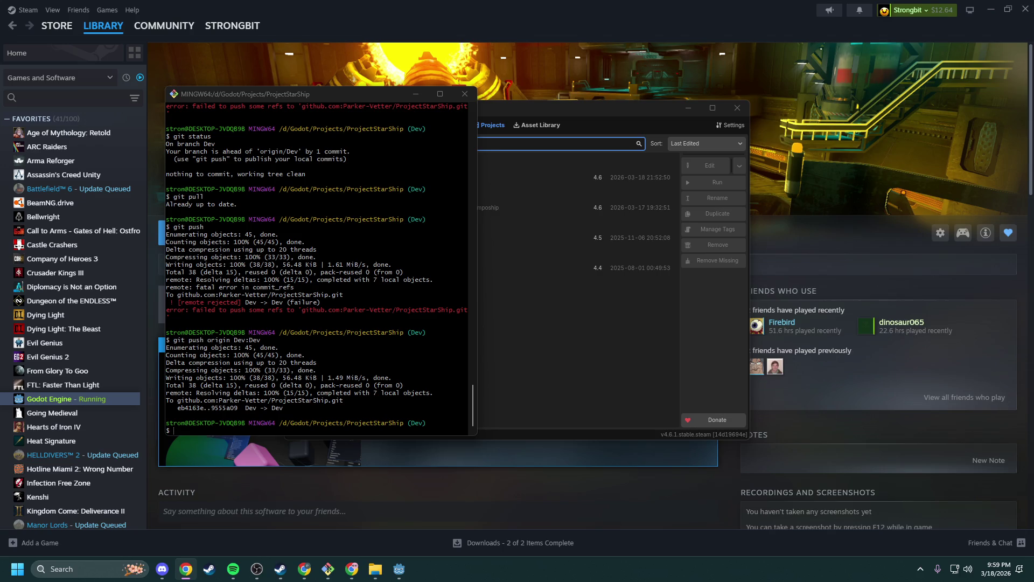
click(174, 430)
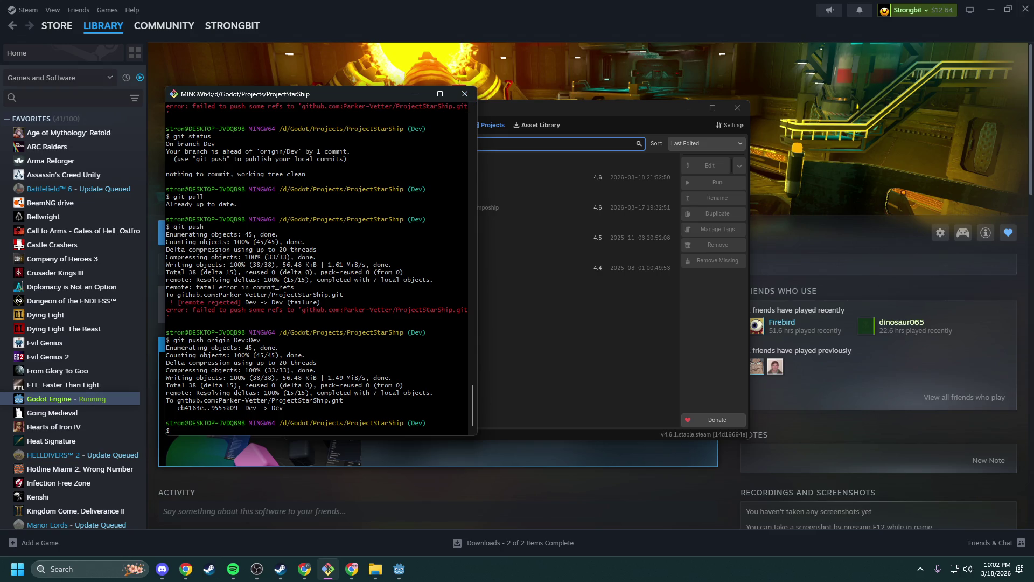
click(305, 569)
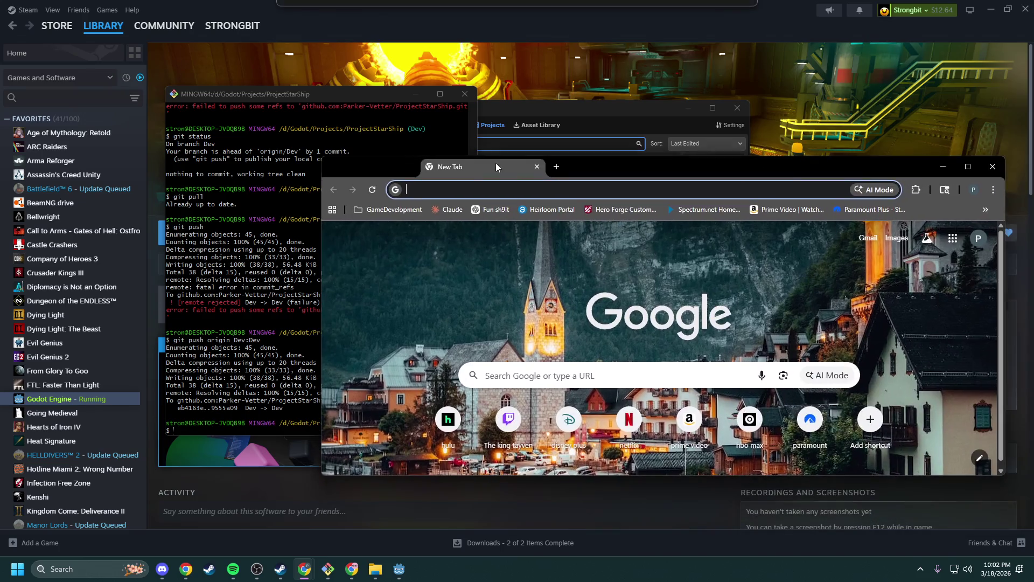
- Google 'no i am not human' and open the game's Steam store result
drag(561, 164, 372, 114)
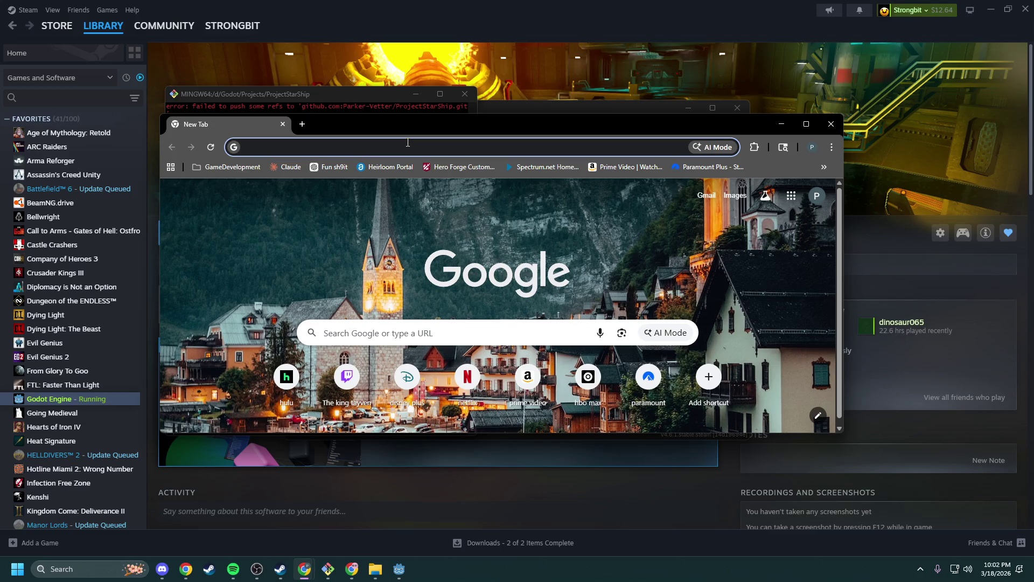
text(no )
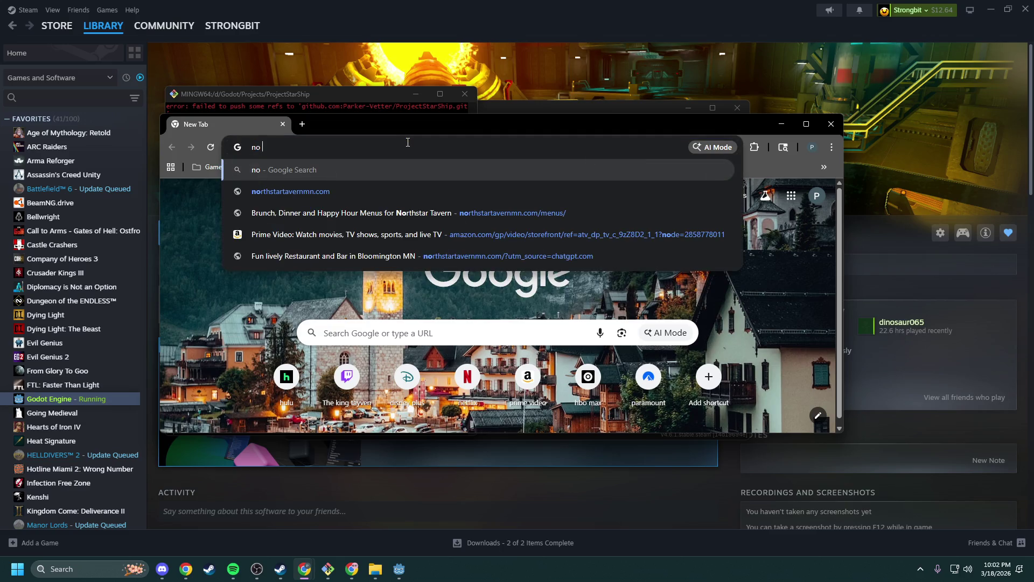
text(i am not human)
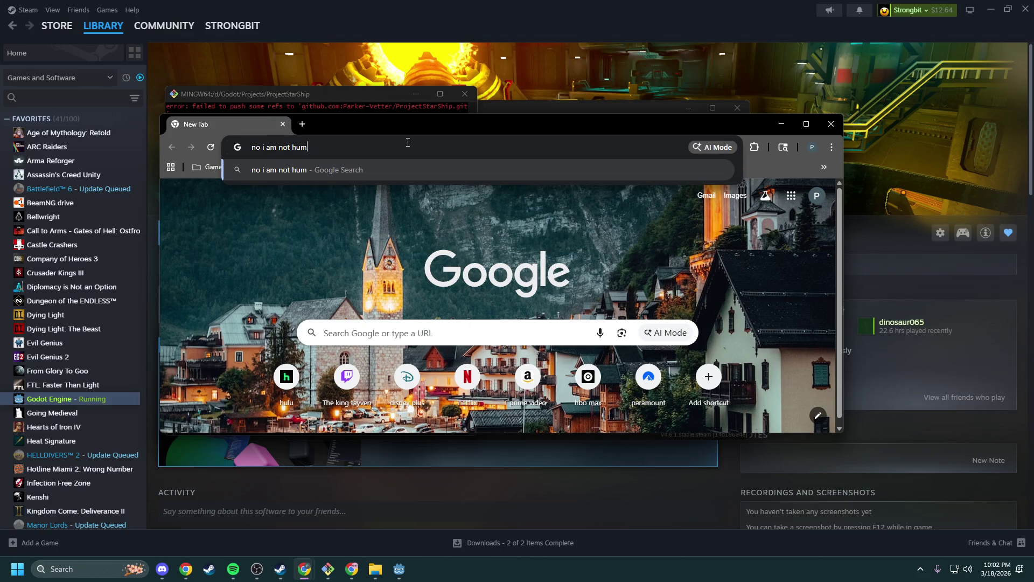
key(Return)
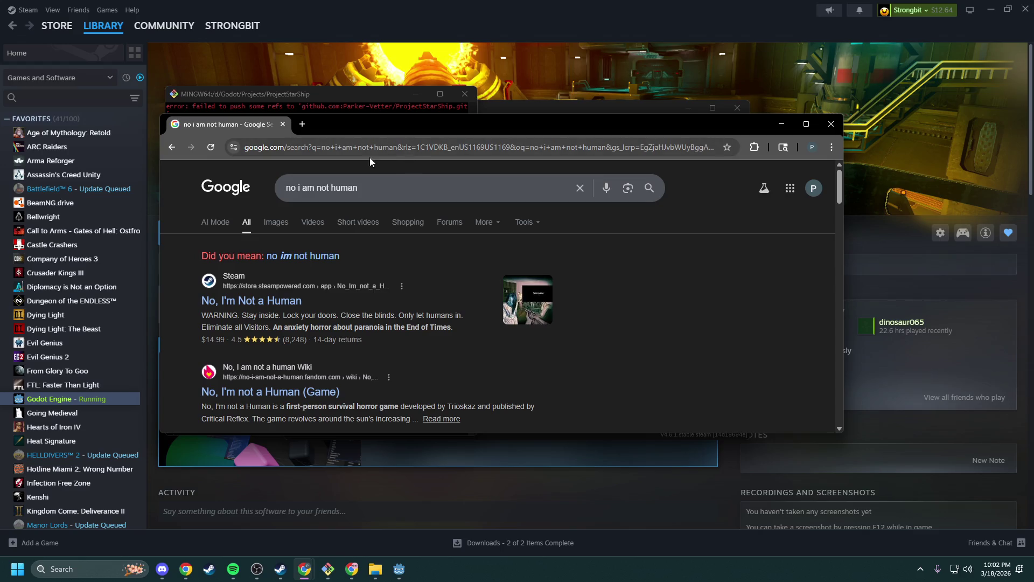
click(292, 291)
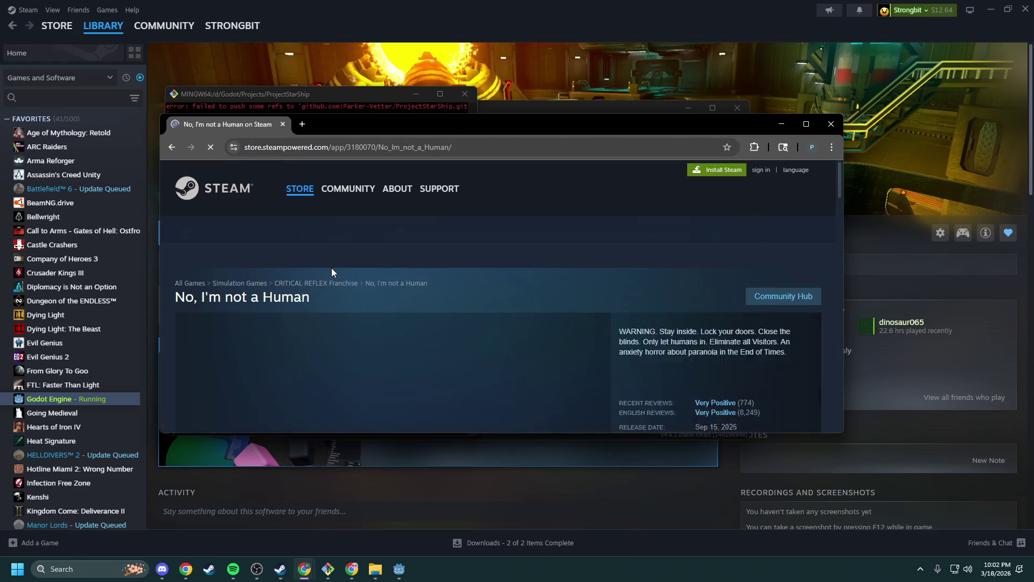
- Maximize the No, I'm not a Human store page and view its screenshots full size
double_click(503, 125)
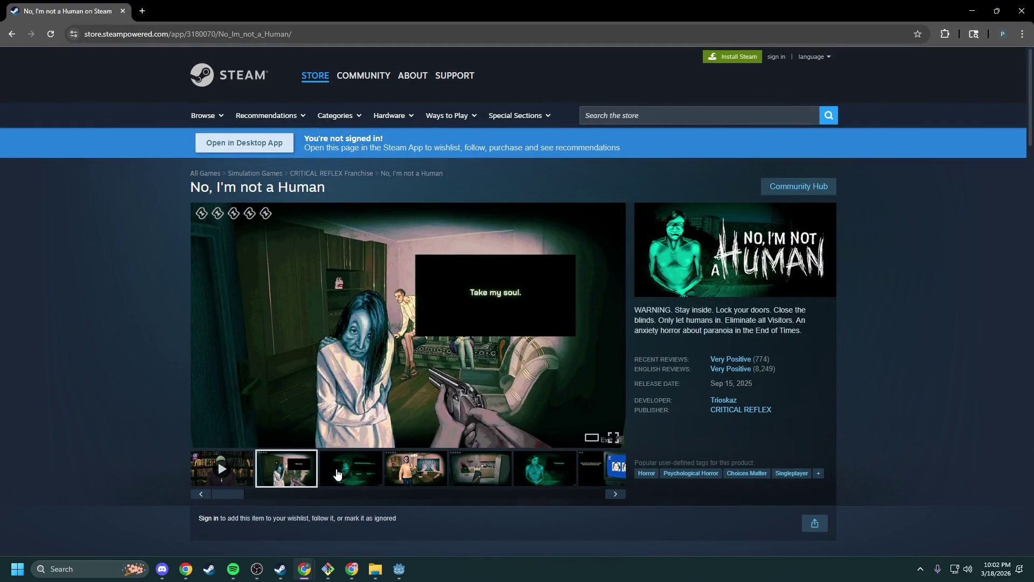
click(338, 474)
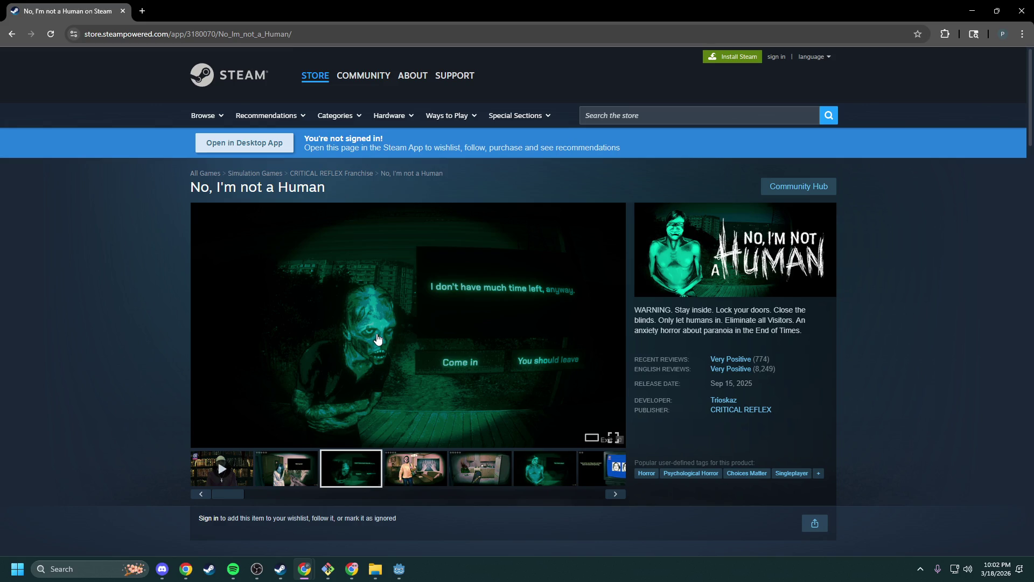
click(378, 338)
click(970, 283)
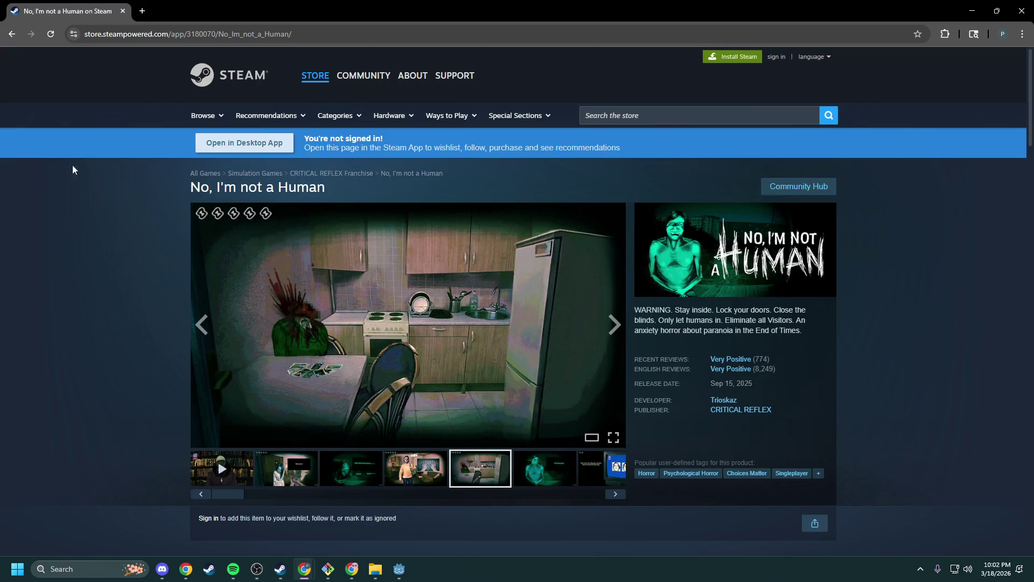
- Return to the search results, reopen the store page and read the game description
click(13, 35)
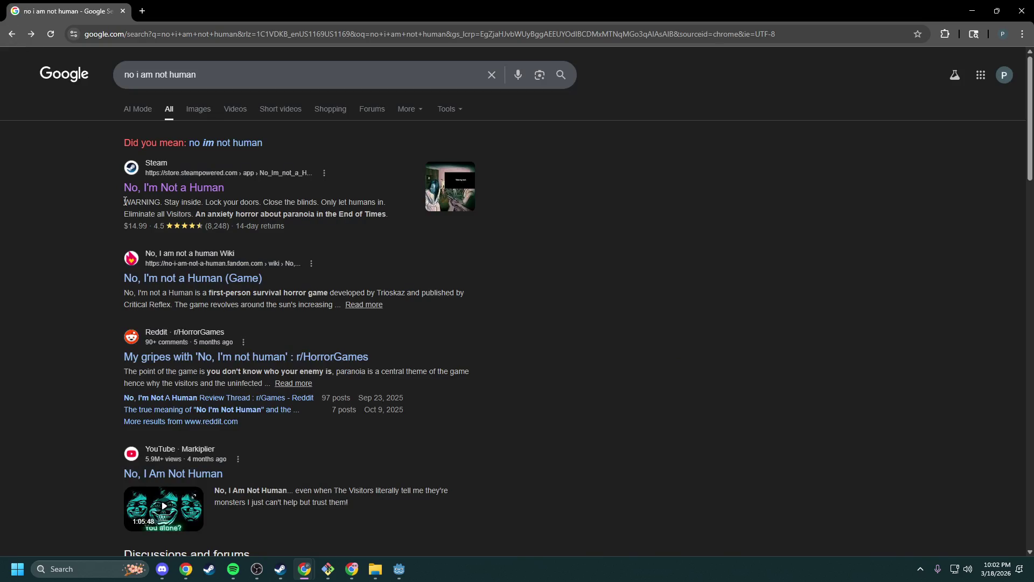
click(195, 189)
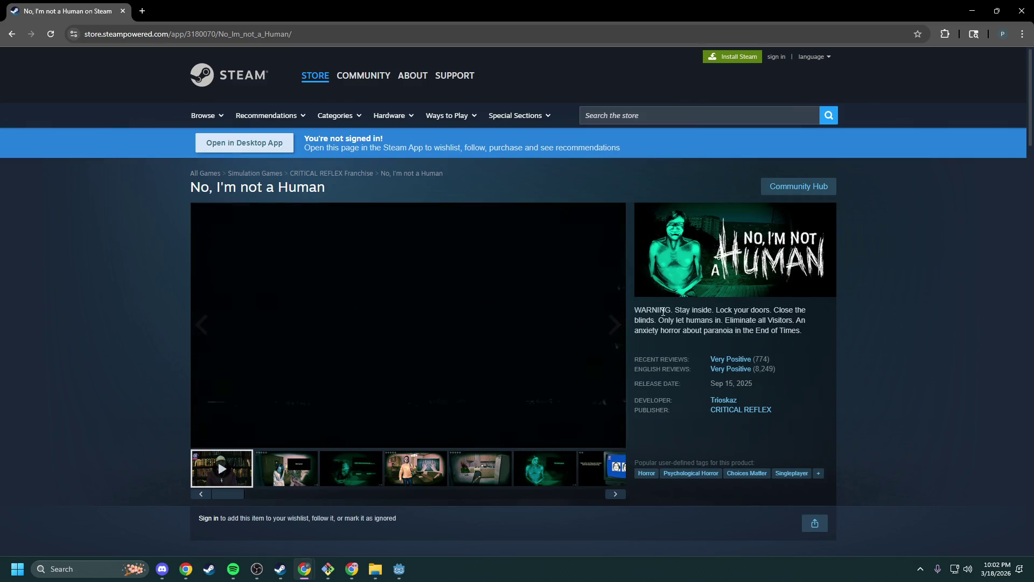
mouse_move(675, 310)
mouse_down()
mouse_move(810, 307)
mouse_move(676, 320)
mouse_move(804, 321)
mouse_up()
click(769, 322)
scroll(687, 287, down, 9)
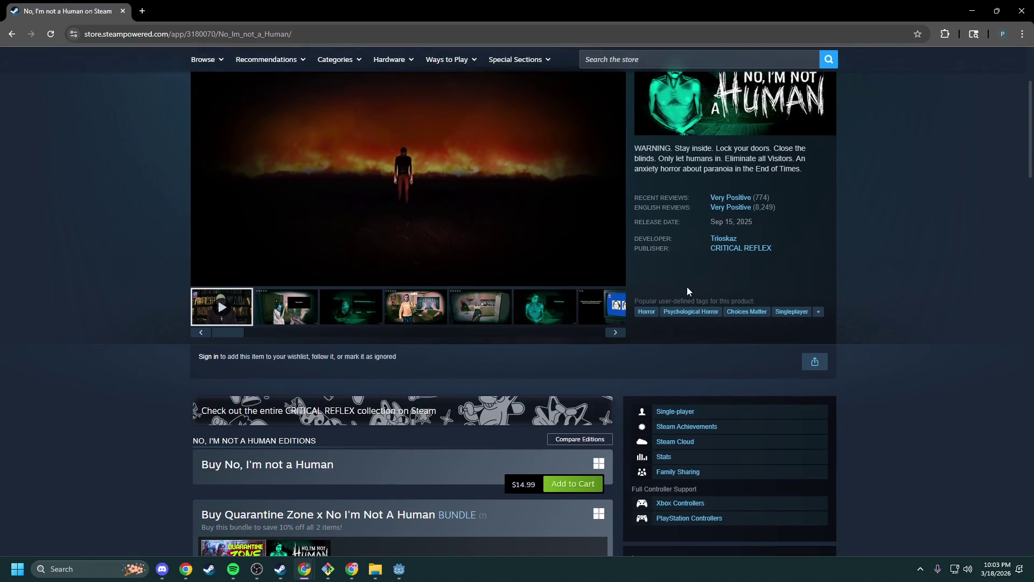
scroll(600, 297, down, 5)
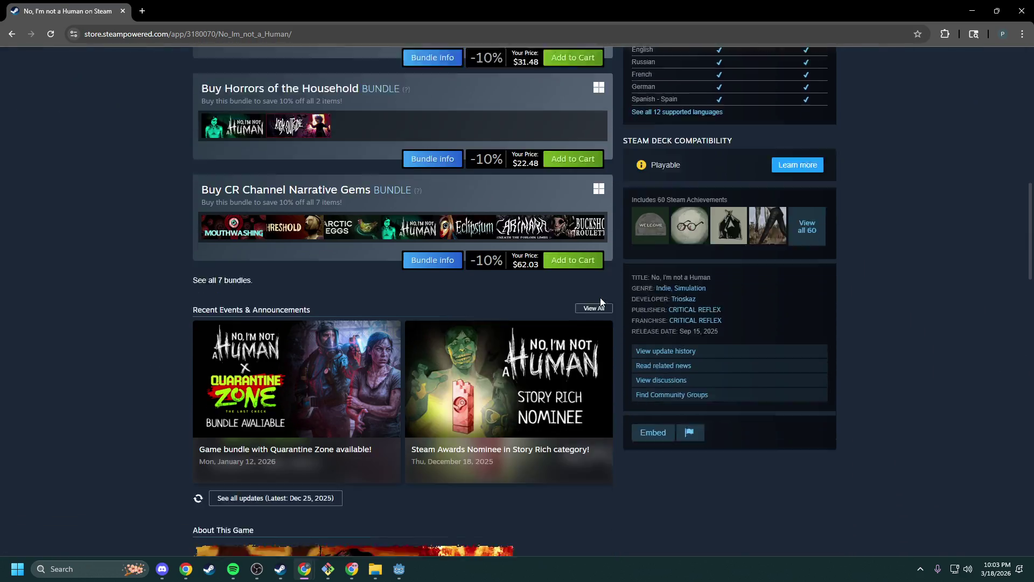
- Bring up the YouTube window, revisit the Reeds and Seeds video, then hide it again
key(alt+Tab)
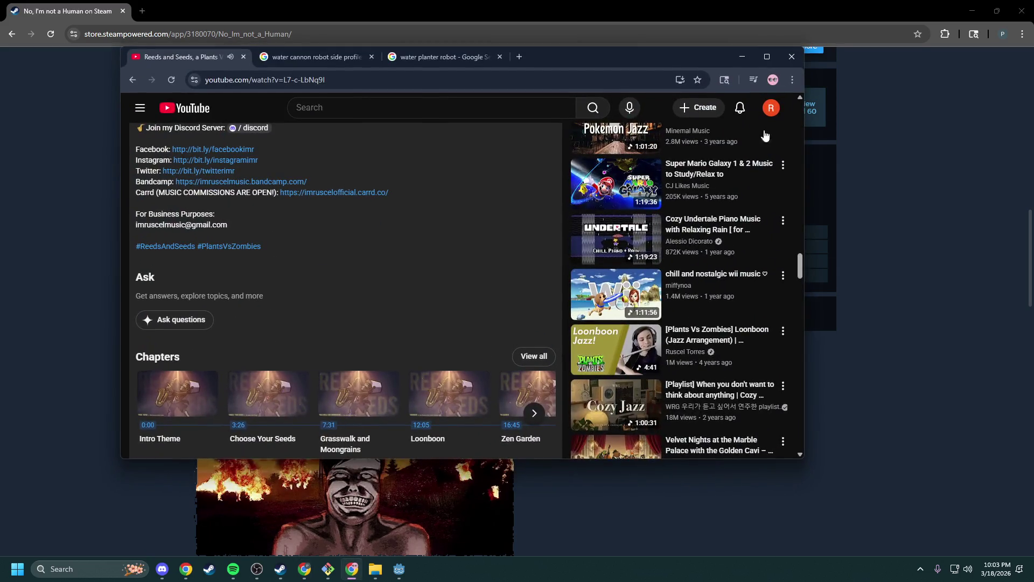
scroll(301, 156, up, 10)
scroll(506, 286, up, 15)
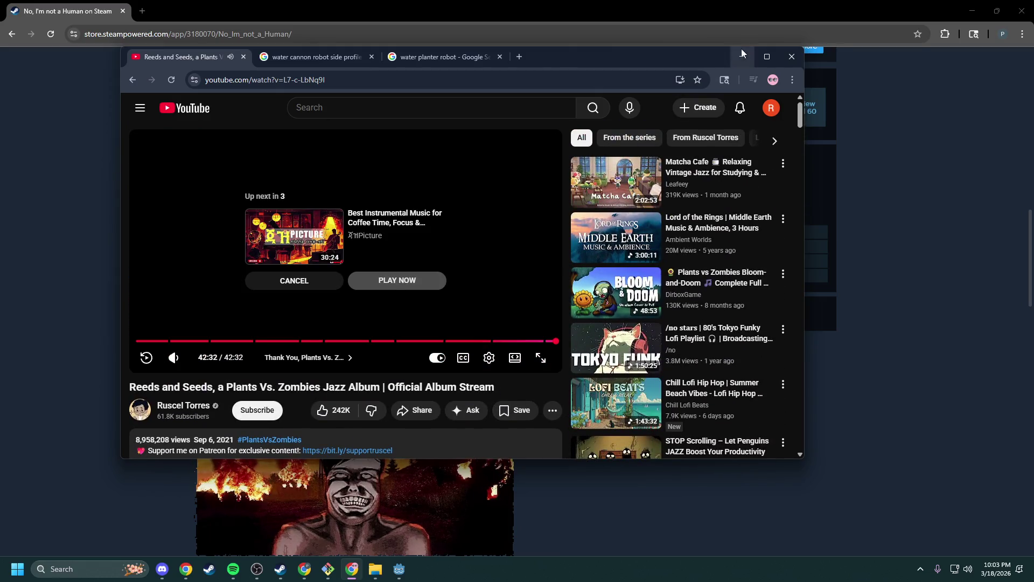
click(741, 57)
scroll(419, 379, down, 1)
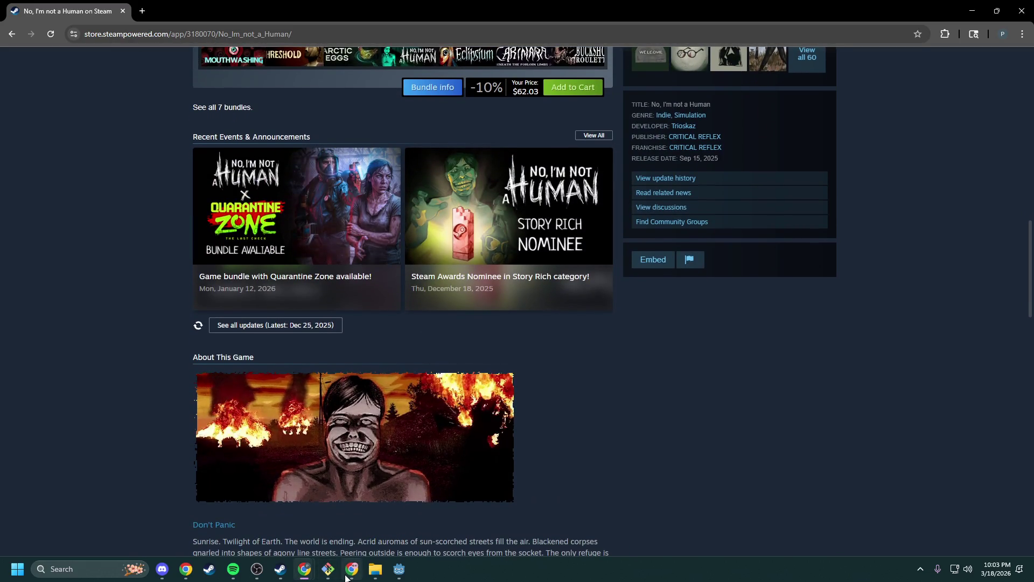
click(351, 569)
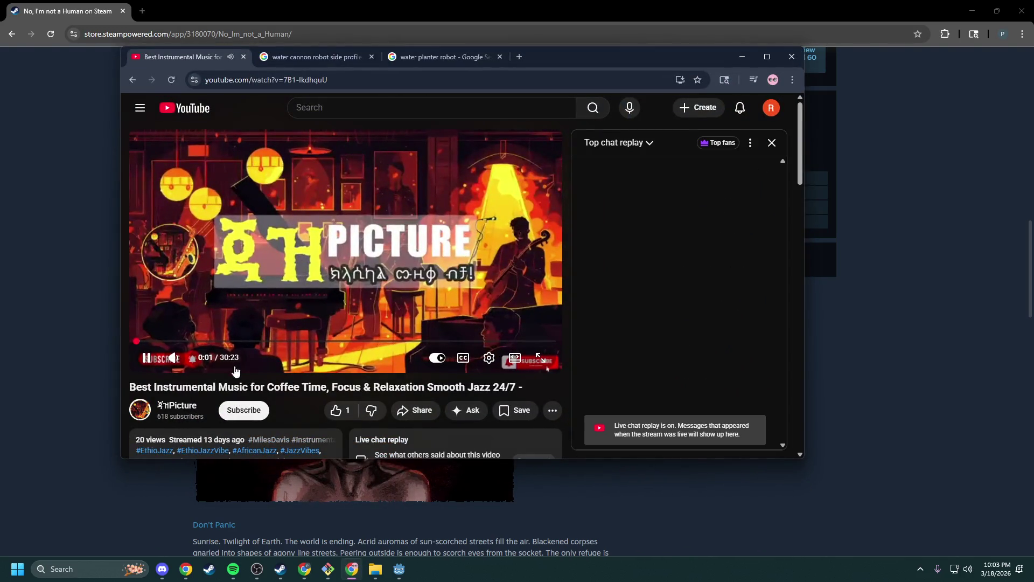
click(133, 80)
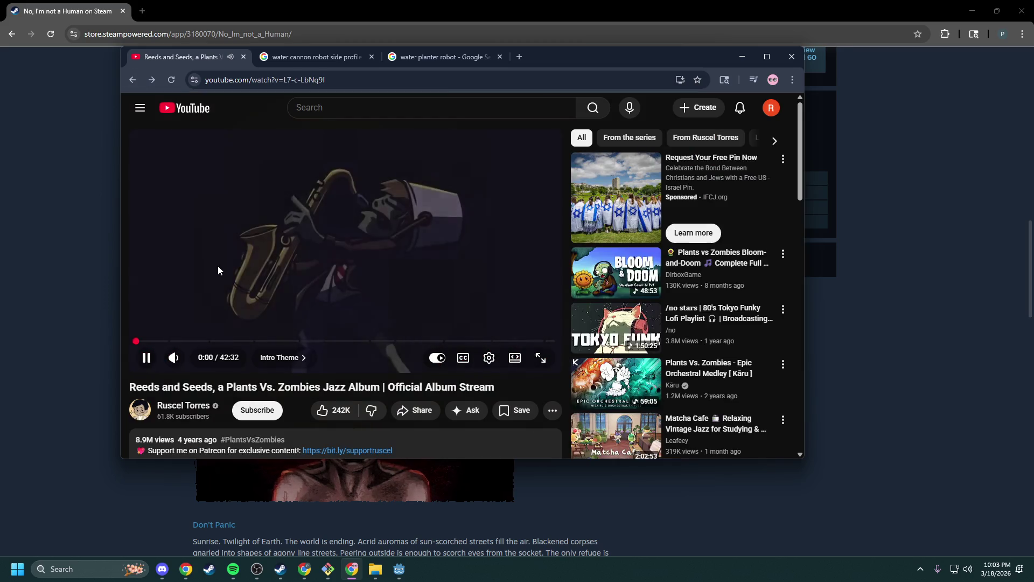
click(742, 57)
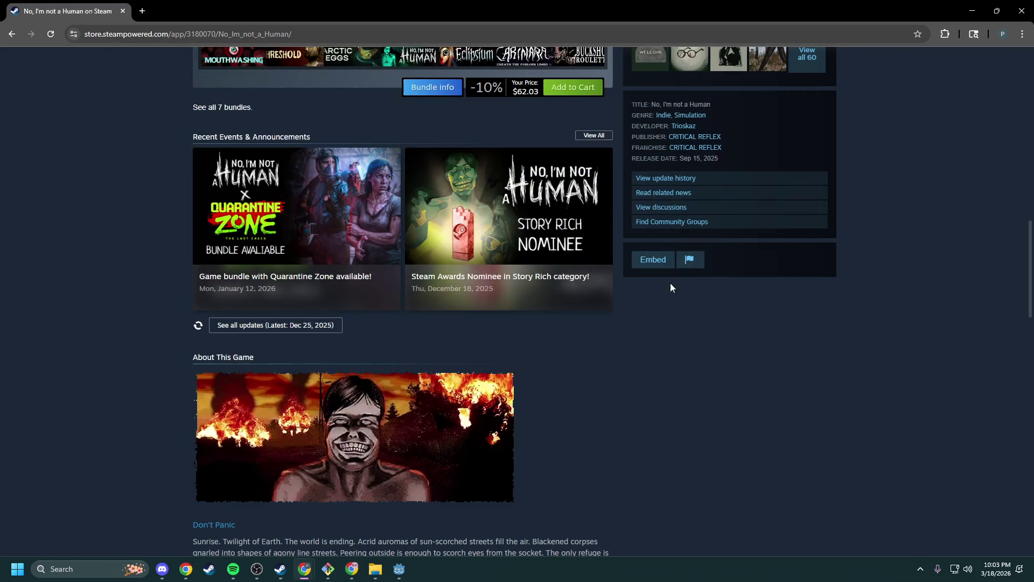
scroll(616, 294, down, 5)
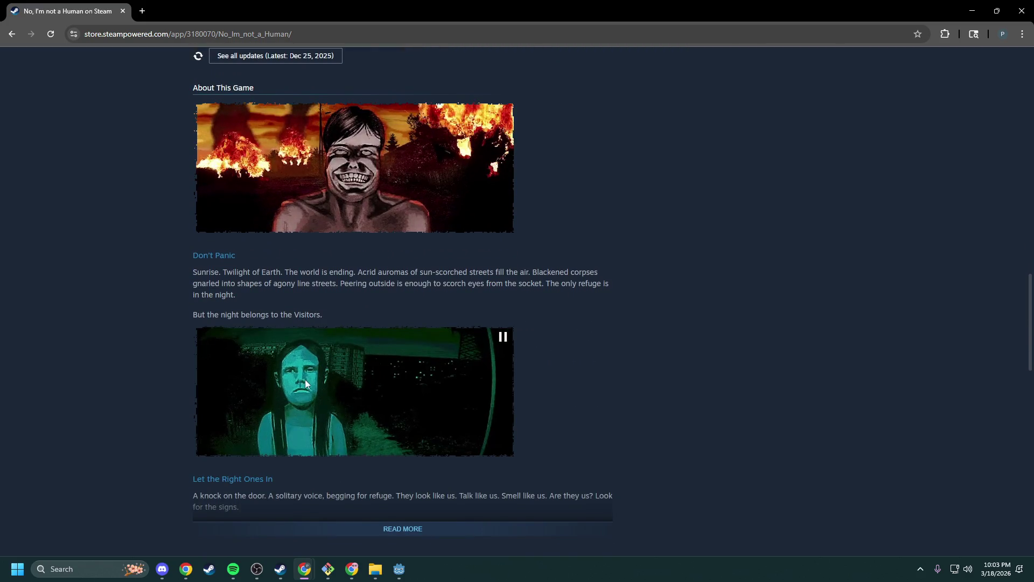
scroll(347, 235, up, 2)
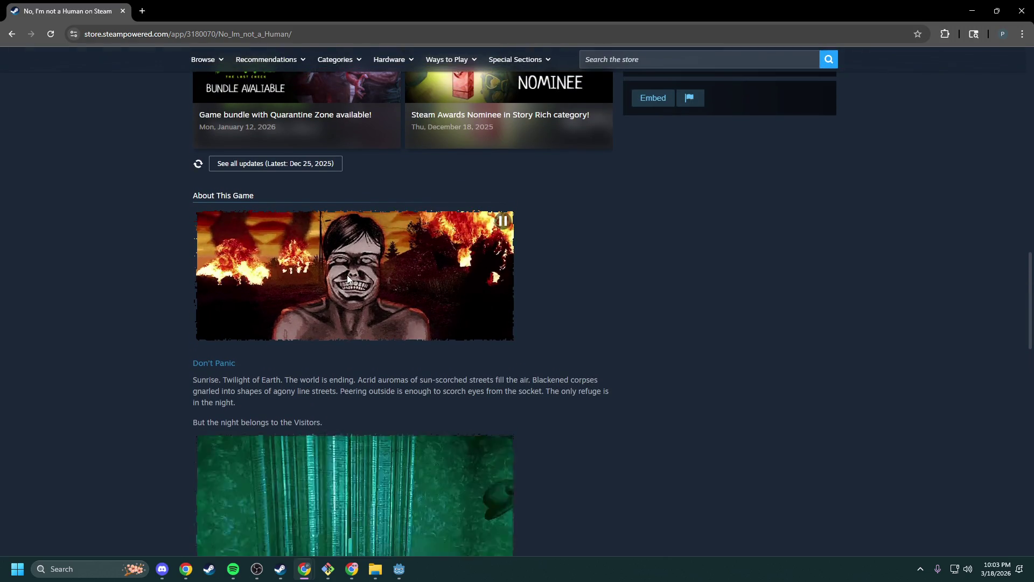
scroll(347, 277, up, 3)
scroll(459, 313, up, 6)
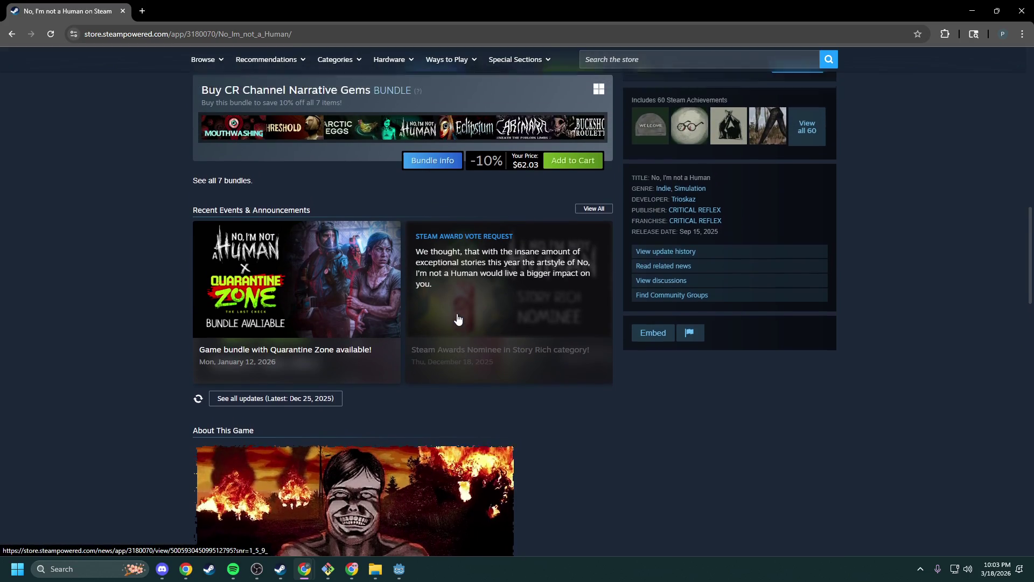
scroll(458, 319, up, 10)
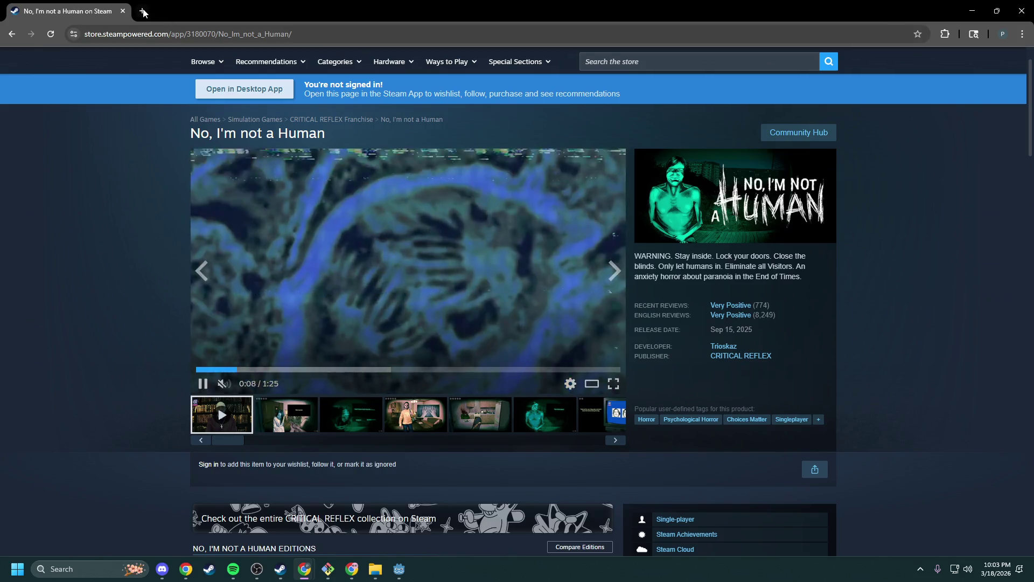
- Load hulu.com in a new browser tab
click(142, 11)
text(hulu.com)
key(Return)
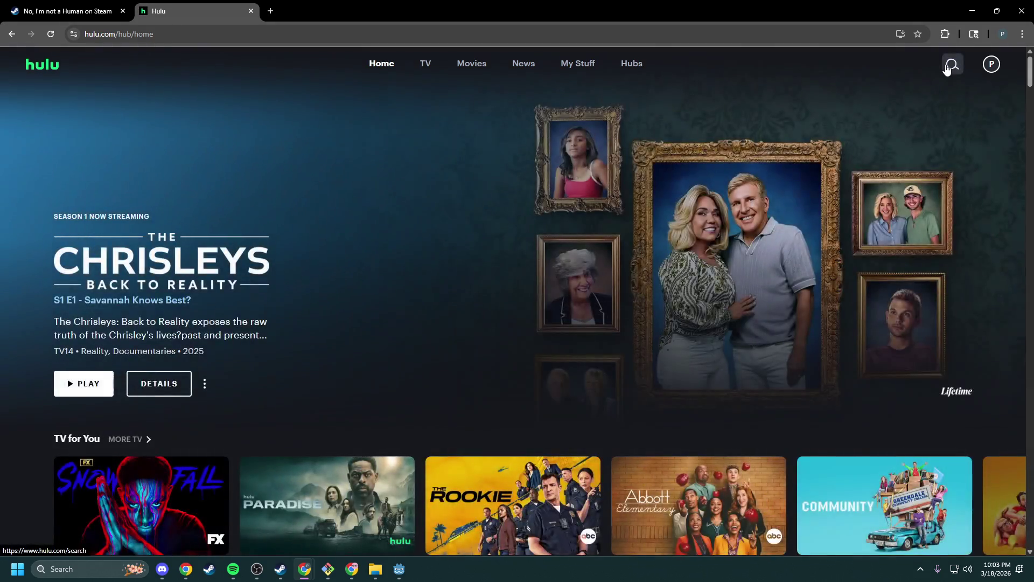
- Search Hulu for 'attack' and open the Attack on Titan series details
click(947, 65)
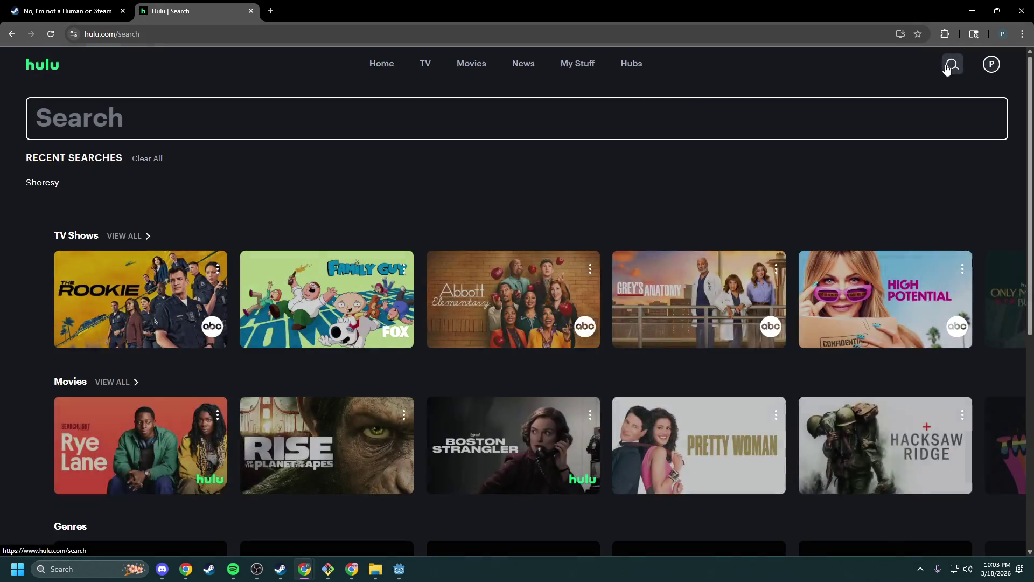
text(atta)
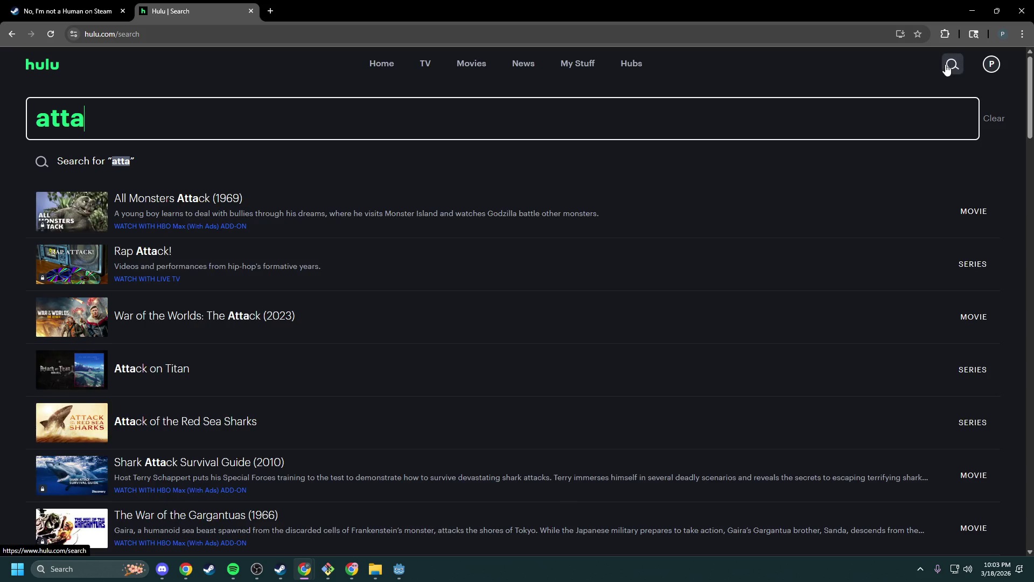
text(ck)
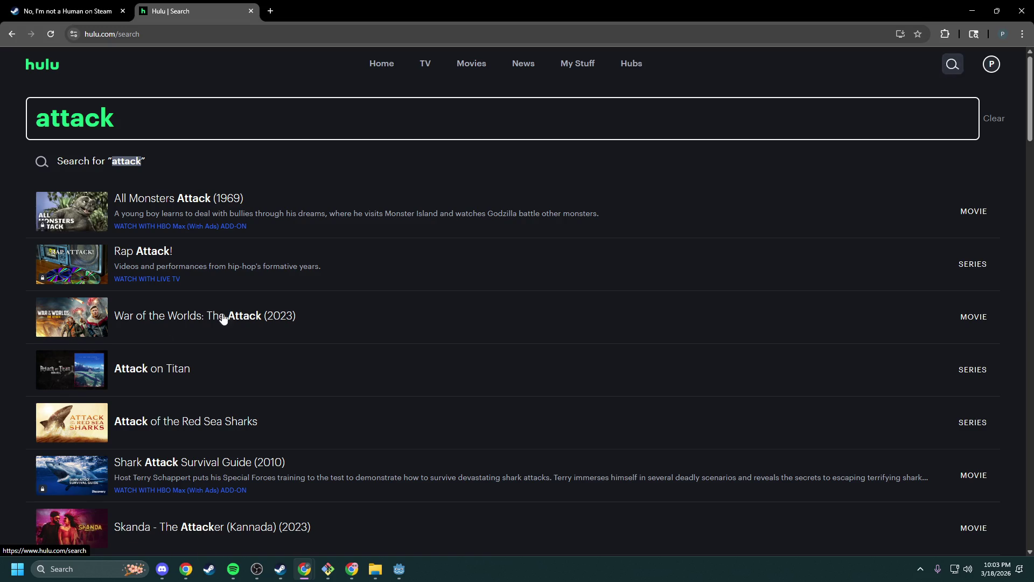
click(183, 383)
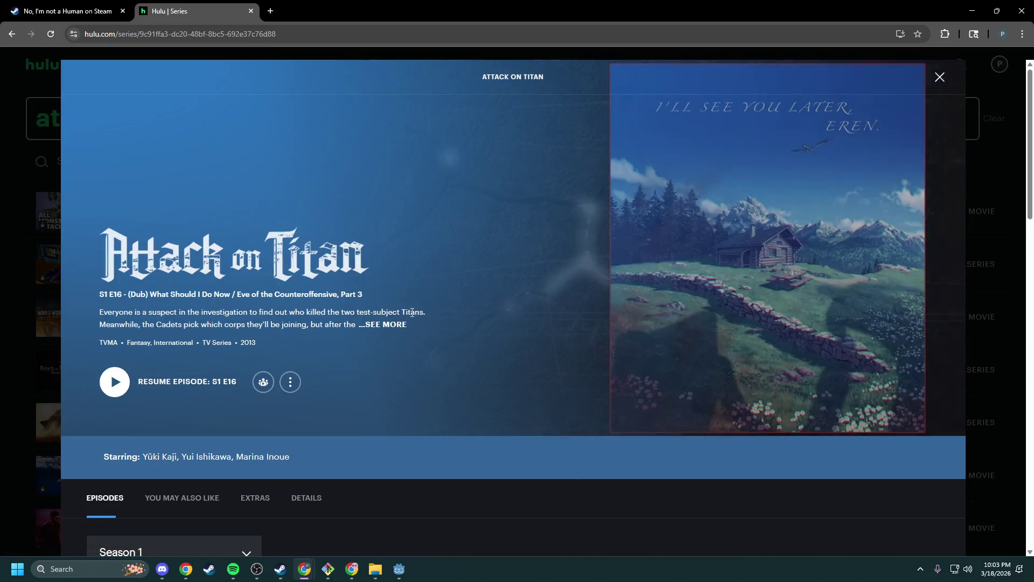
- Browse the Attack on Titan Season 4 episode list, then close the details
scroll(328, 363, down, 3)
click(221, 346)
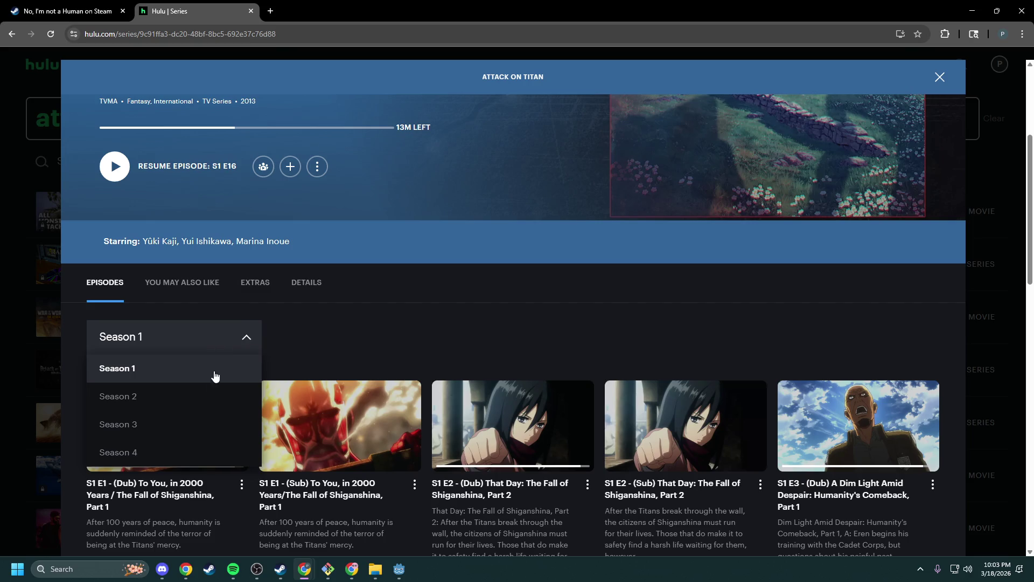
scroll(192, 436, down, 1)
scroll(311, 421, down, 10)
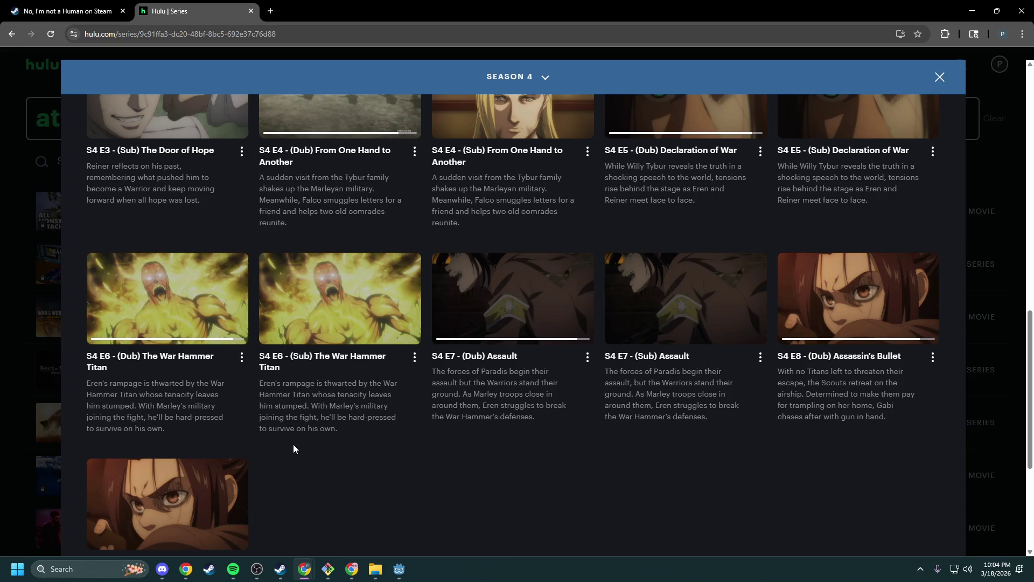
scroll(251, 429, down, 10)
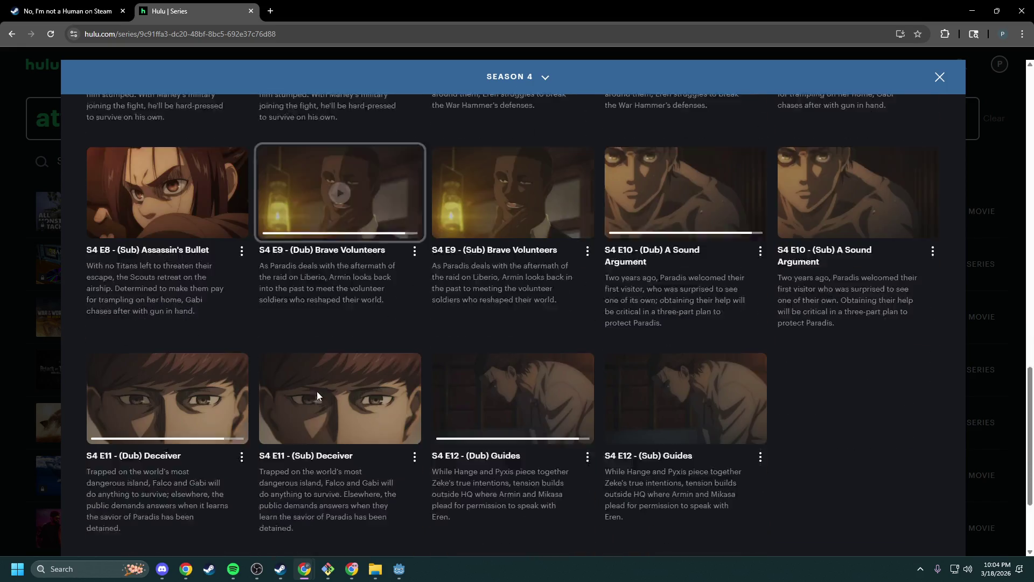
scroll(317, 392, down, 7)
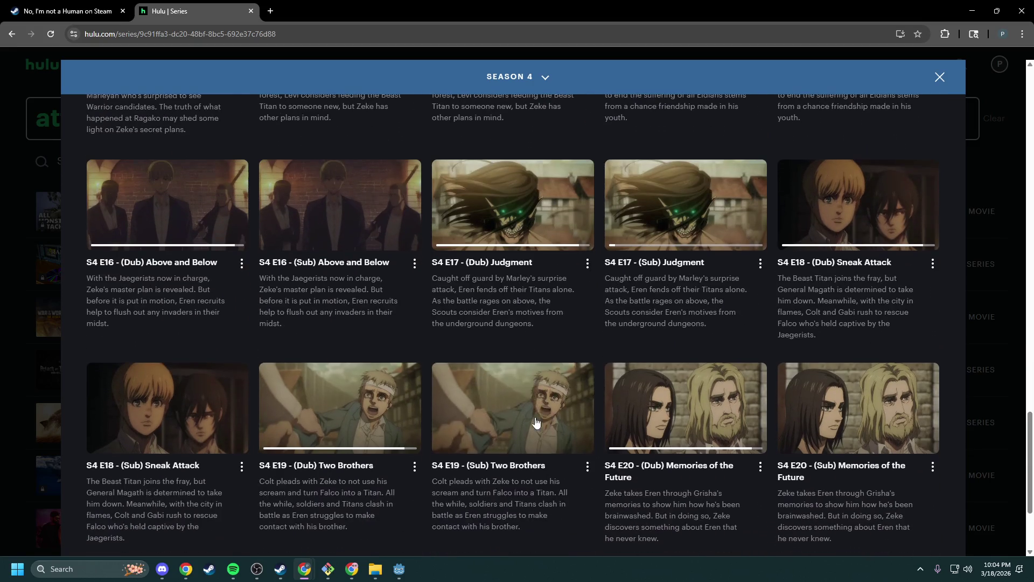
scroll(427, 365, down, 15)
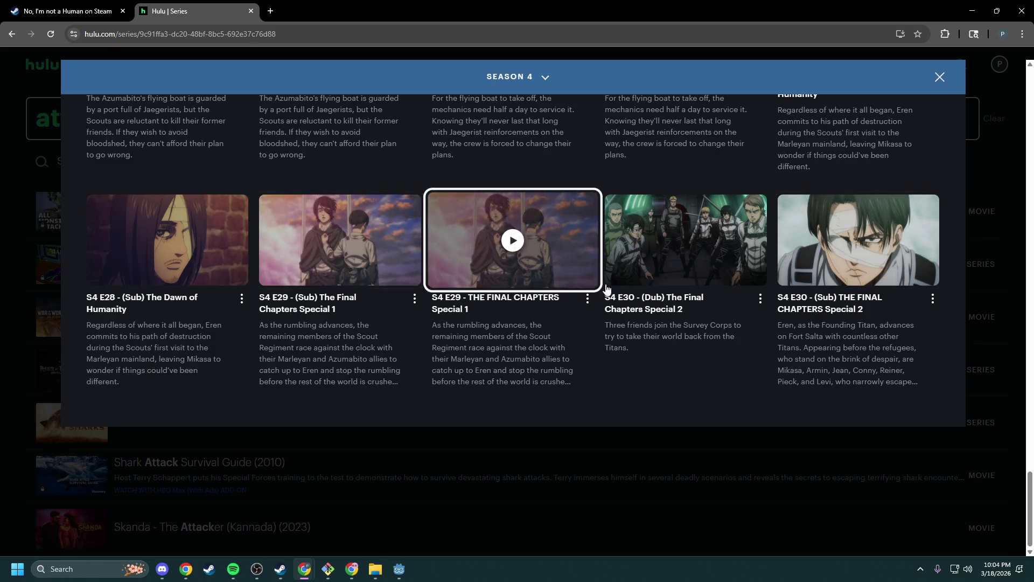
click(941, 79)
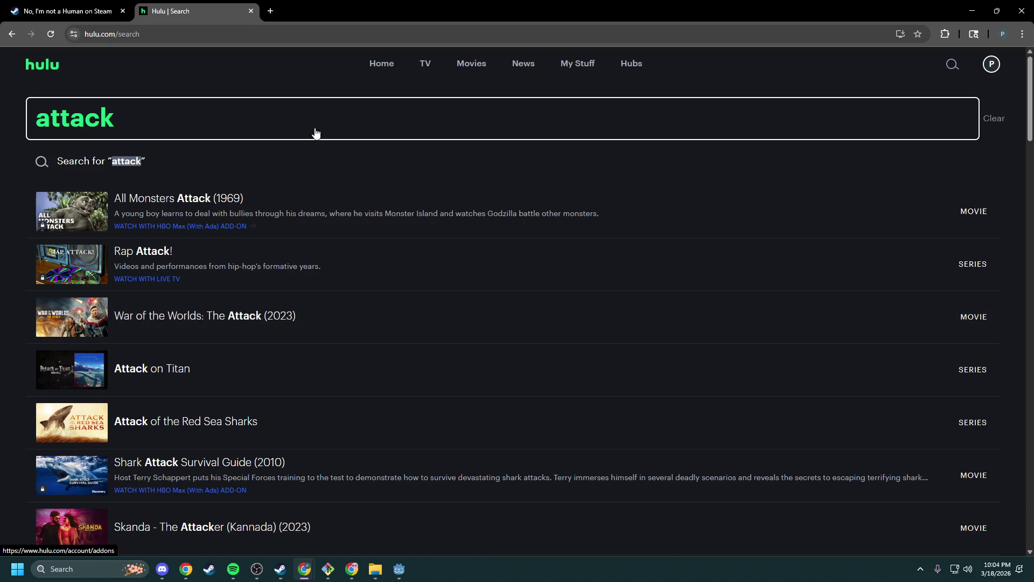
- Back on the No, I'm not a Human Steam page, scroll down and open Look Outside
key(ctrl+shift+Tab)
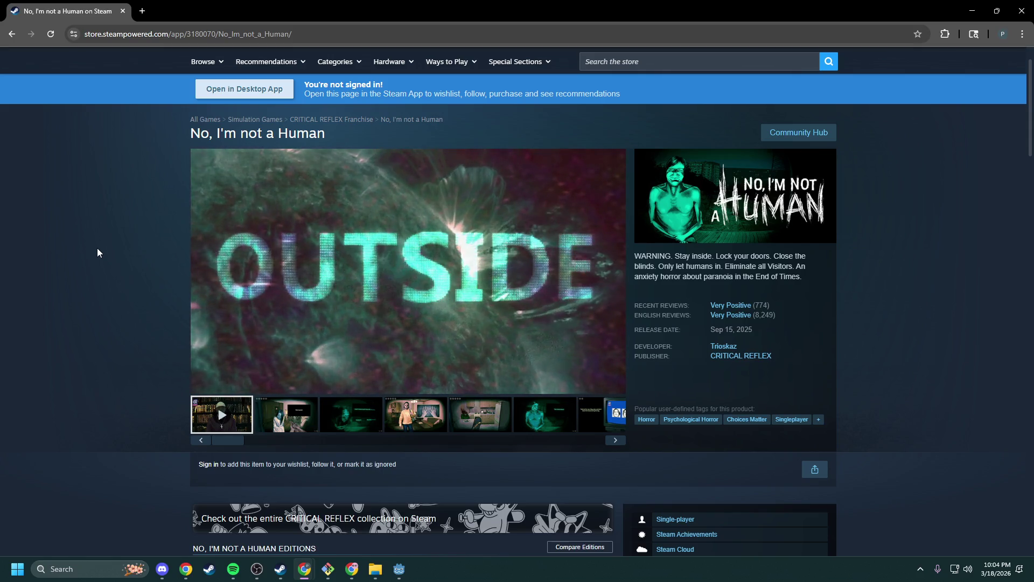
scroll(242, 273, down, 2)
scroll(242, 272, down, 4)
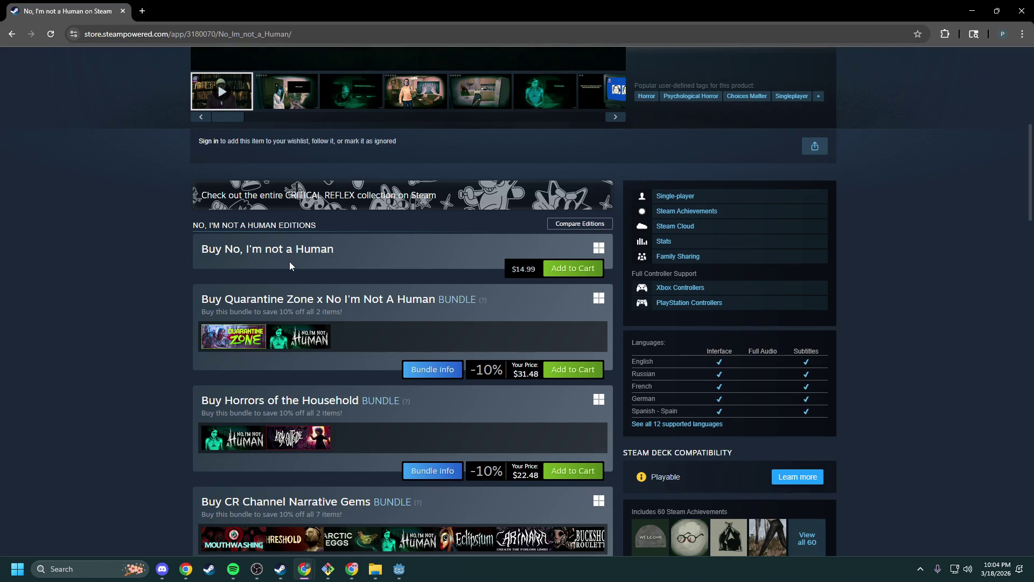
scroll(289, 261, down, 2)
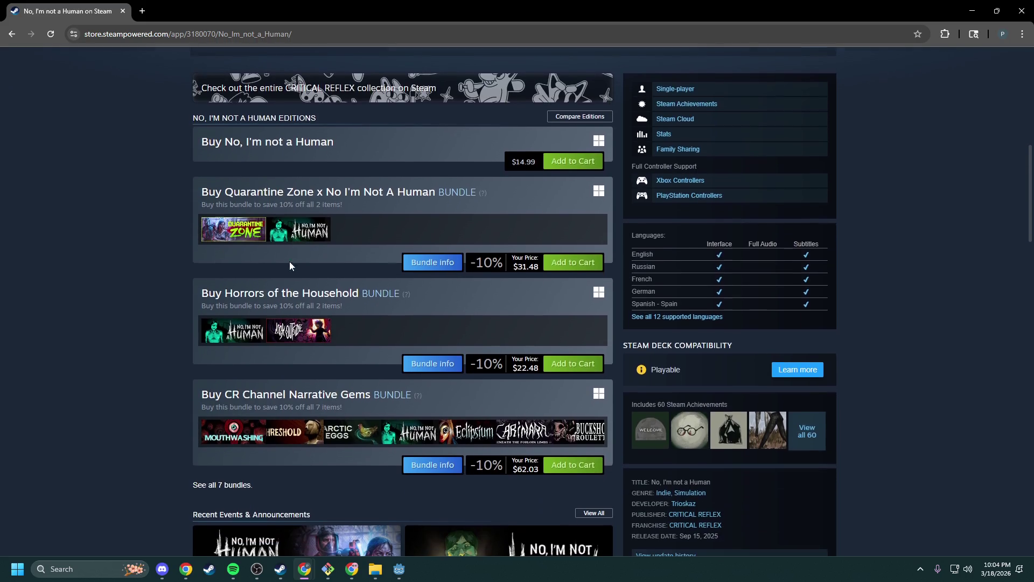
click(276, 333)
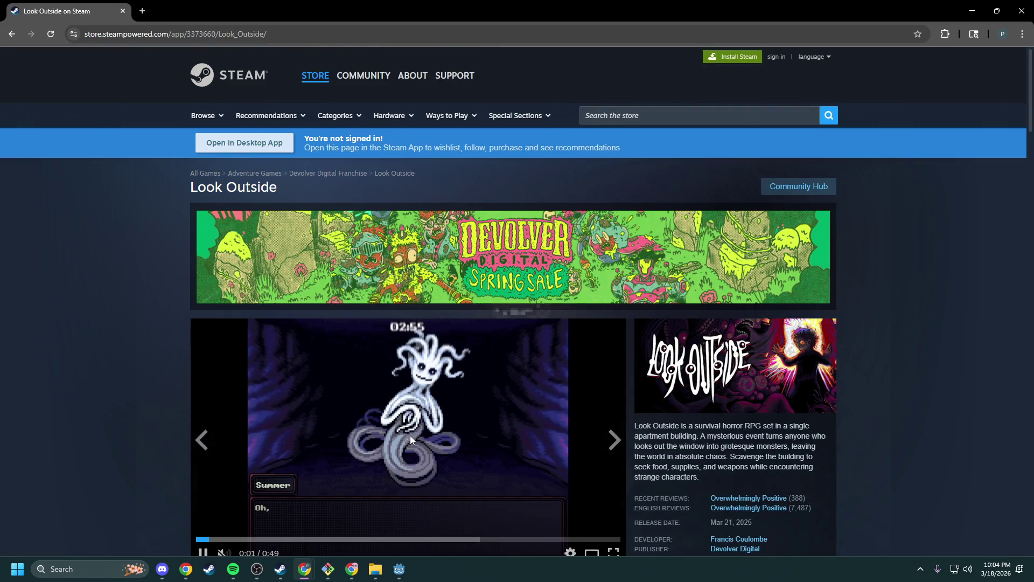
- Browse the Look Outside store page and read its review quotes
scroll(409, 435, down, 1)
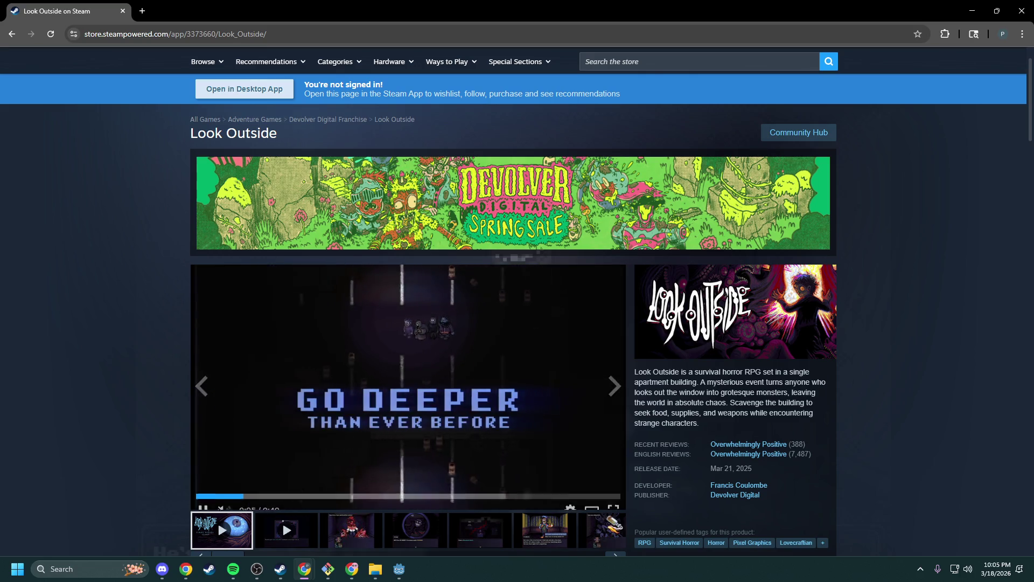
scroll(238, 291, down, 2)
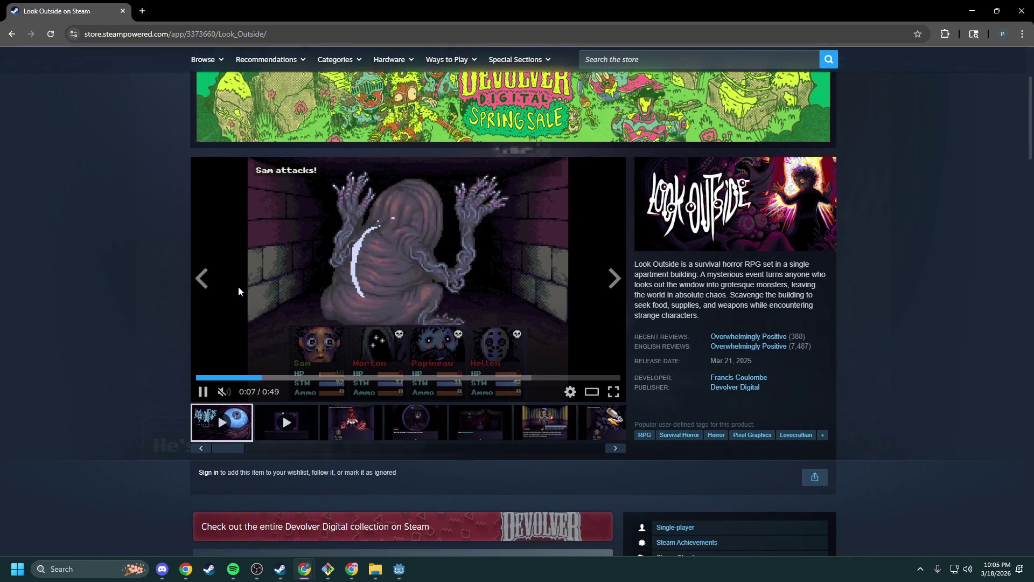
mouse_move(796, 350)
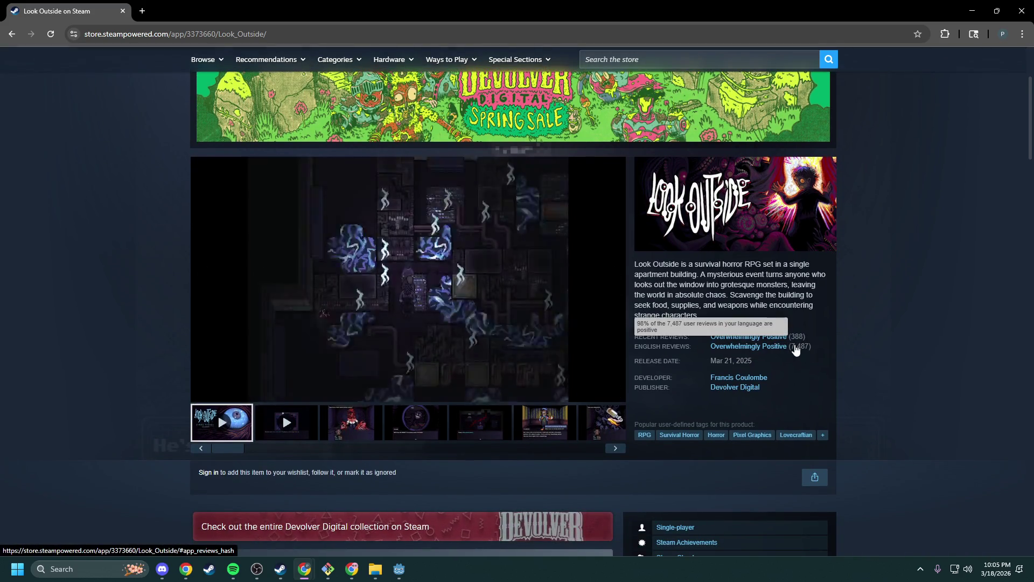
scroll(797, 349, down, 6)
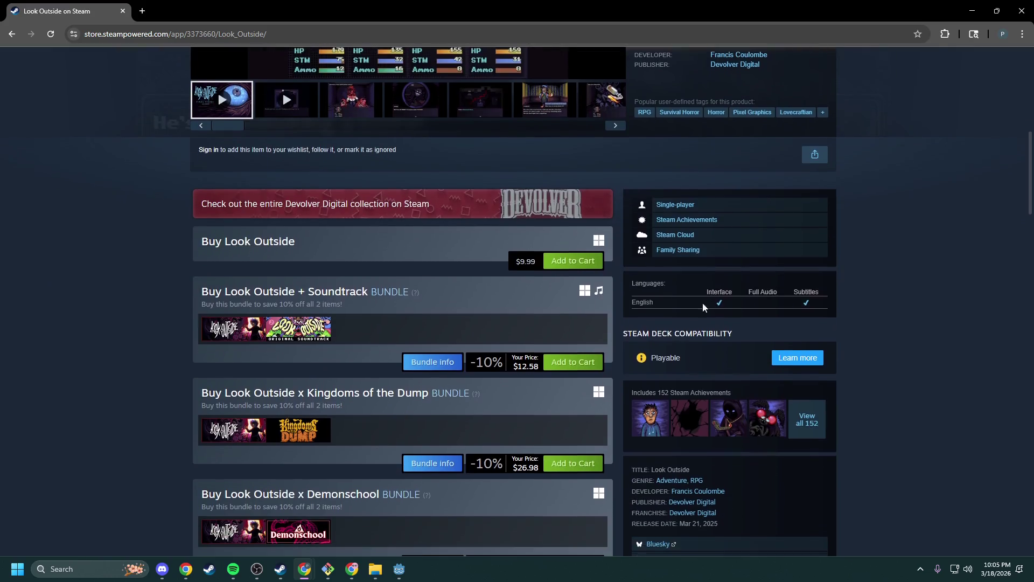
scroll(151, 264, down, 13)
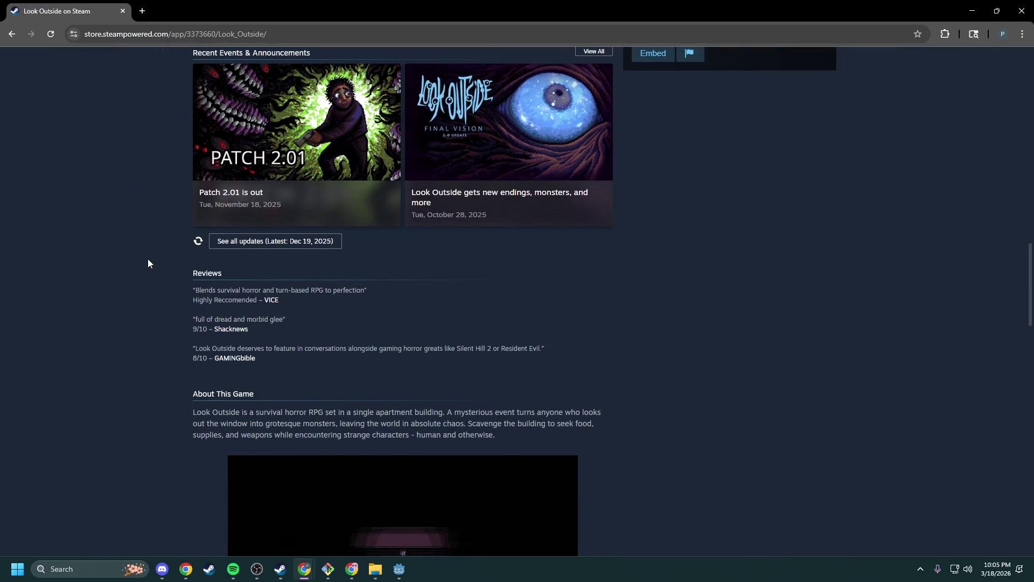
scroll(148, 263, up, 10)
scroll(148, 263, down, 5)
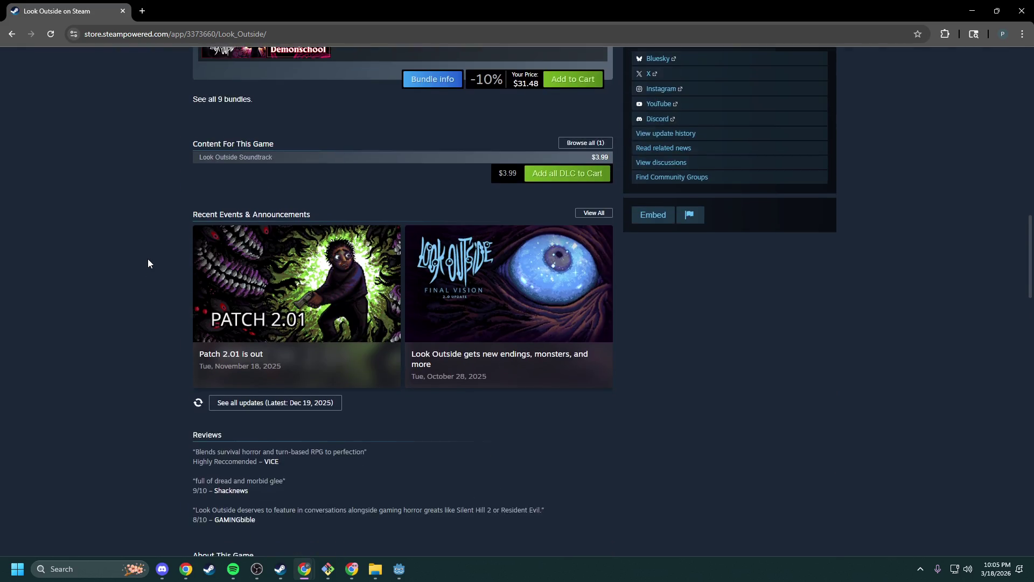
scroll(149, 263, down, 3)
mouse_move(267, 357)
mouse_down()
mouse_move(178, 301)
mouse_move(202, 277)
mouse_up()
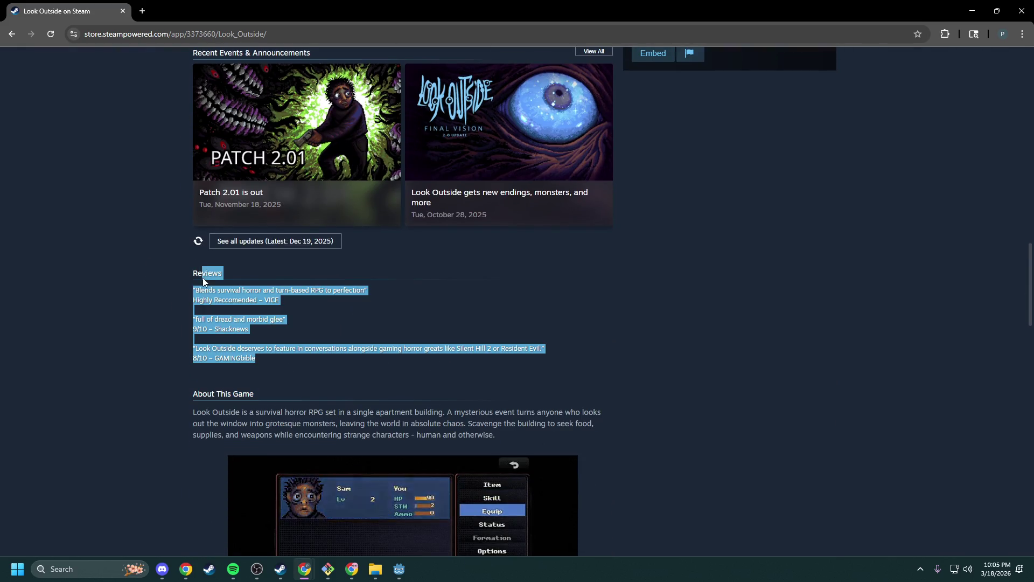
click(195, 290)
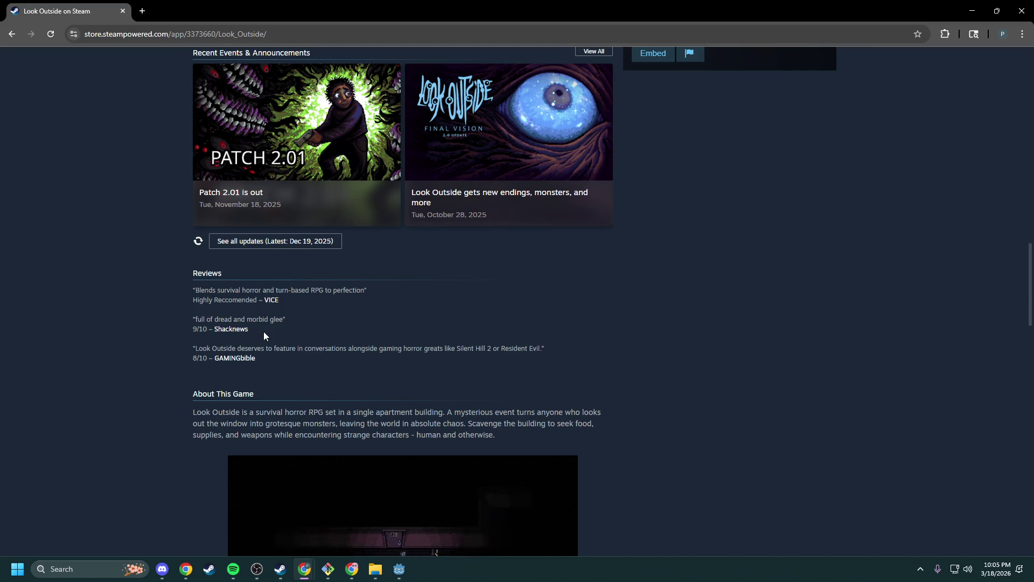
scroll(256, 383, down, 3)
scroll(122, 97, up, 1)
- Go back to the Google results, then close the browser and Git Bash windows
click(13, 35)
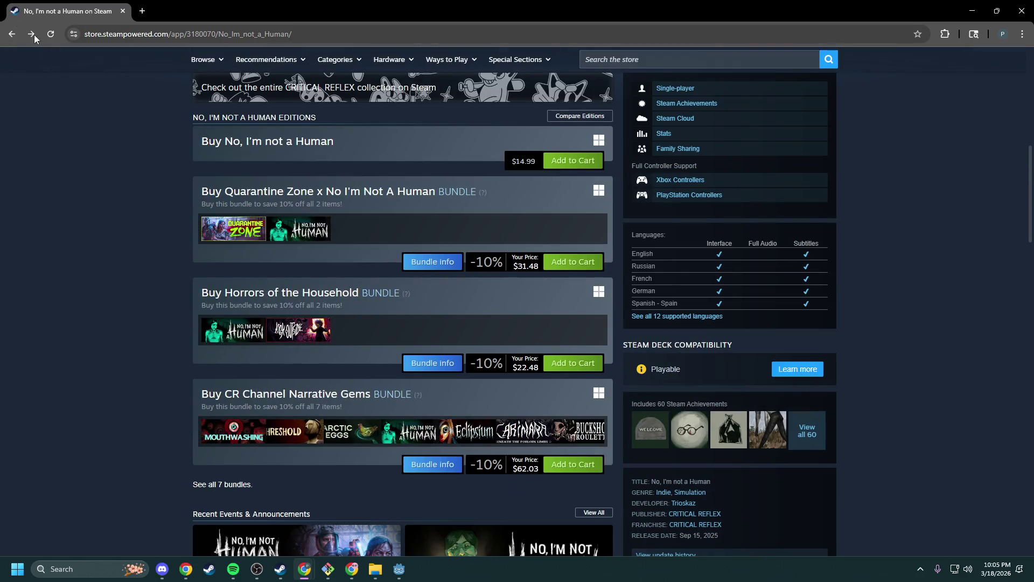
click(13, 34)
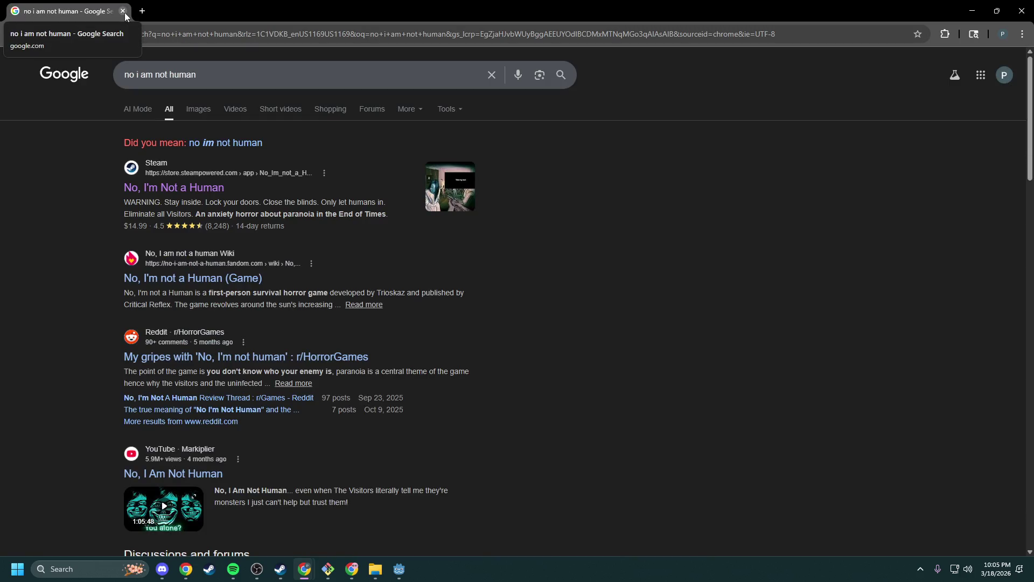
click(123, 12)
click(465, 94)
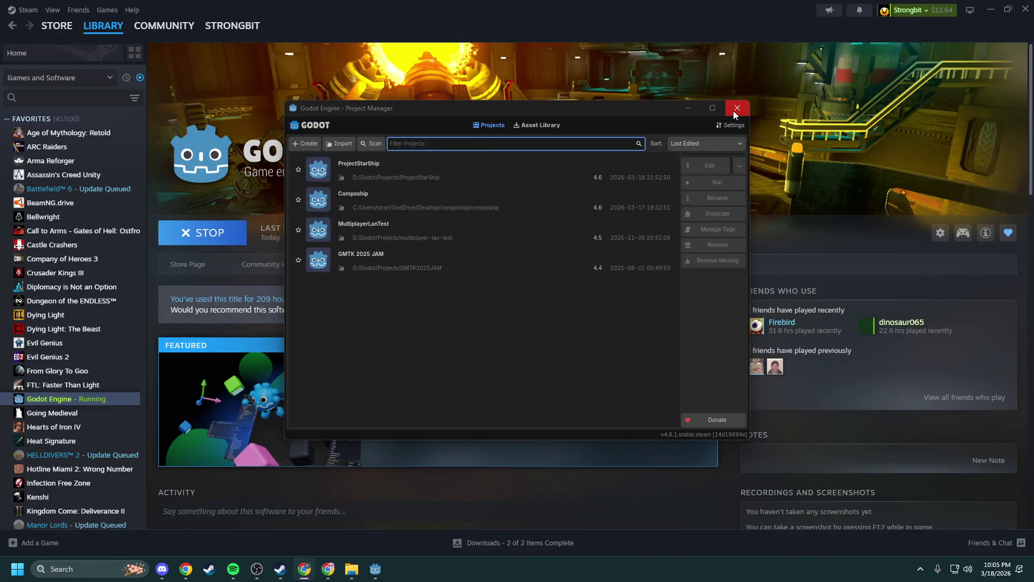
- Close the Godot Project Manager and clear Steam's completed downloads
click(734, 111)
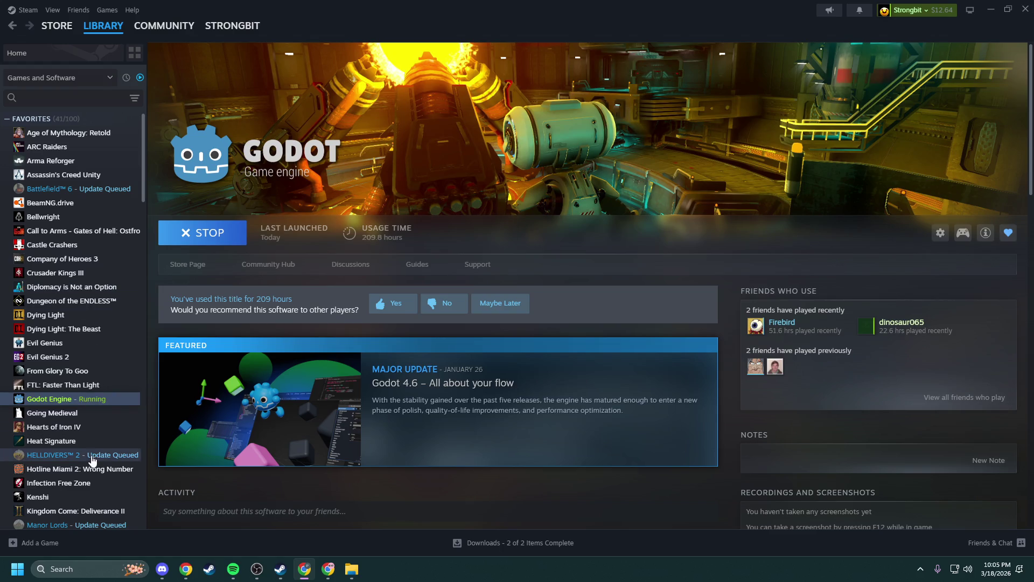
click(491, 543)
scroll(162, 337, down, 2)
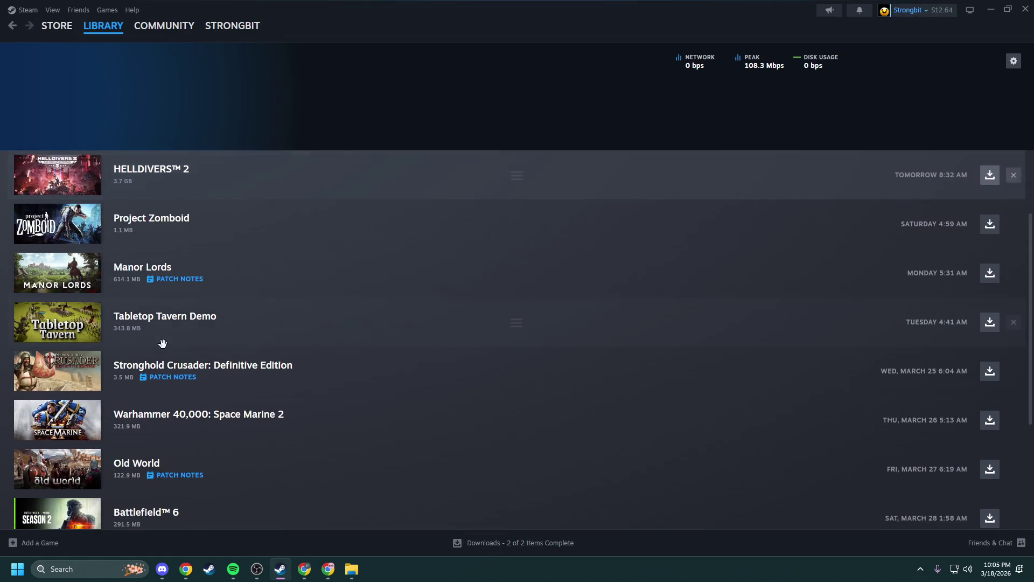
scroll(162, 336, down, 3)
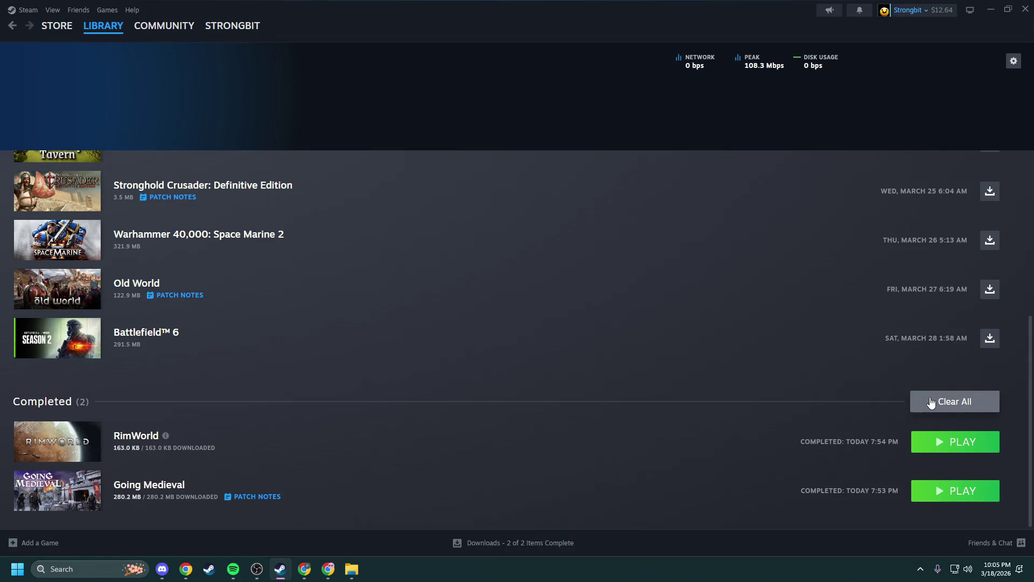
click(930, 402)
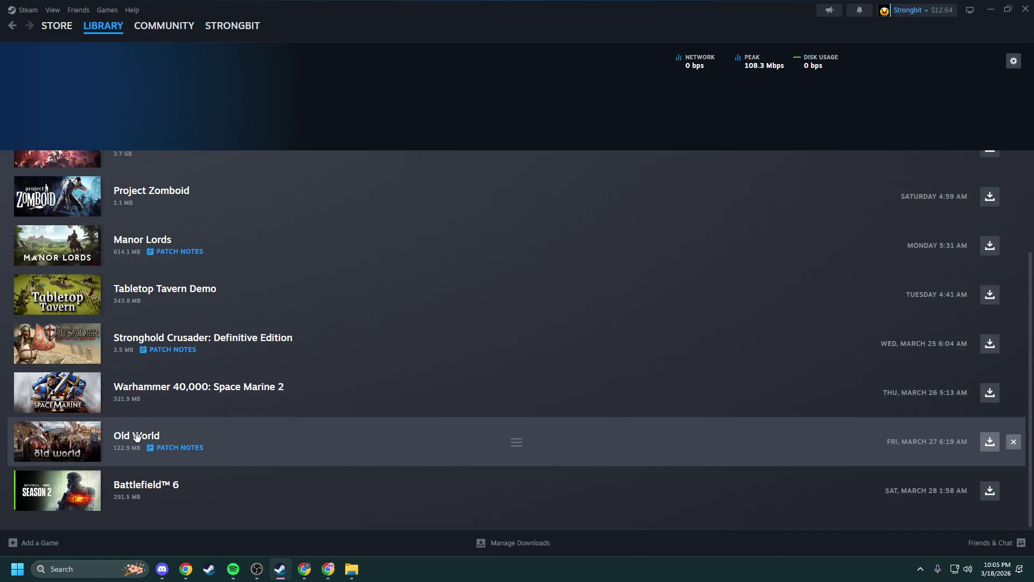
- Read the Stronghold Crusader patch notes, then return to the library home page
scroll(137, 436, up, 2)
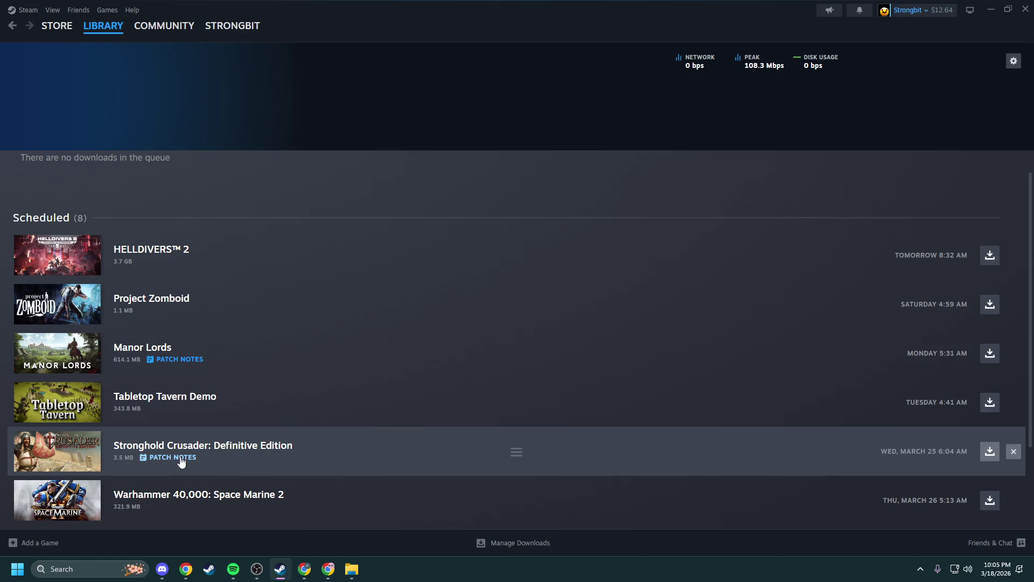
click(172, 465)
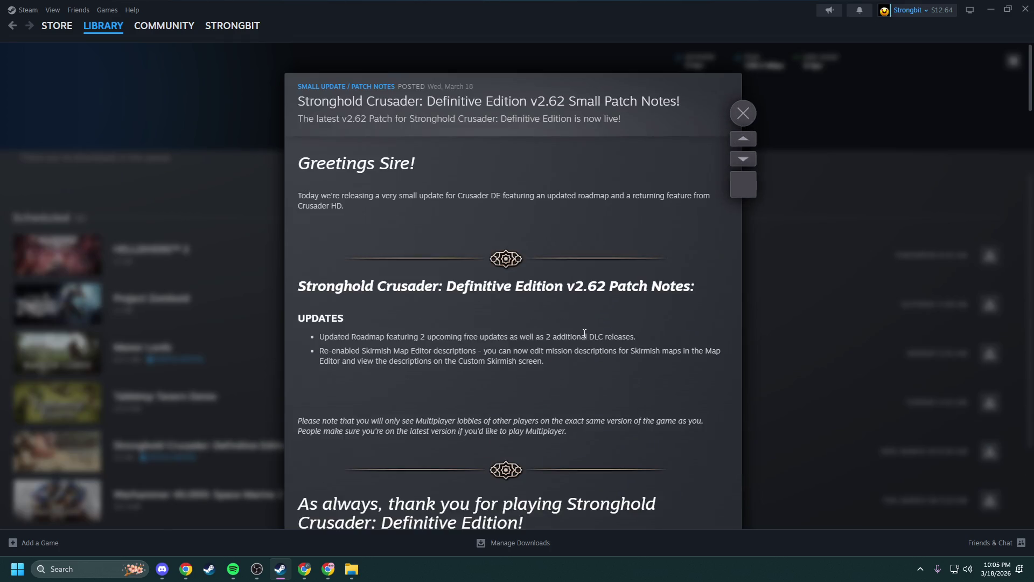
click(744, 112)
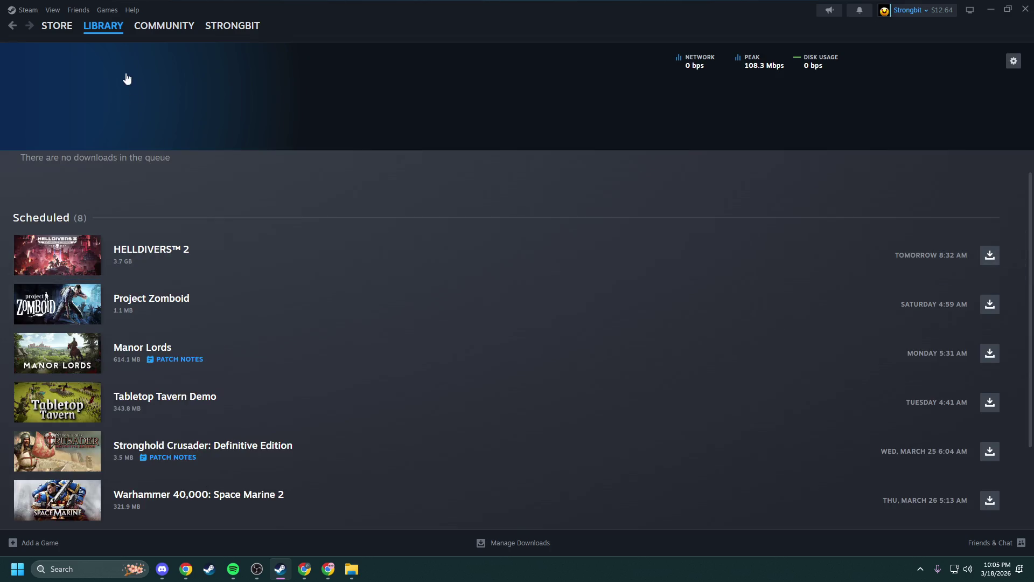
click(89, 44)
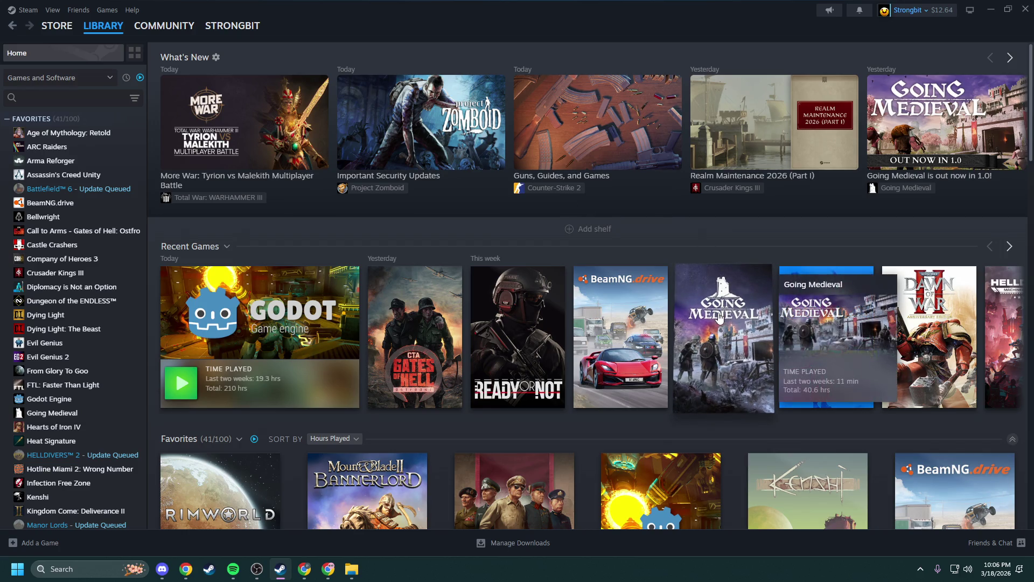
- Open the Going Medieval game page twice, returning to the library home each time
click(748, 314)
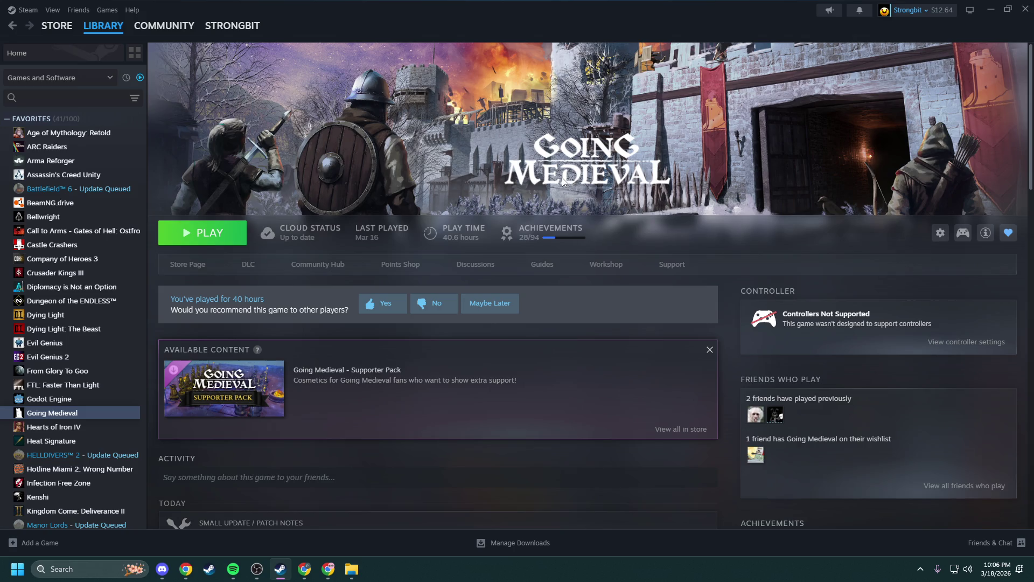
click(12, 25)
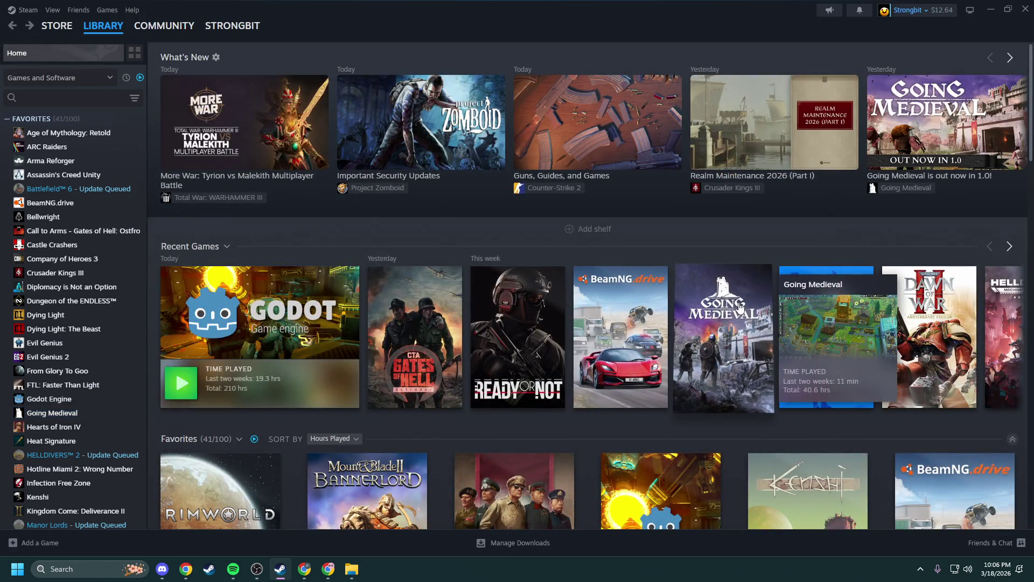
click(739, 302)
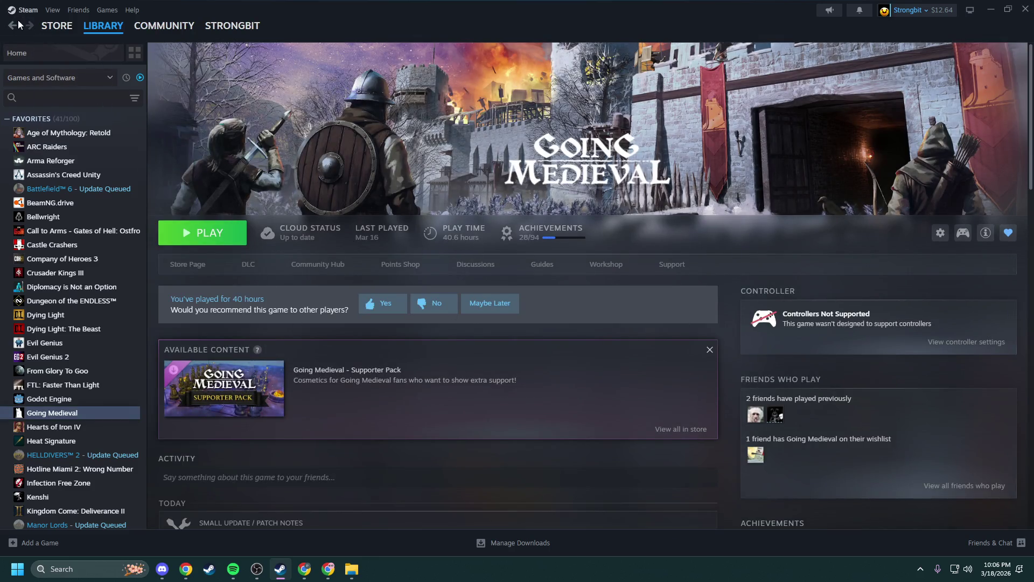
click(47, 52)
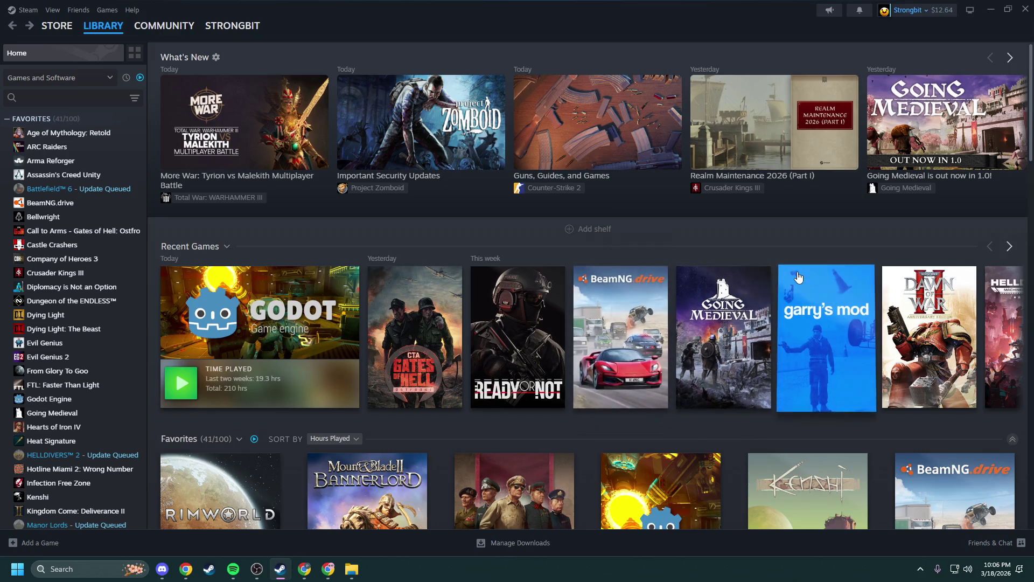
- Page through the Recent Games shelf and open the Slay the Spire 2 game page
mouse_move(798, 277)
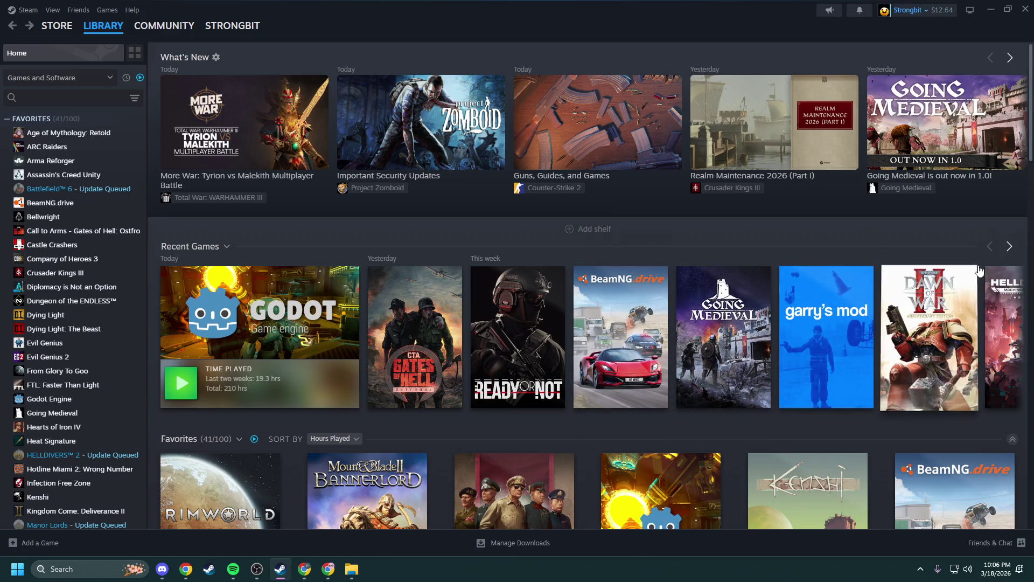
click(996, 247)
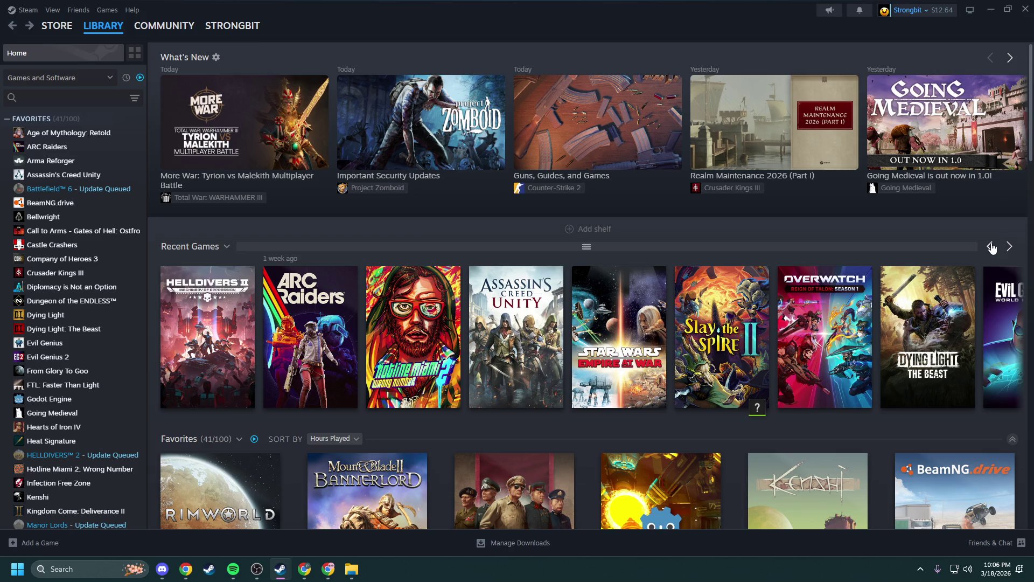
click(992, 247)
click(992, 246)
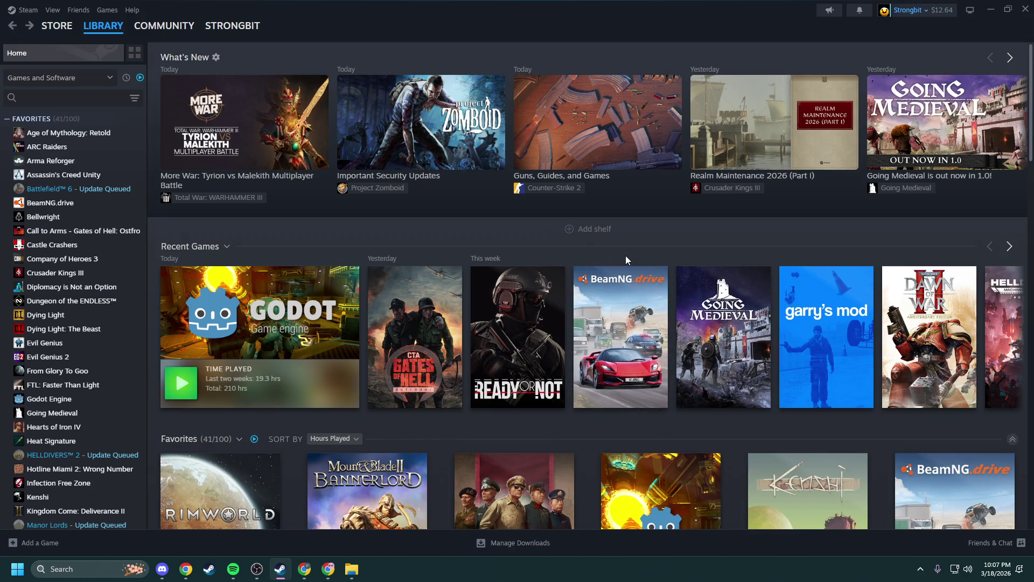
mouse_move(897, 307)
mouse_move(798, 320)
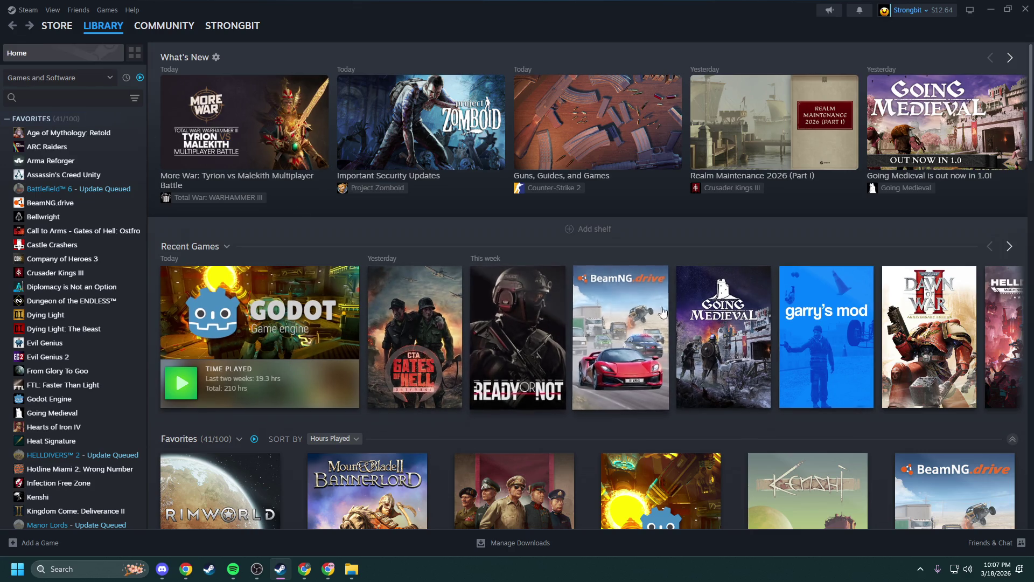
click(1008, 247)
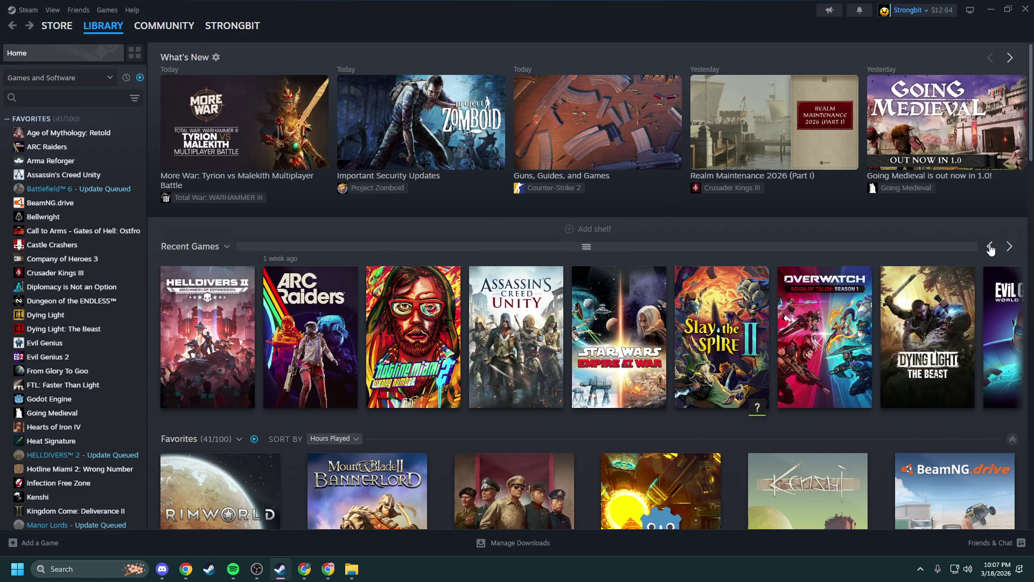
click(722, 334)
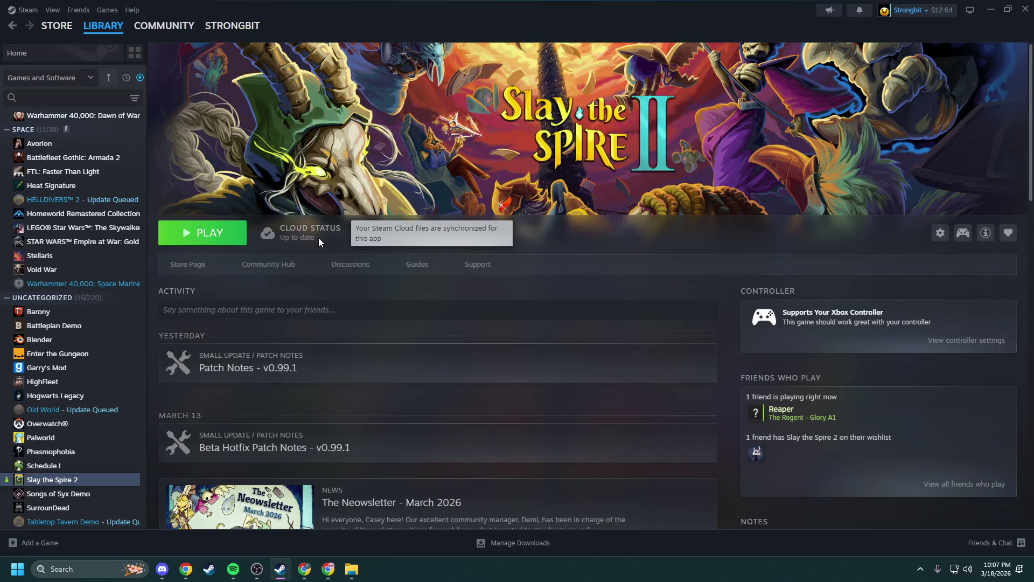